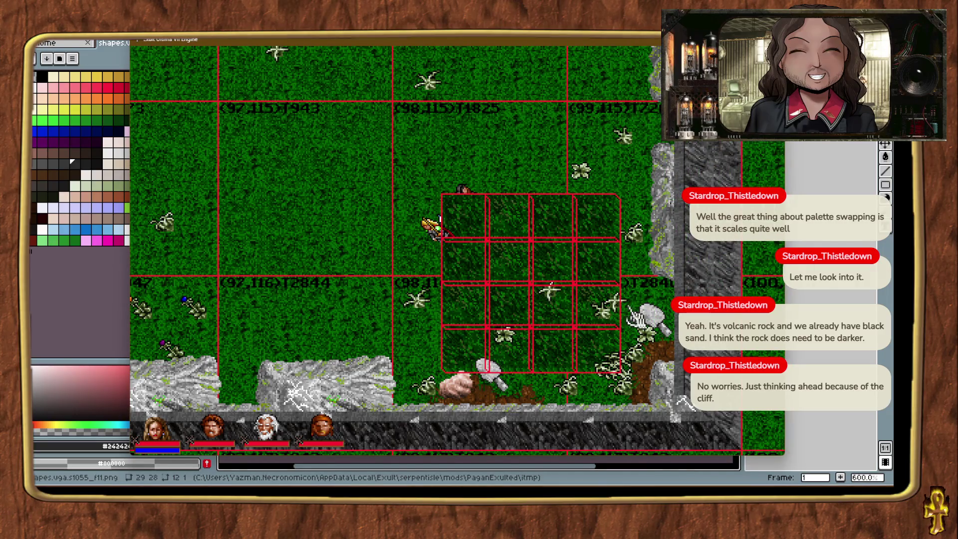
Drop the block of darker grass chunks inside the corner enclosed by the stone walls.
{"action": "left_click", "coordinate": [602, 149], "text": "ctrl+alt+shift"}
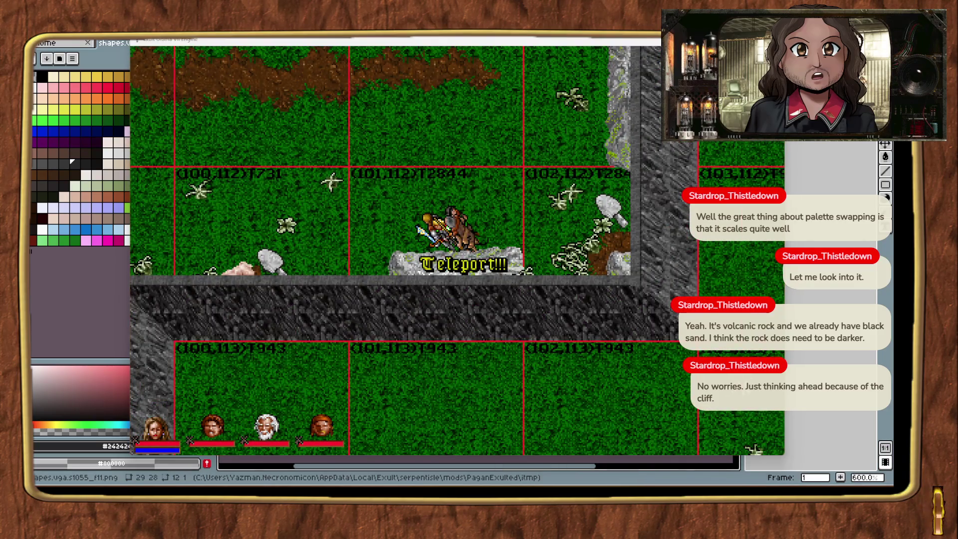
{"action": "mouse_move", "coordinate": [749, 249]}
{"action": "left_mouse_down"}
{"action": "mouse_move", "coordinate": [614, 331]}
{"action": "mouse_move", "coordinate": [713, 345]}
{"action": "mouse_move", "coordinate": [703, 351]}
{"action": "mouse_move", "coordinate": [644, 289]}
{"action": "left_mouse_up"}
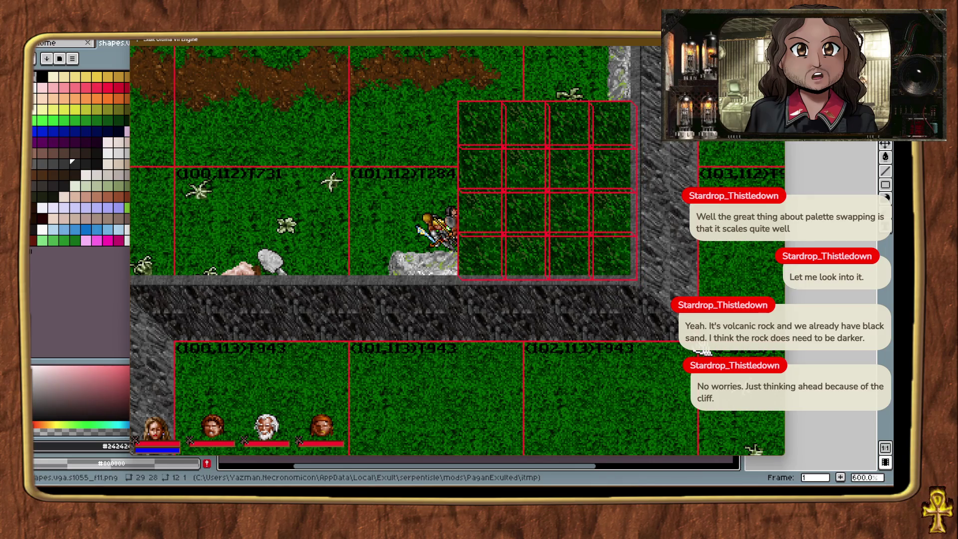
{"action": "left_click_drag", "start_coordinate": [703, 349], "coordinate": [701, 350]}
{"action": "mouse_move", "coordinate": [434, 184]}
{"action": "left_mouse_down"}
{"action": "mouse_move", "coordinate": [442, 237]}
{"action": "mouse_move", "coordinate": [560, 222]}
{"action": "mouse_move", "coordinate": [545, 279]}
{"action": "mouse_move", "coordinate": [582, 342]}
{"action": "mouse_move", "coordinate": [621, 344]}
{"action": "mouse_move", "coordinate": [624, 274]}
{"action": "left_mouse_up"}
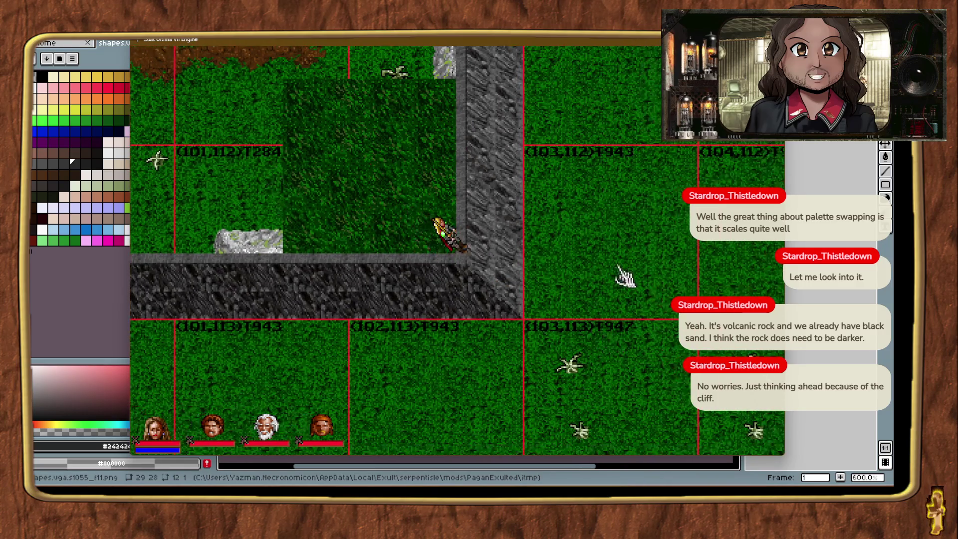
Walk and teleport the avatar across the rock wall to check the new grass.
{"action": "mouse_move", "coordinate": [395, 64]}
{"action": "left_mouse_down"}
{"action": "mouse_move", "coordinate": [319, 68]}
{"action": "mouse_move", "coordinate": [469, 387]}
{"action": "mouse_move", "coordinate": [573, 306]}
{"action": "mouse_move", "coordinate": [498, 120]}
{"action": "mouse_move", "coordinate": [501, 130]}
{"action": "left_mouse_up"}
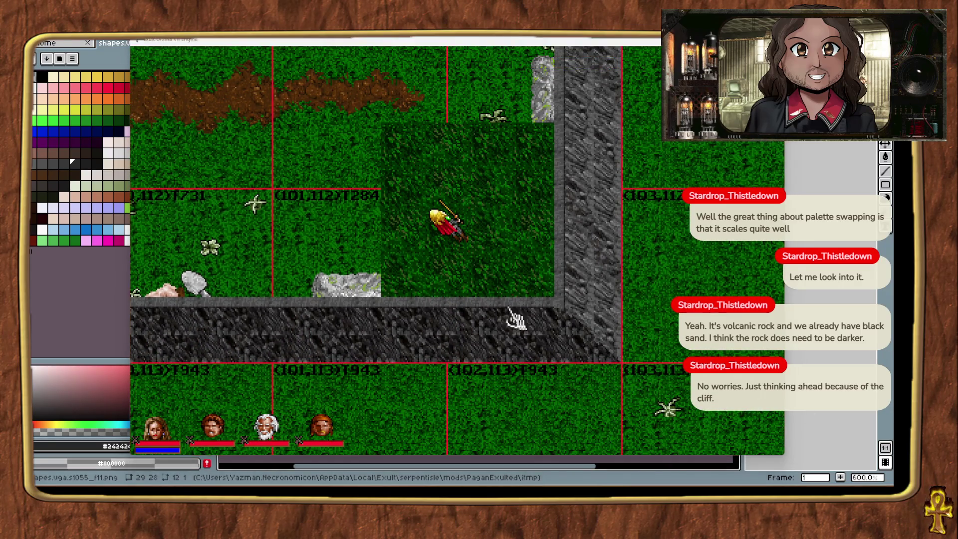
{"action": "mouse_move", "coordinate": [492, 186]}
{"action": "left_mouse_down"}
{"action": "mouse_move", "coordinate": [493, 177]}
{"action": "mouse_move", "coordinate": [573, 252]}
{"action": "mouse_move", "coordinate": [607, 325]}
{"action": "mouse_move", "coordinate": [562, 257]}
{"action": "mouse_move", "coordinate": [611, 309]}
{"action": "left_mouse_up"}
{"action": "key", "text": "ctrl+t"}
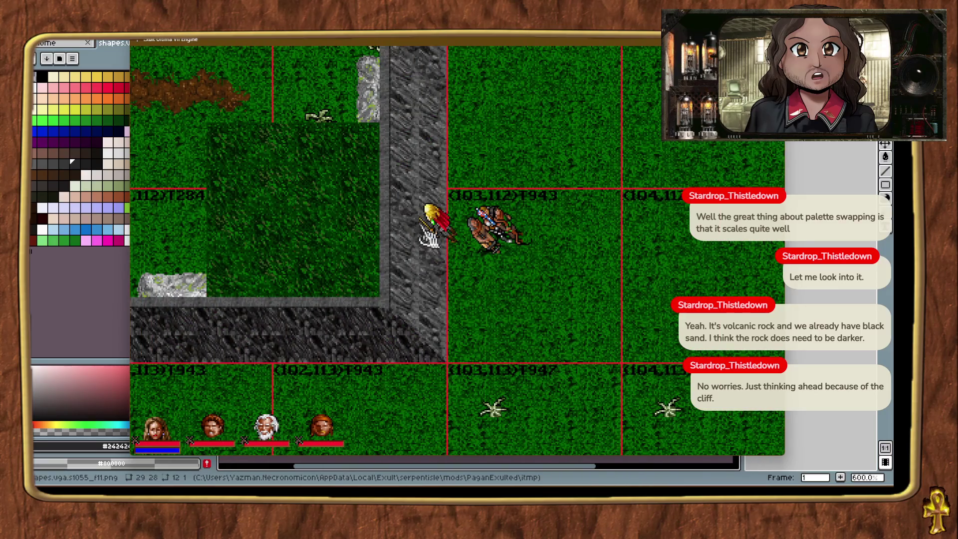
{"action": "mouse_move", "coordinate": [578, 292]}
{"action": "left_mouse_down"}
{"action": "mouse_move", "coordinate": [588, 381]}
{"action": "mouse_move", "coordinate": [511, 367]}
{"action": "left_mouse_up"}
Identify the rock wall edge pieces and shift the eastern wall piece to the right.
{"action": "left_click", "coordinate": [387, 127]}
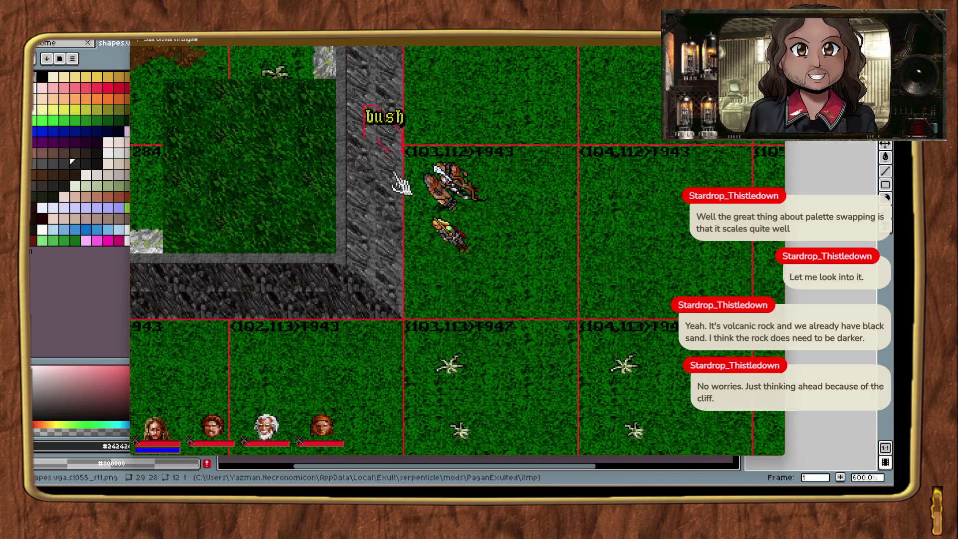
{"action": "left_click", "coordinate": [397, 179]}
{"action": "left_click", "coordinate": [396, 256]}
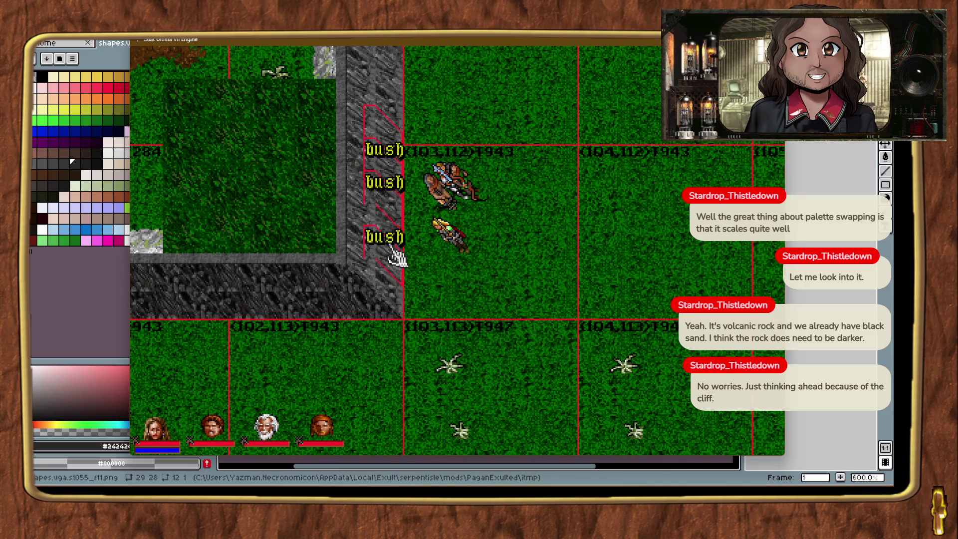
{"action": "double_click", "coordinate": [397, 256]}
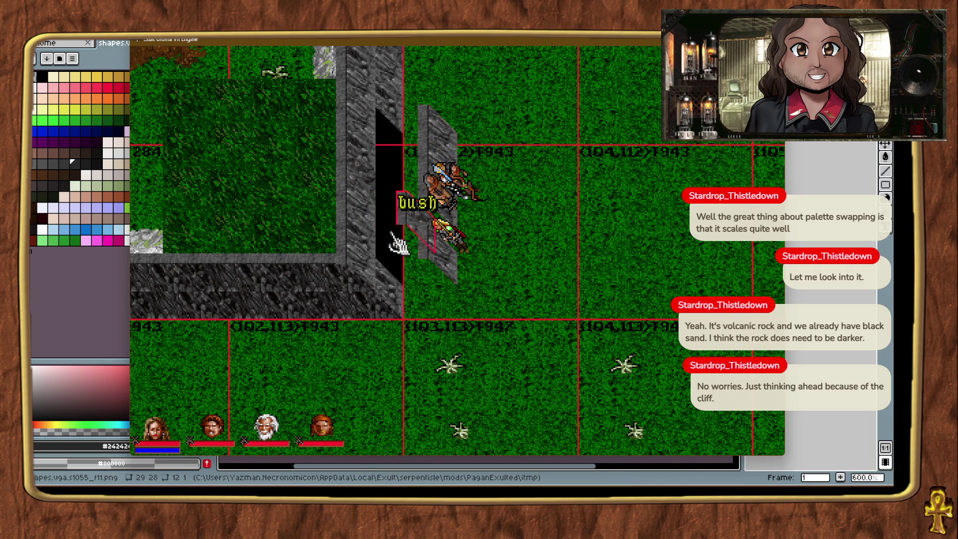
{"action": "left_click", "coordinate": [309, 169]}
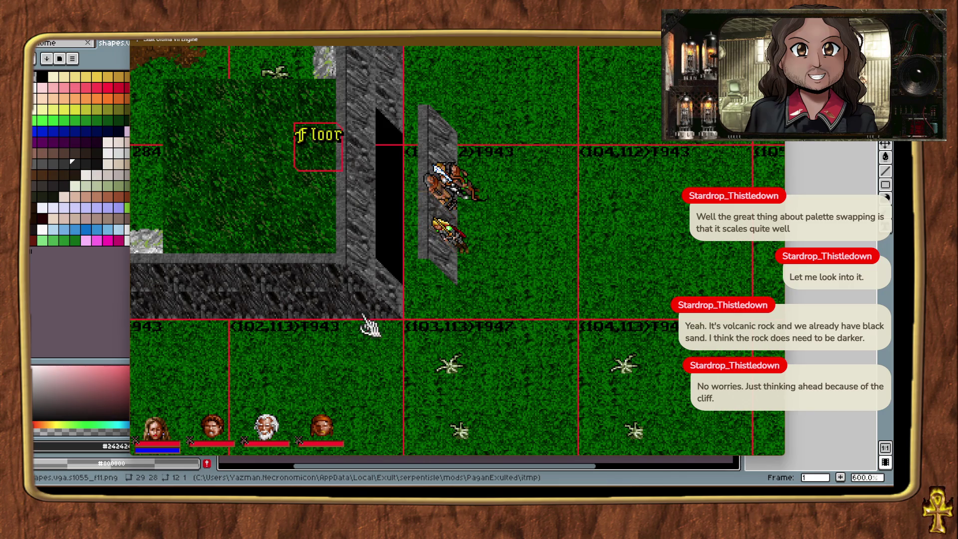
Move the Cliffside piece right, up against the shifted wall.
{"action": "left_click", "coordinate": [356, 306]}
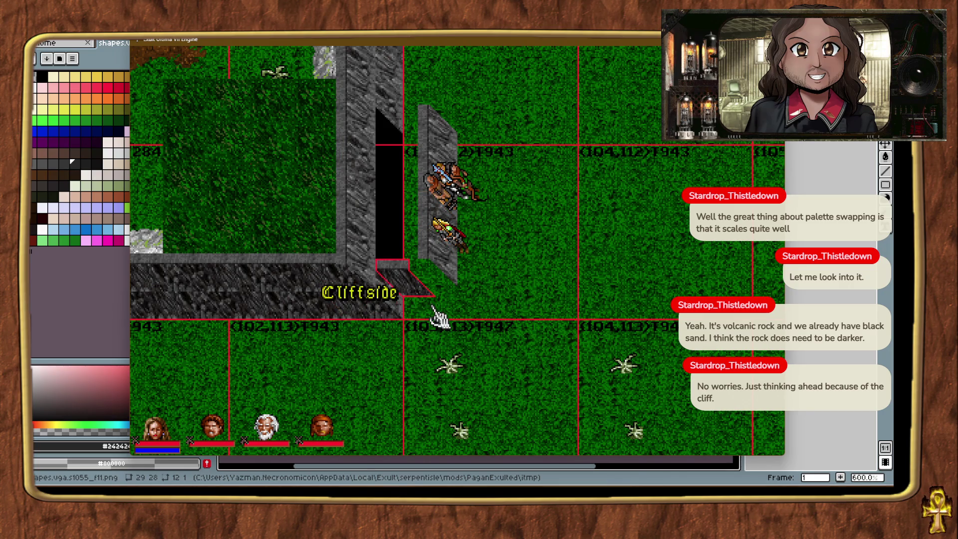
{"action": "mouse_move", "coordinate": [433, 312]}
{"action": "left_mouse_down"}
{"action": "mouse_move", "coordinate": [449, 305]}
{"action": "mouse_move", "coordinate": [455, 313]}
{"action": "left_mouse_up"}
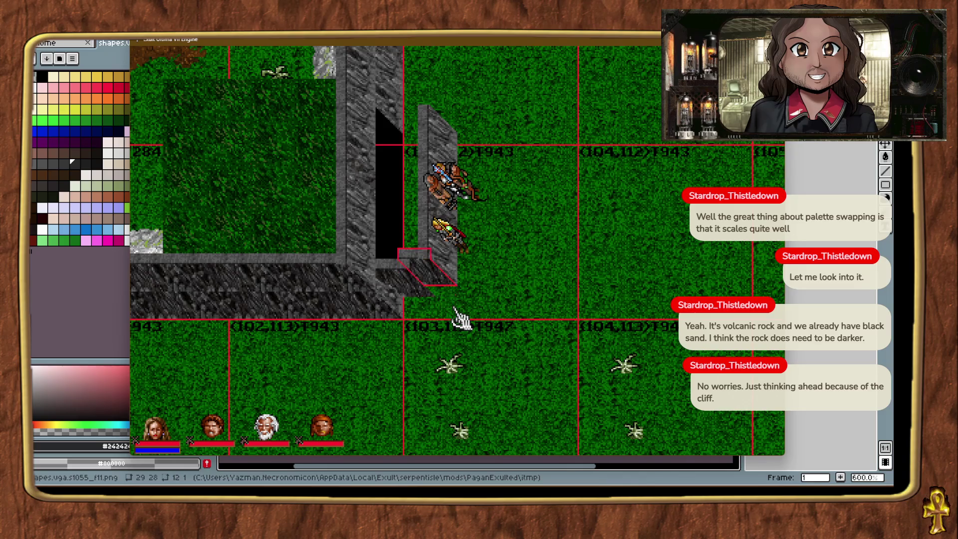
{"action": "left_click", "coordinate": [406, 293]}
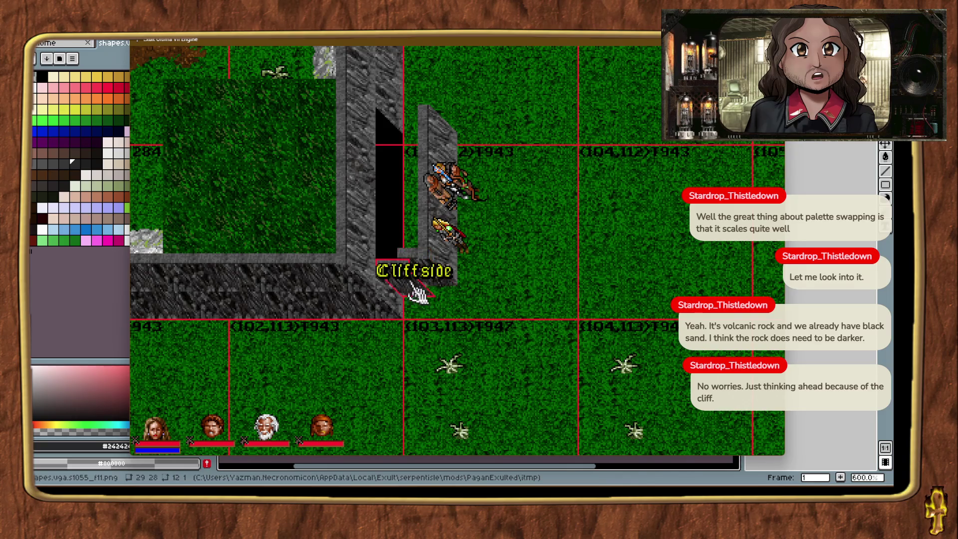
{"action": "left_click", "coordinate": [471, 302]}
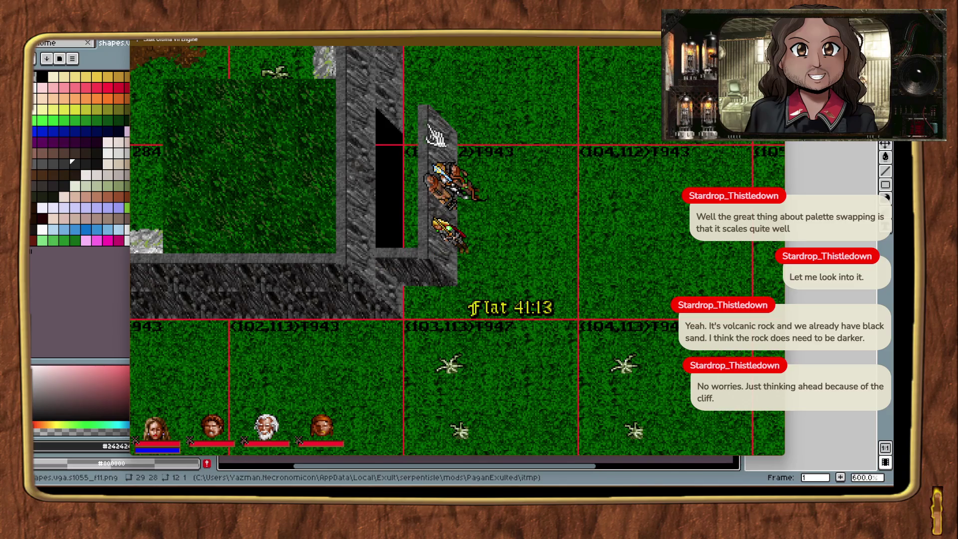
Nudge the cliff-top piece two tiles right and check the surrounding ground tiles.
{"action": "left_click", "coordinate": [513, 162]}
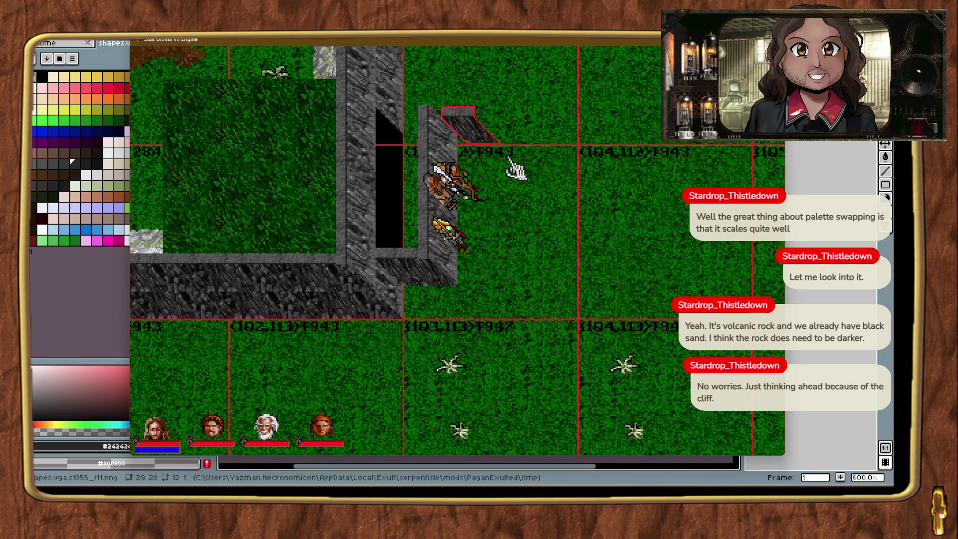
{"action": "key", "text": "Right"}
{"action": "key", "text": "Right"}
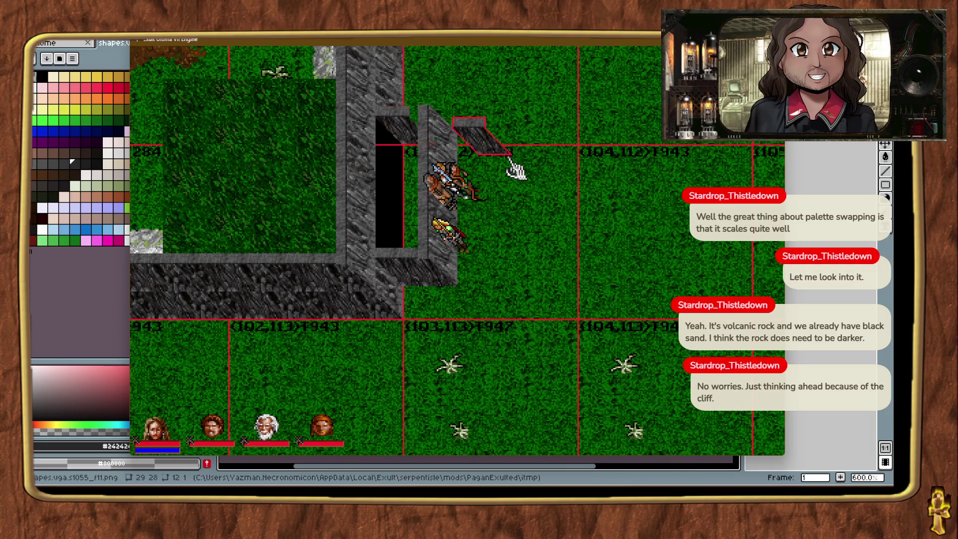
{"action": "left_click", "coordinate": [309, 189]}
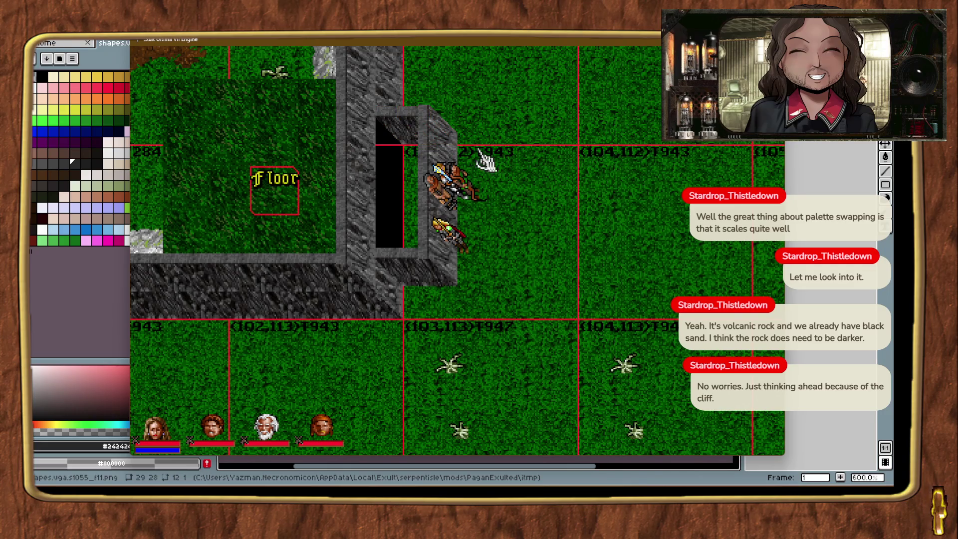
{"action": "left_click", "coordinate": [525, 153]}
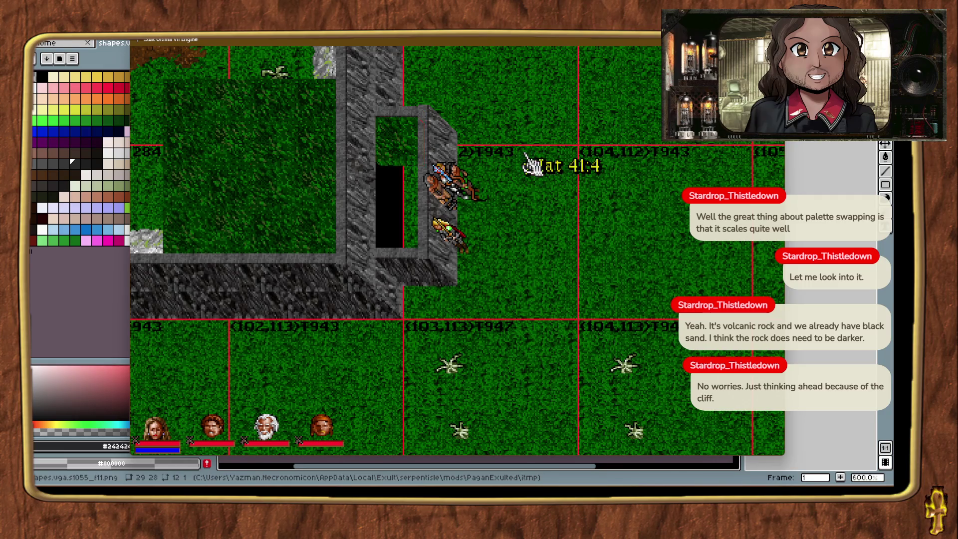
Walk the avatar into the cliff gap, then teleport back out to inspect it.
{"action": "left_click", "coordinate": [399, 145]}
{"action": "right_click", "coordinate": [421, 97]}
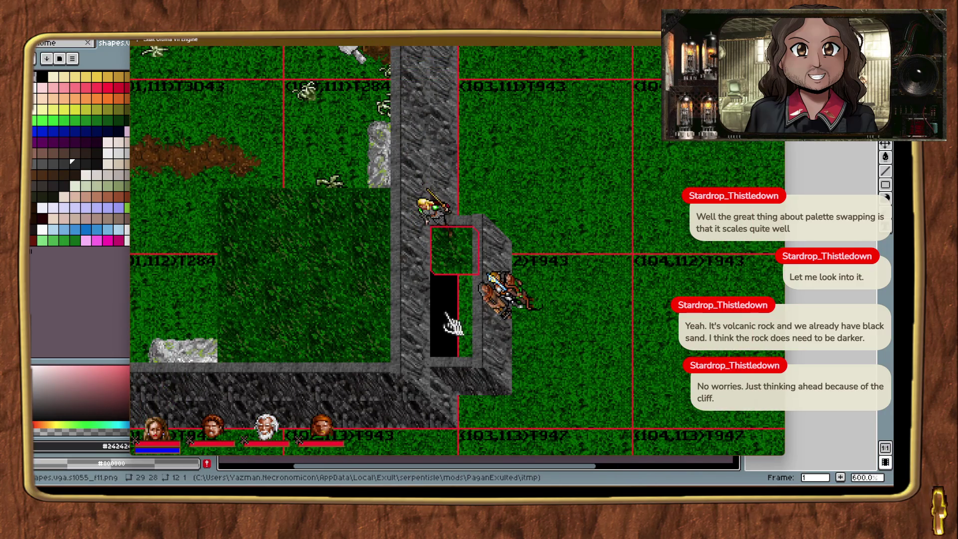
{"action": "key", "text": "ctrl+t"}
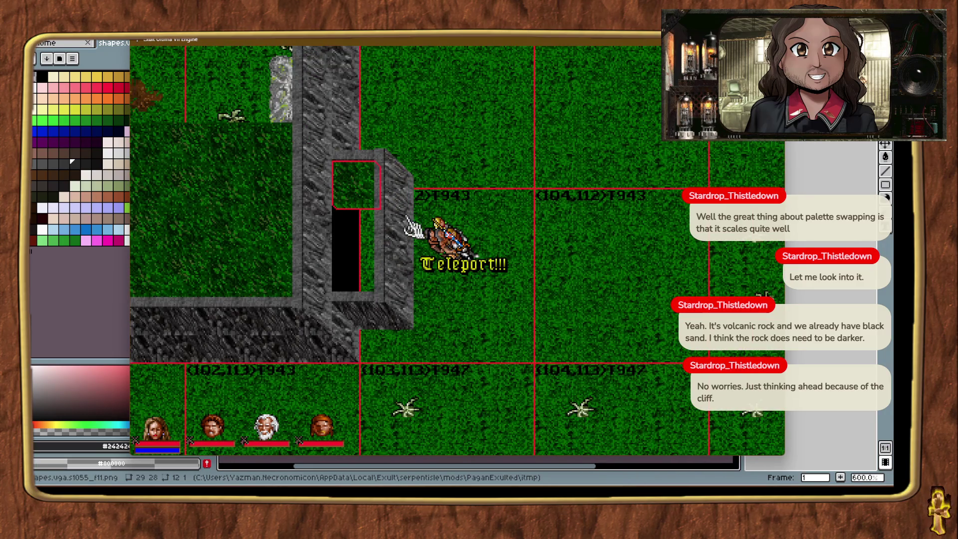
{"action": "left_click", "coordinate": [515, 277]}
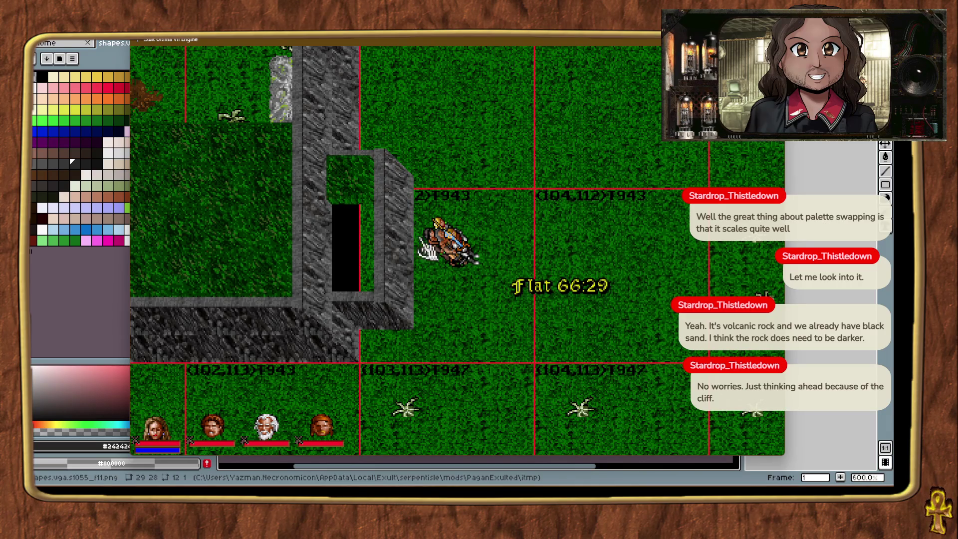
Fill the black wall gap with grass floor tiles and walk the avatar across the area.
{"action": "left_click", "coordinate": [368, 189]}
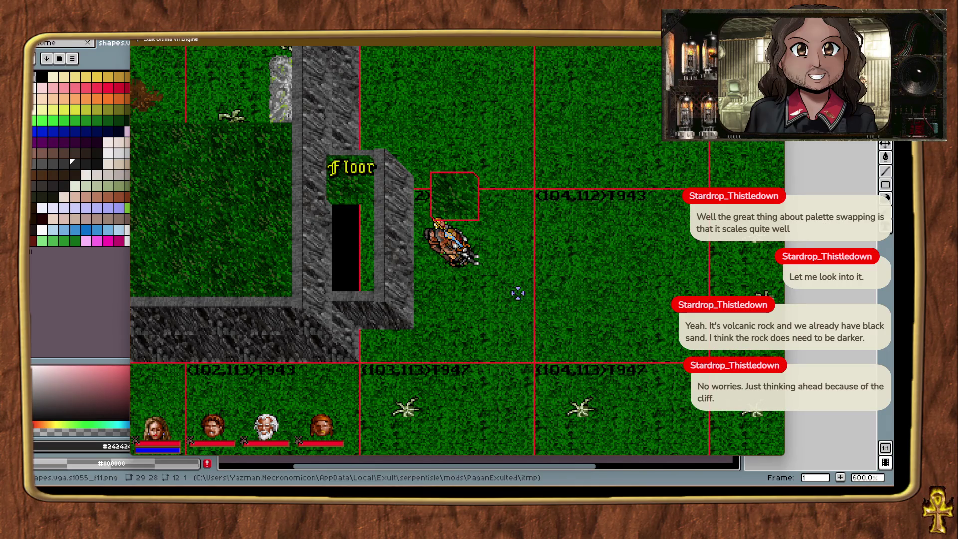
{"action": "left_click", "coordinate": [490, 299]}
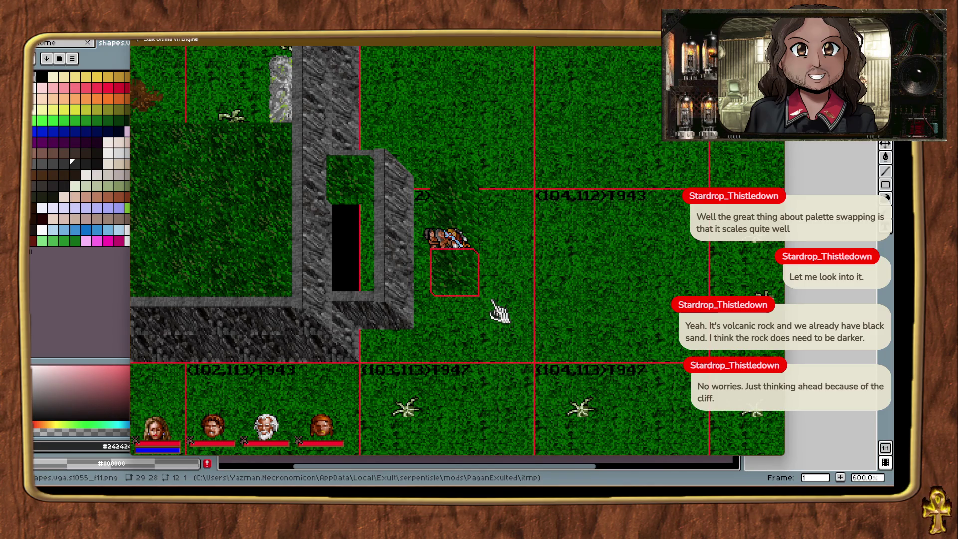
{"action": "left_click", "coordinate": [467, 228]}
{"action": "left_click", "coordinate": [475, 194]}
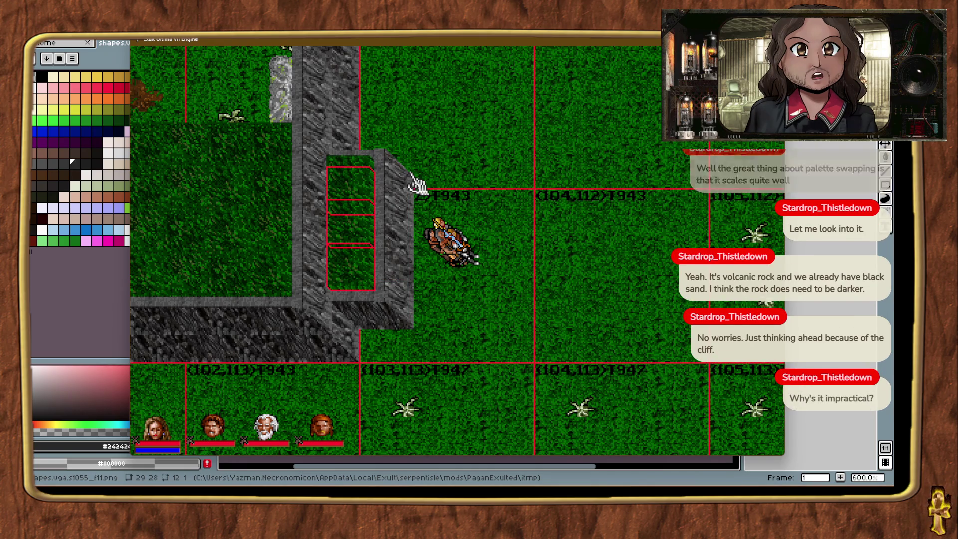
{"action": "left_click", "coordinate": [364, 188]}
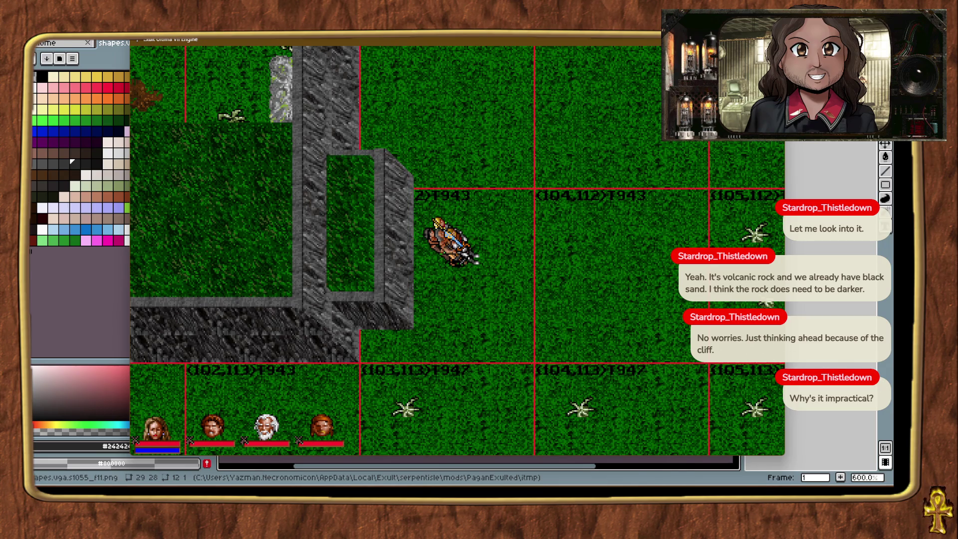
{"action": "left_click", "coordinate": [72, 161]}
{"action": "mouse_move", "coordinate": [540, 355]}
{"action": "left_mouse_down"}
{"action": "mouse_move", "coordinate": [560, 301]}
{"action": "mouse_move", "coordinate": [320, 265]}
{"action": "mouse_move", "coordinate": [442, 141]}
{"action": "mouse_move", "coordinate": [451, 189]}
{"action": "left_mouse_up"}
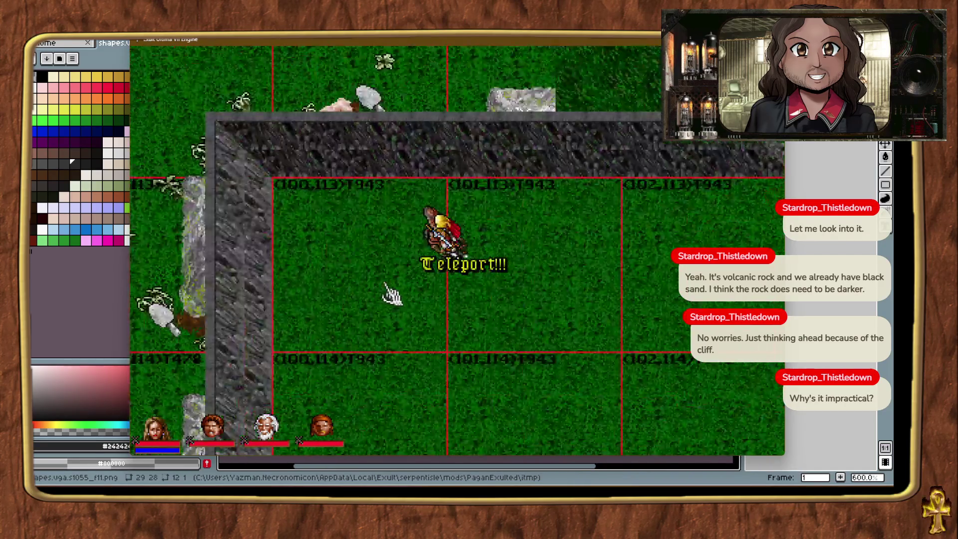
Teleport repeatedly around the map, ending on grass beside the stone wall and mountain ridge.
{"action": "key", "text": "ctrl+t"}
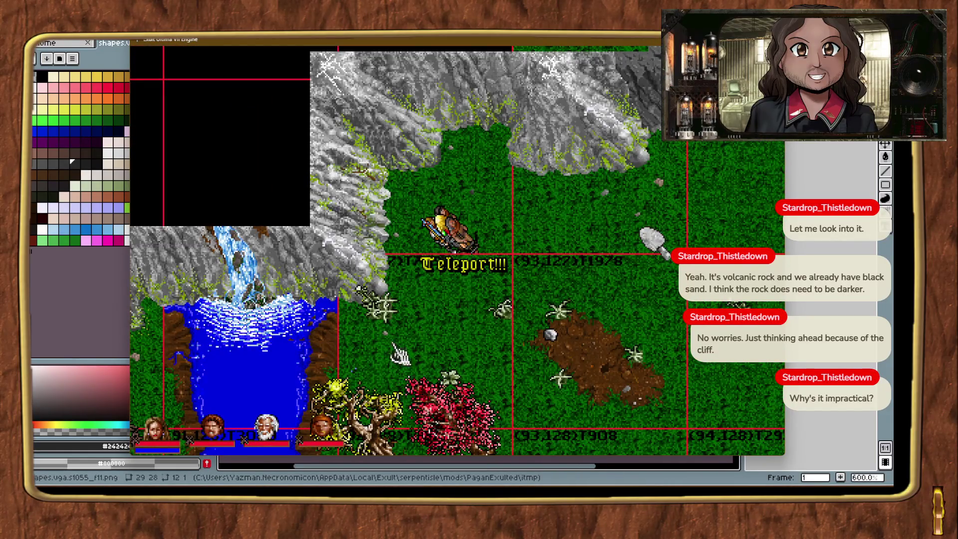
{"action": "key", "text": "ctrl+t"}
{"action": "key", "text": "ctrl+t"}
{"action": "key", "text": "ctrl+t"}
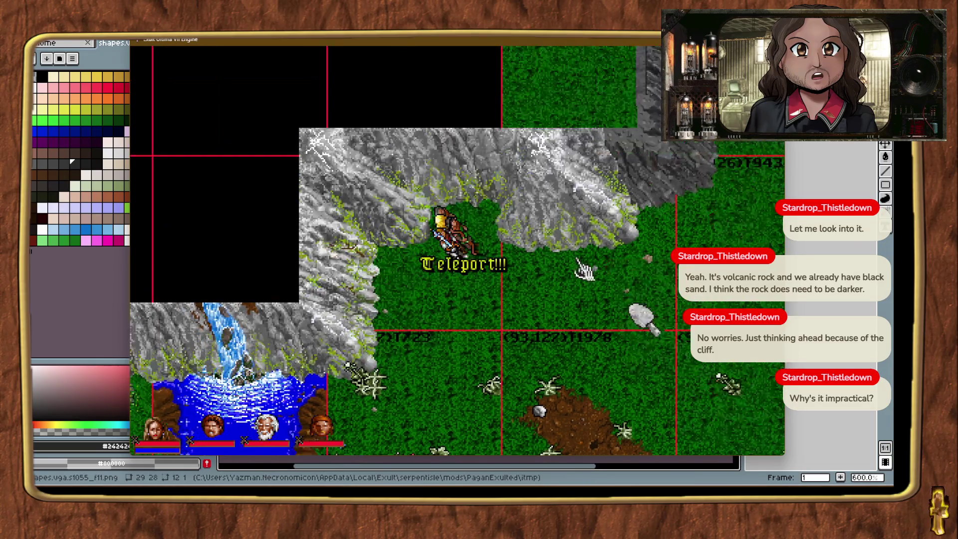
{"action": "key", "text": "ctrl+t"}
{"action": "key", "text": "ctrl+t"}
{"action": "key", "text": "ctrl+t"}
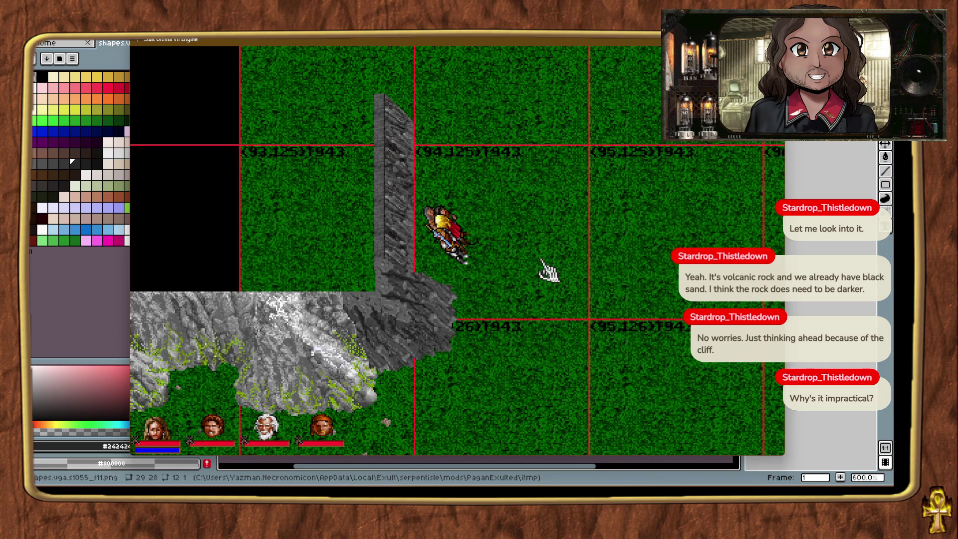
{"action": "key", "text": "ctrl+t"}
{"action": "key", "text": "ctrl+t"}
{"action": "key", "text": "ctrl+t"}
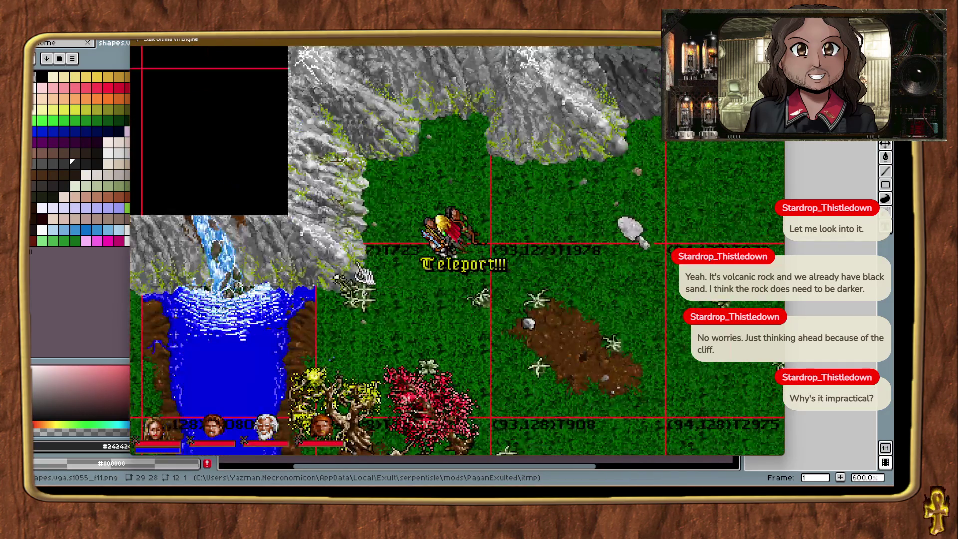
{"action": "key", "text": "ctrl+t"}
{"action": "key", "text": "ctrl+t"}
{"action": "key", "text": "ctrl+t"}
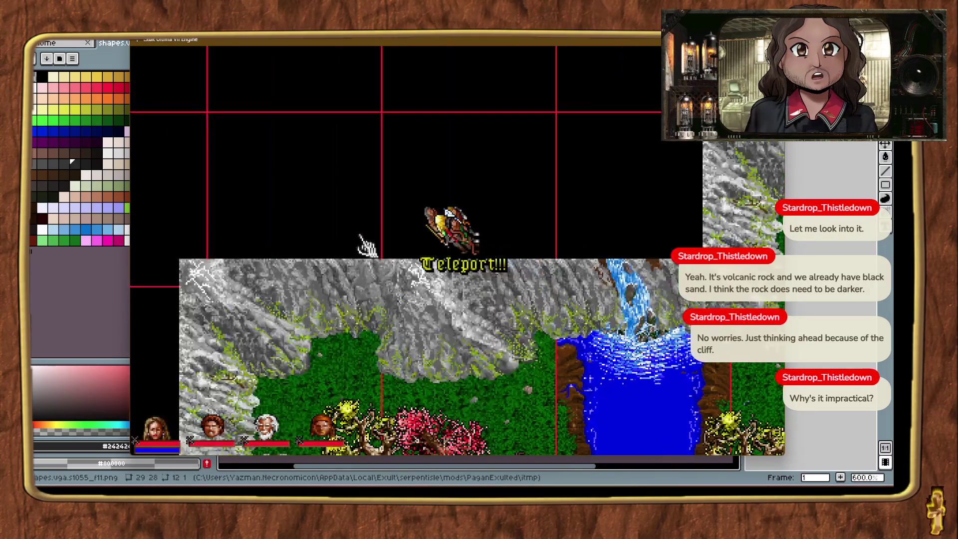
{"action": "key", "text": "ctrl+t"}
{"action": "key", "text": "ctrl+t"}
{"action": "key", "text": "ctrl+t"}
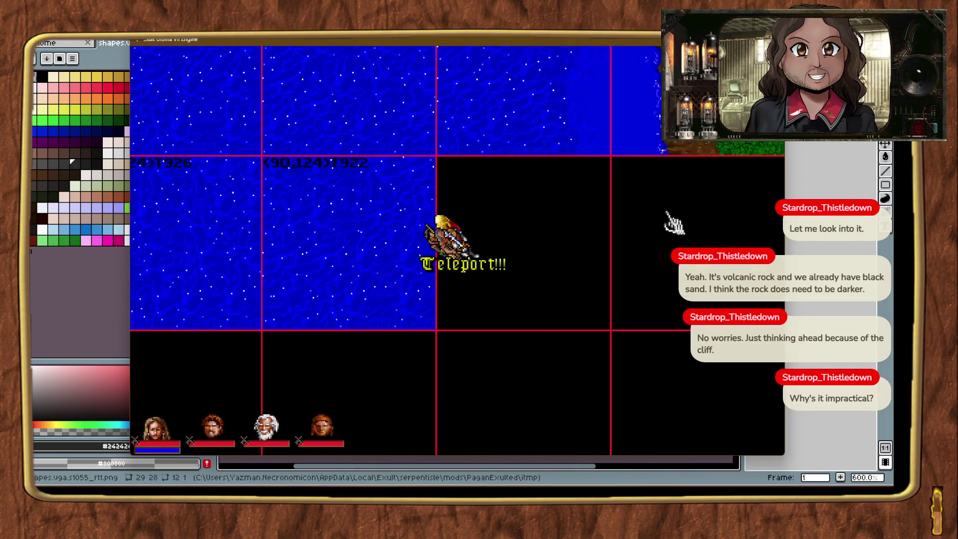
{"action": "key", "text": "ctrl+t"}
{"action": "key", "text": "ctrl+t"}
{"action": "key", "text": "ctrl+t"}
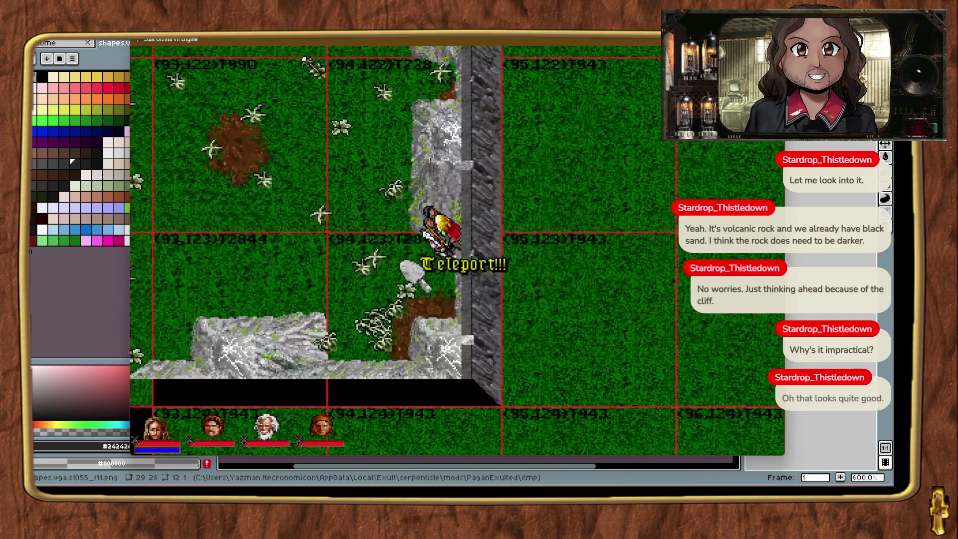
{"action": "key", "text": "ctrl+t"}
{"action": "key", "text": "ctrl+t"}
{"action": "key", "text": "ctrl+t"}
{"action": "key", "text": "ctrl+t"}
{"action": "key", "text": "ctrl+t"}
{"action": "key", "text": "ctrl+t"}
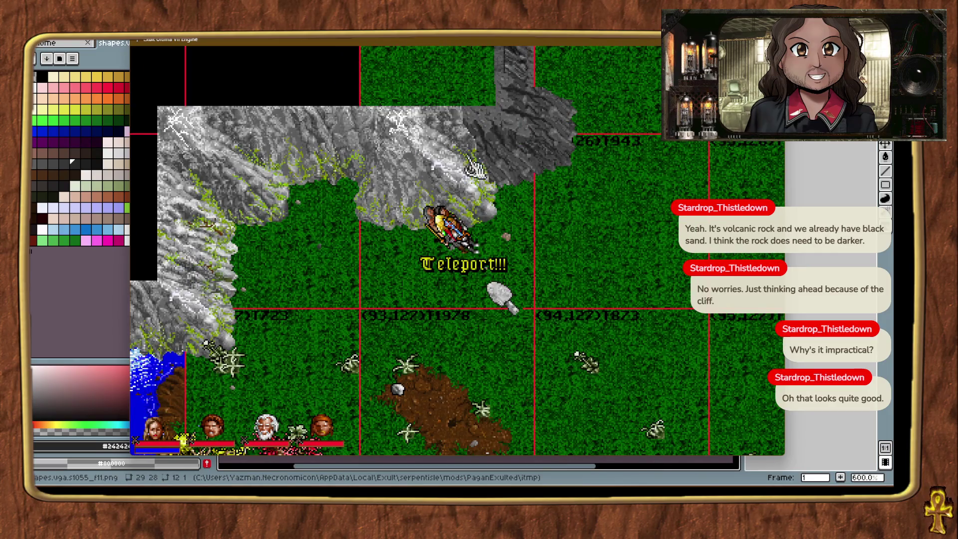
{"action": "right_click", "coordinate": [519, 172]}
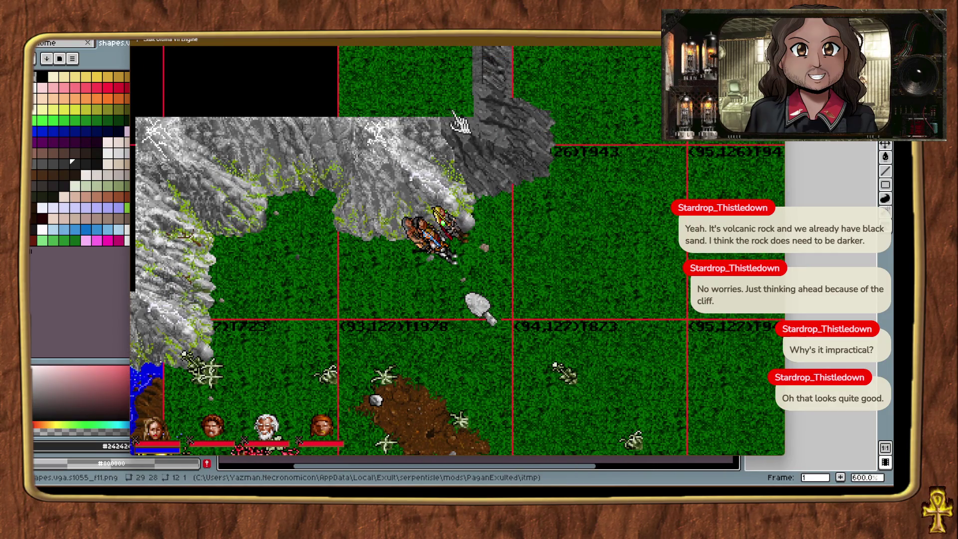
{"action": "key", "text": "ctrl+t"}
{"action": "key", "text": "ctrl+t"}
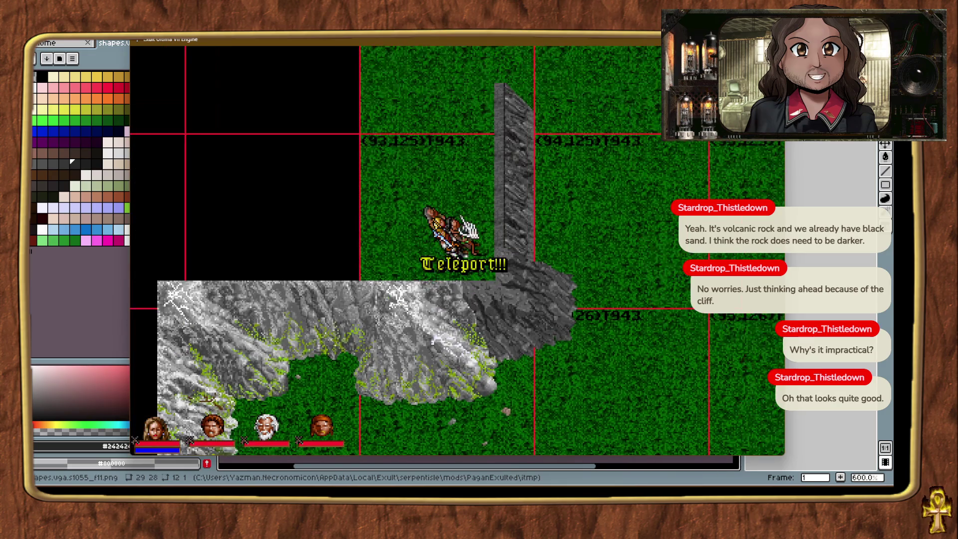
{"action": "left_click", "coordinate": [457, 297]}
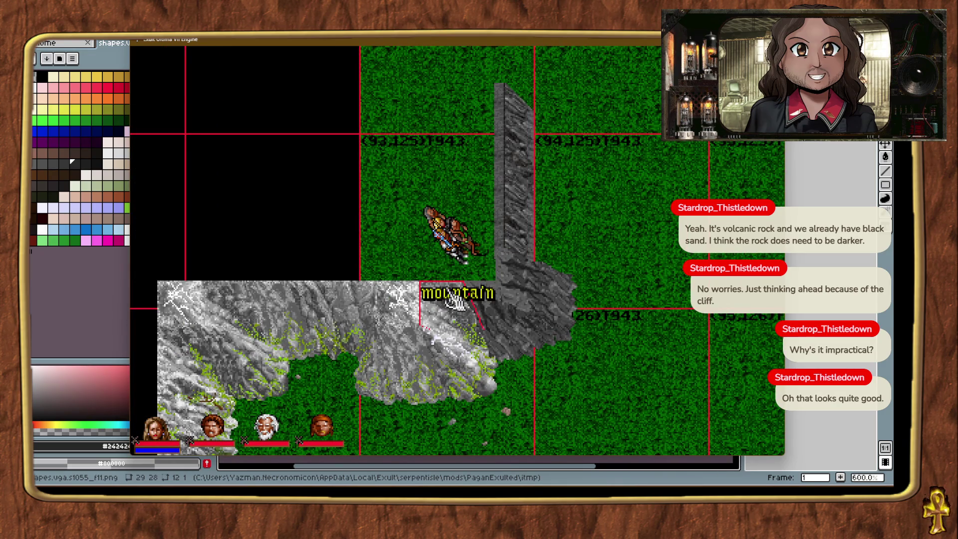
Open the mountain's Exult Object details and cancel without changes.
{"action": "double_click", "coordinate": [454, 300]}
{"action": "left_click", "coordinate": [125, 234]}
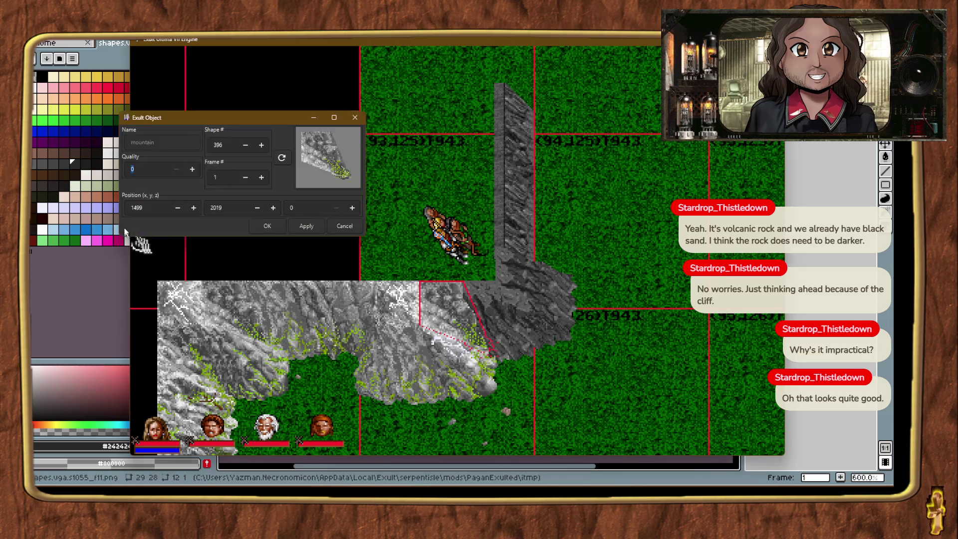
{"action": "left_click", "coordinate": [344, 225]}
Teleport to the waterfall and identify the ground tiles at its edge.
{"action": "key", "text": "ctrl+t"}
{"action": "key", "text": "ctrl+t"}
{"action": "left_click", "coordinate": [548, 312]}
{"action": "left_click", "coordinate": [394, 322]}
{"action": "right_click", "coordinate": [339, 372]}
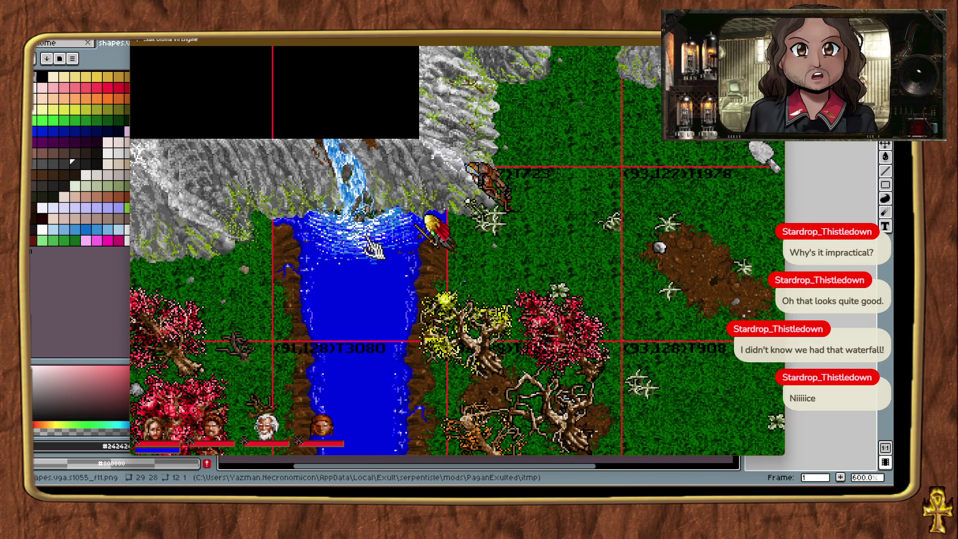
{"action": "left_click", "coordinate": [531, 264]}
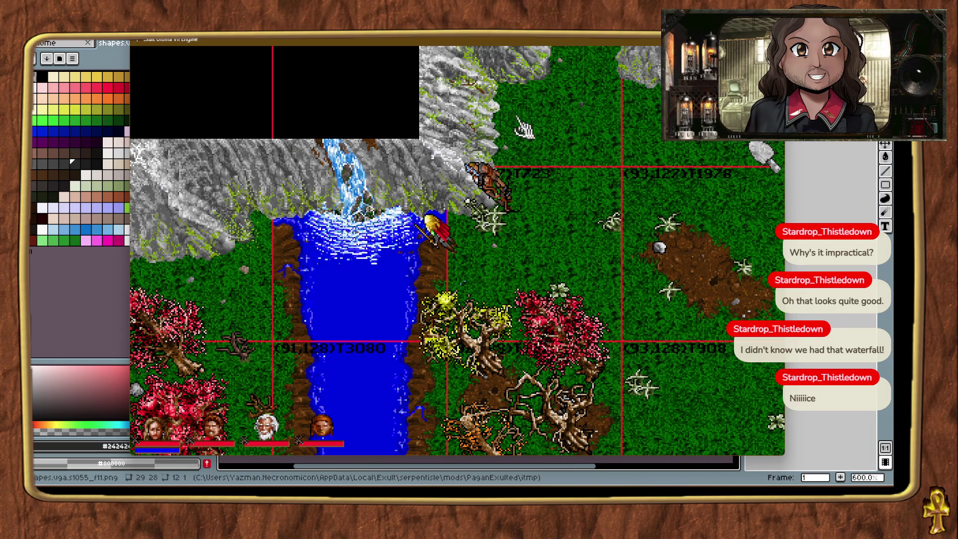
Teleport onward to the lakeshore grass beside the stone wall.
{"action": "key", "text": "ctrl+t"}
{"action": "key", "text": "ctrl+t"}
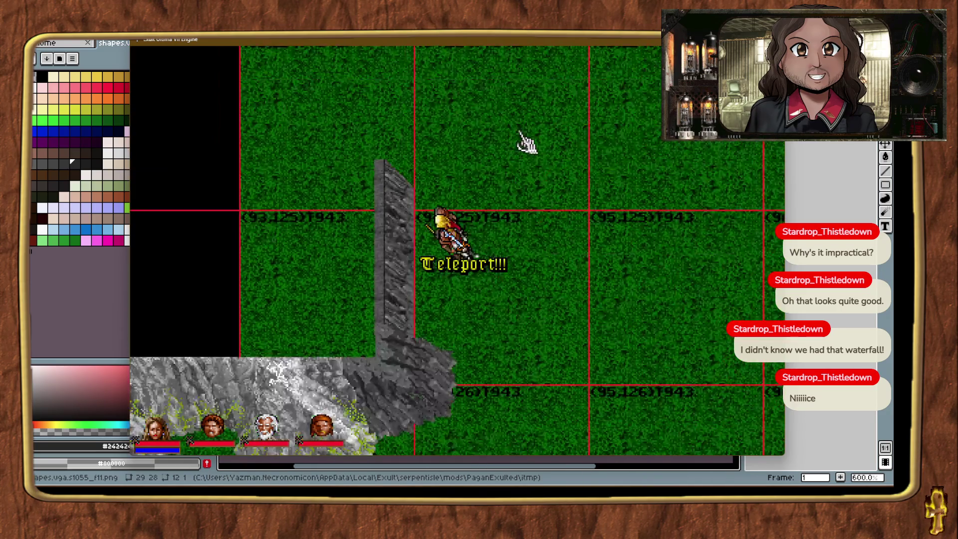
{"action": "key", "text": "ctrl+t"}
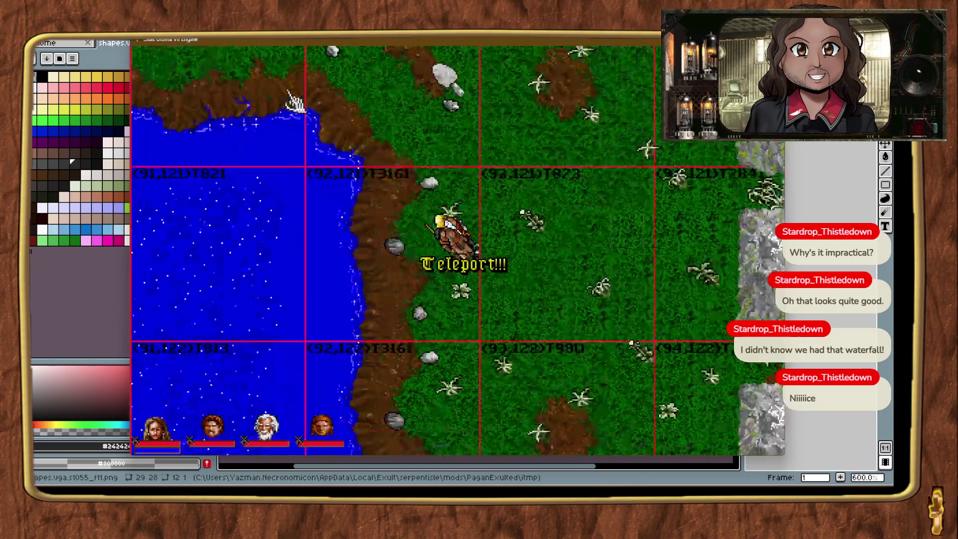
{"action": "key", "text": "ctrl+t"}
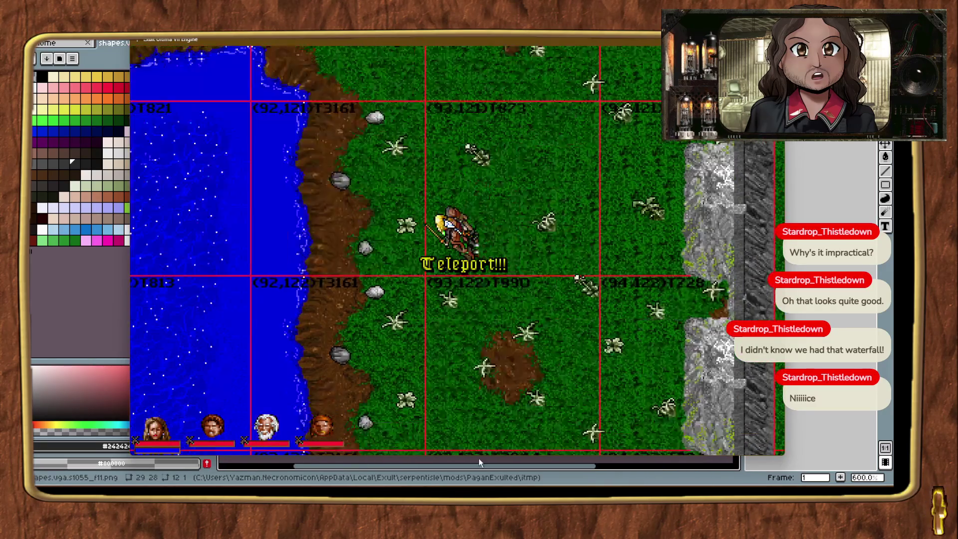
Teleport past the walled grass areas and north along the dirt path, then bring up Ultima VIII: Pagan.
{"action": "key", "text": "ctrl+t"}
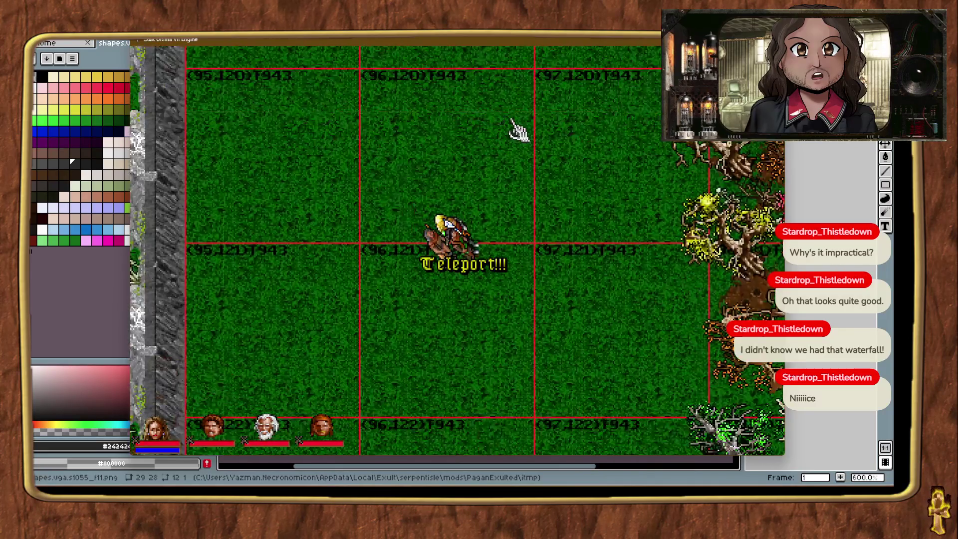
{"action": "key", "text": "ctrl+t"}
{"action": "key", "text": "ctrl+t"}
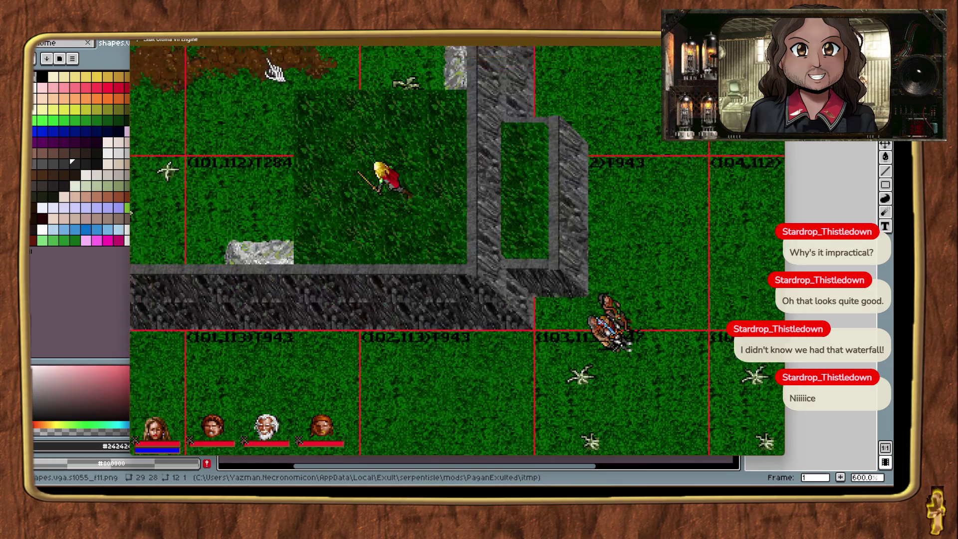
{"action": "right_click", "coordinate": [274, 72]}
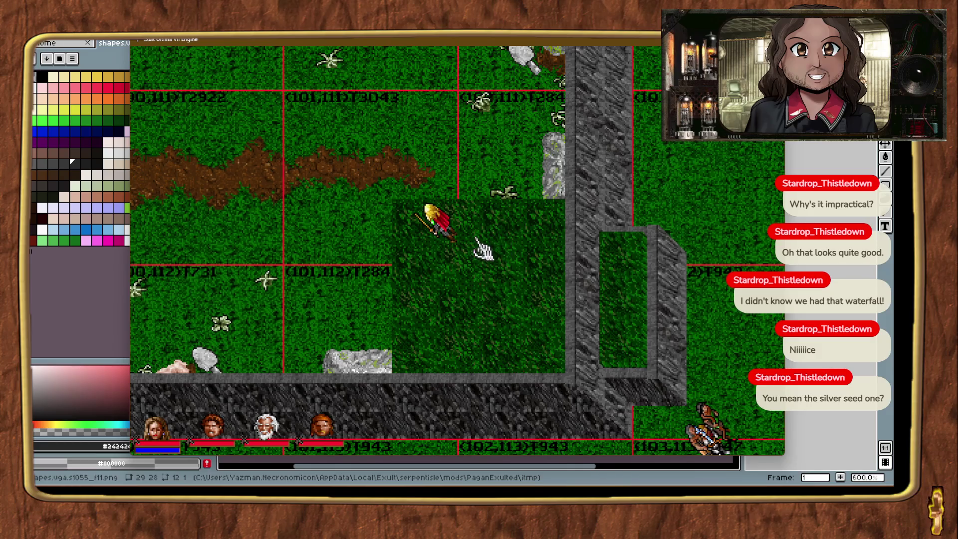
{"action": "mouse_move", "coordinate": [255, 483]}
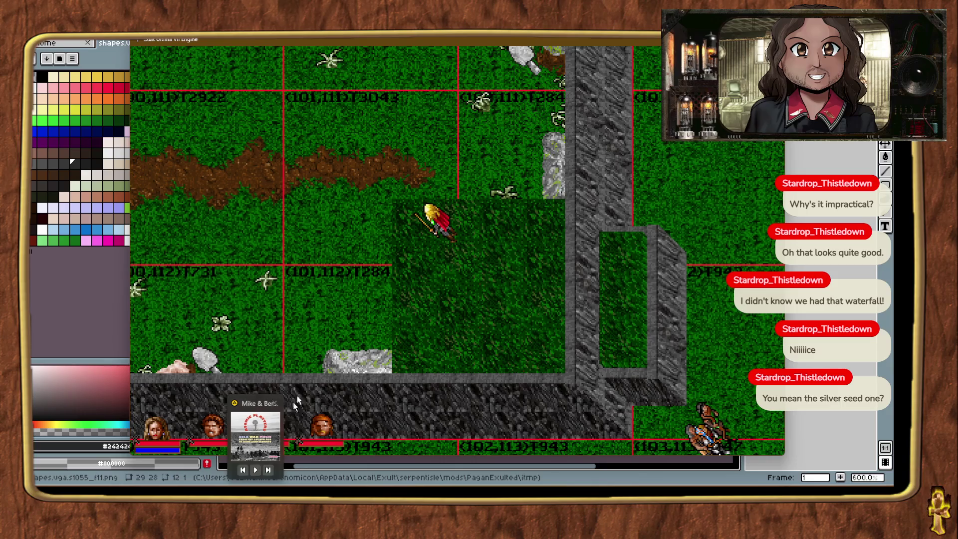
{"action": "key", "text": "ctrl+t"}
{"action": "key", "text": "ctrl+t"}
{"action": "key", "text": "ctrl+t"}
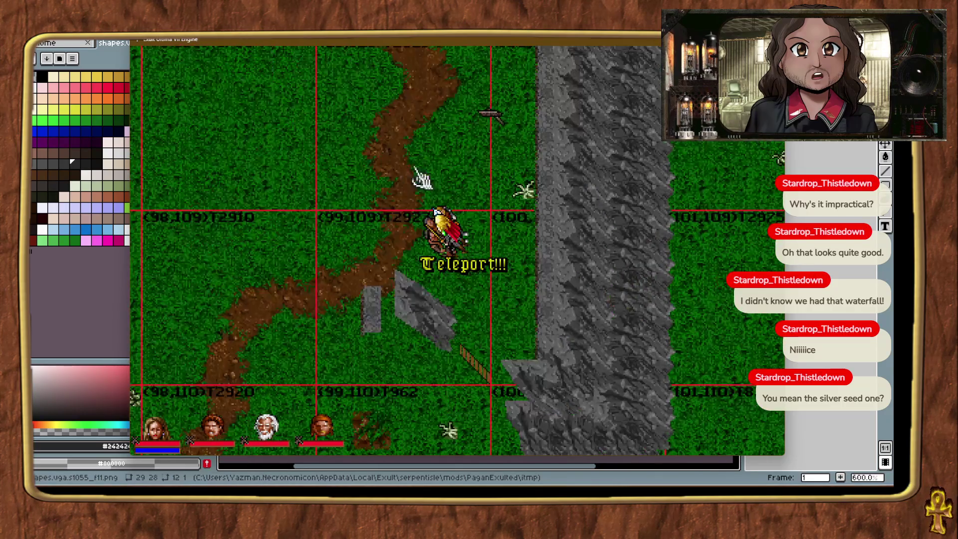
{"action": "key", "text": "ctrl+t"}
{"action": "key", "text": "ctrl+t"}
{"action": "key", "text": "ctrl+t"}
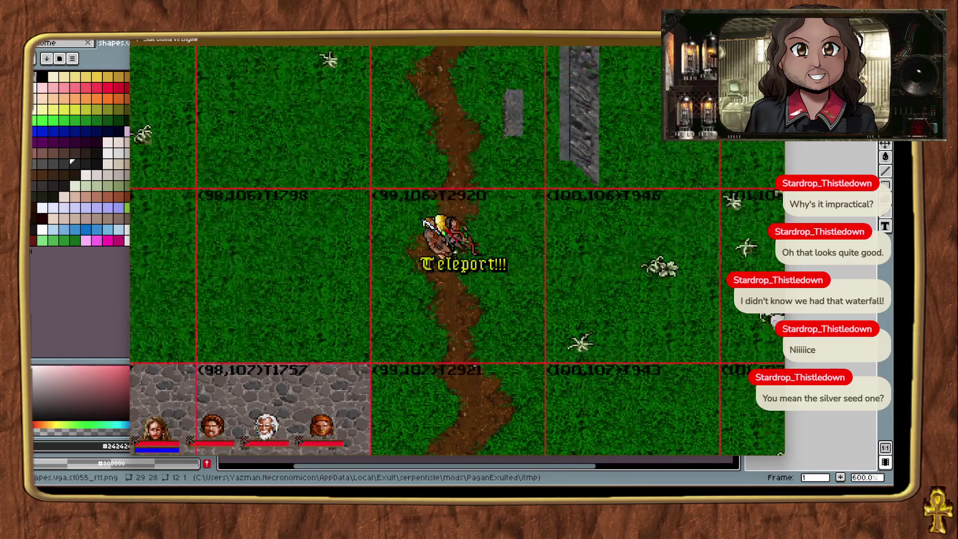
{"action": "mouse_move", "coordinate": [479, 482]}
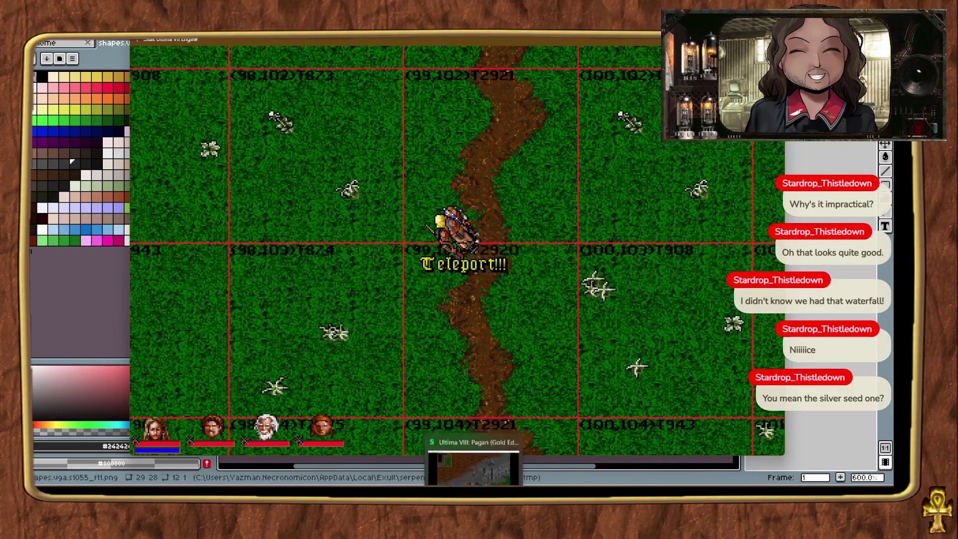
{"action": "left_click", "coordinate": [493, 466]}
Walk the Pagan avatar from the rocks into the grassy clearing, then return to Exult.
{"action": "right_click", "coordinate": [517, 303]}
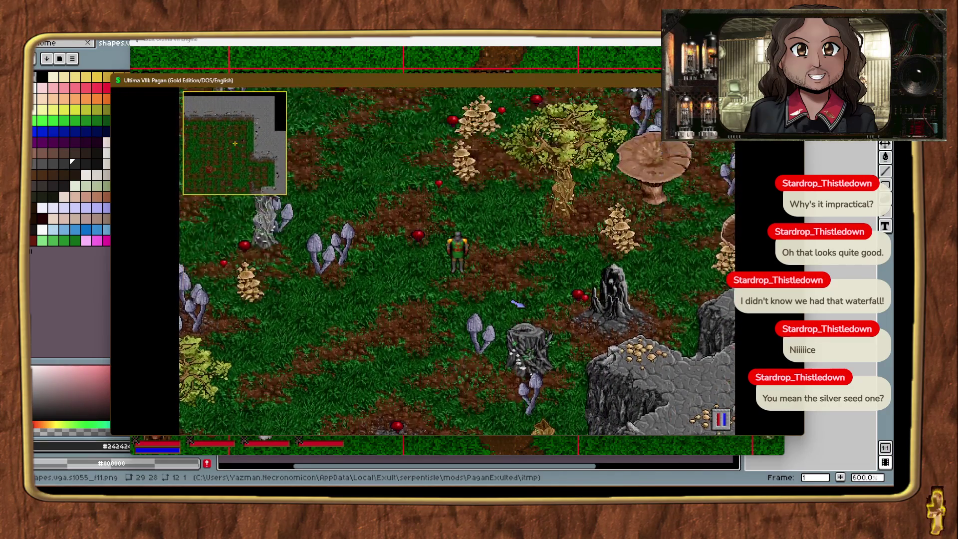
{"action": "key", "text": "alt+Tab"}
{"action": "left_click", "coordinate": [563, 209]}
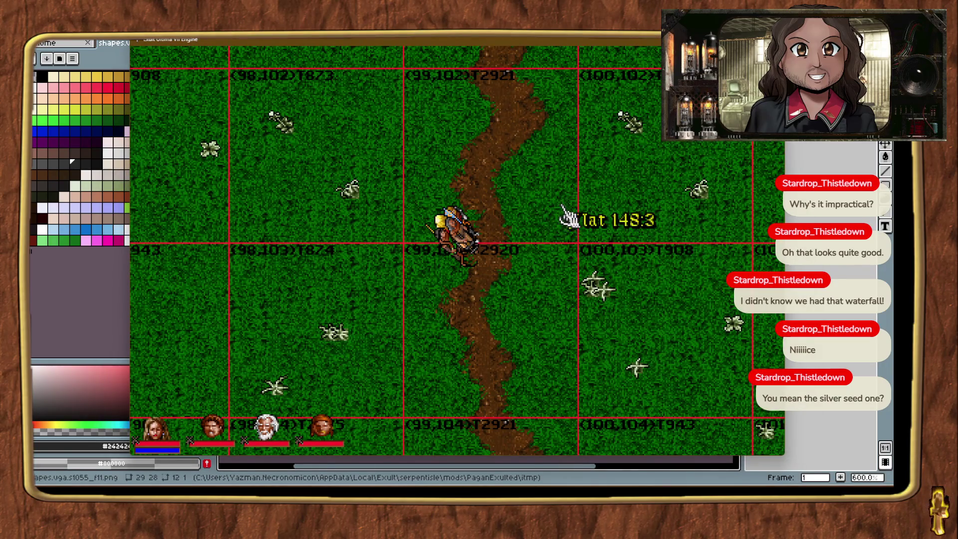
Go up from the Walls sprites to U8 Sprites (U7 indexed) and open the flat folder.
{"action": "left_click", "coordinate": [504, 447]}
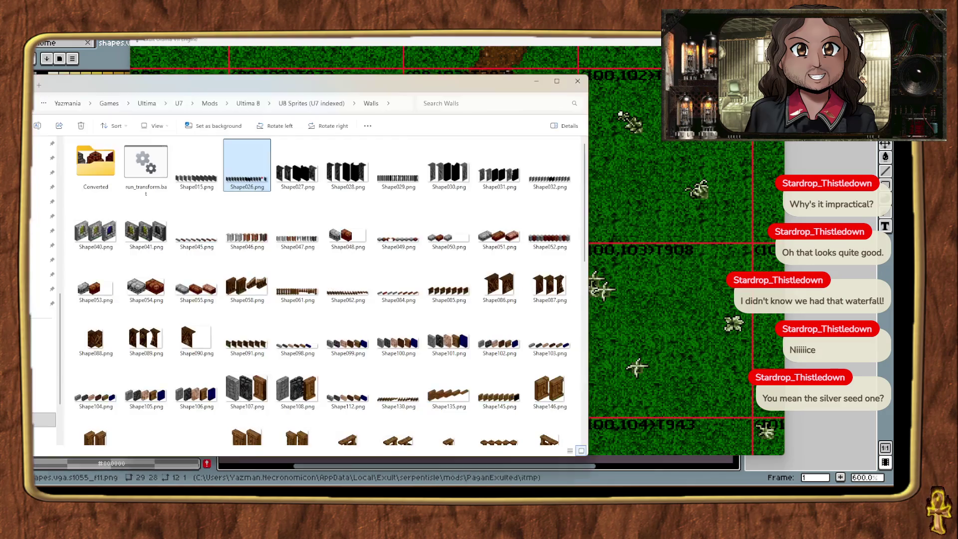
{"action": "scroll", "coordinate": [349, 279], "scroll_direction": "down", "scroll_amount": 2}
{"action": "key", "text": "alt+Up"}
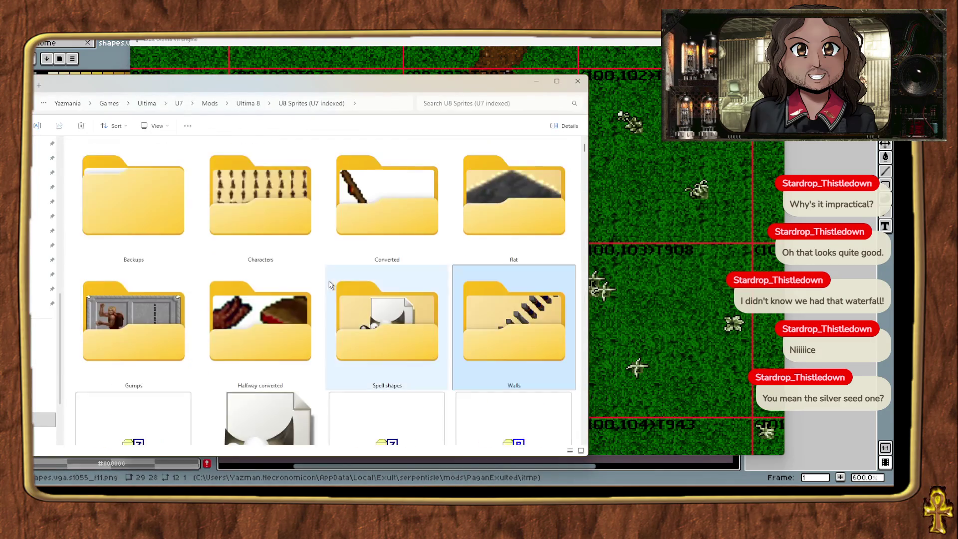
{"action": "scroll", "coordinate": [372, 280], "scroll_direction": "down", "scroll_amount": 1}
{"action": "scroll", "coordinate": [371, 279], "scroll_direction": "up", "scroll_amount": 1}
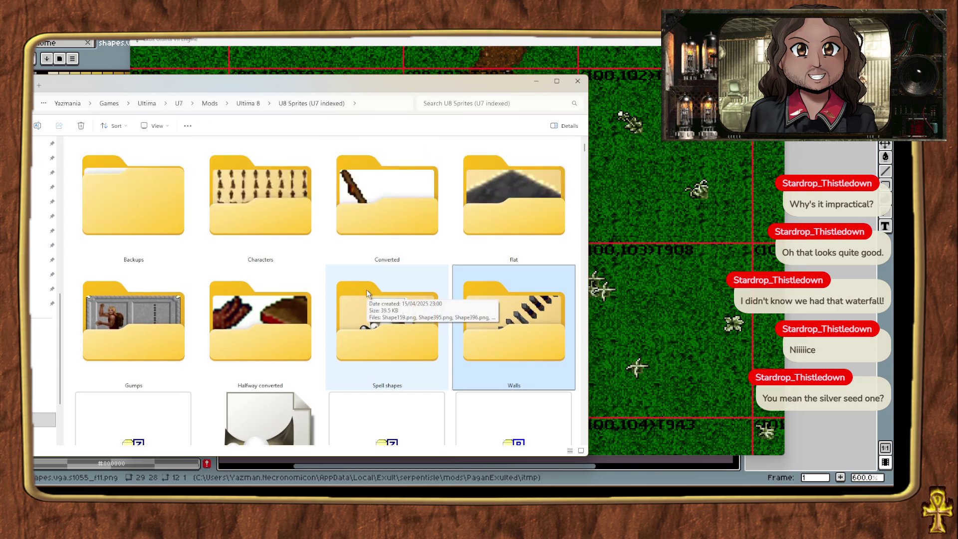
{"action": "double_click", "coordinate": [514, 199]}
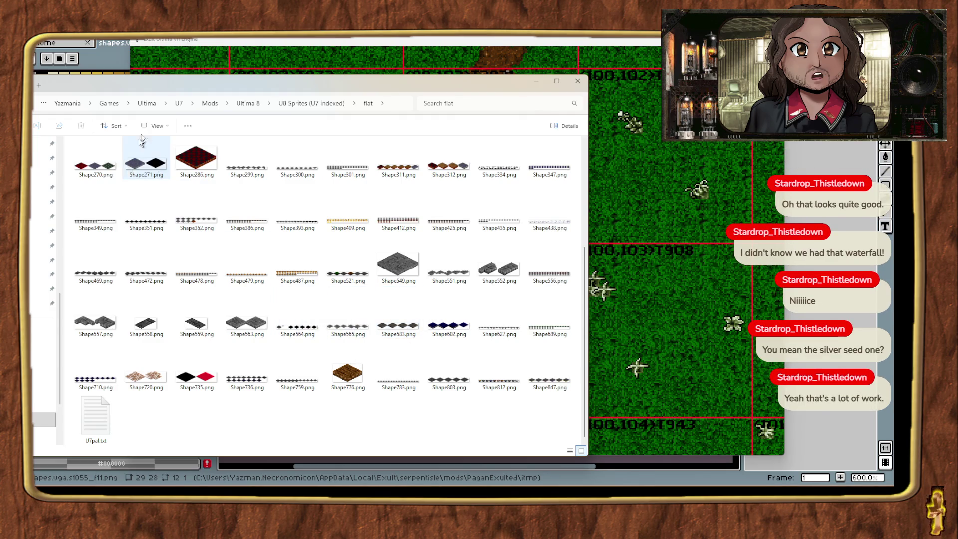
Preview Shape270.png, then open the Converted folder and go back to flat.
{"action": "left_click_drag", "start_coordinate": [170, 80], "coordinate": [370, 79]}
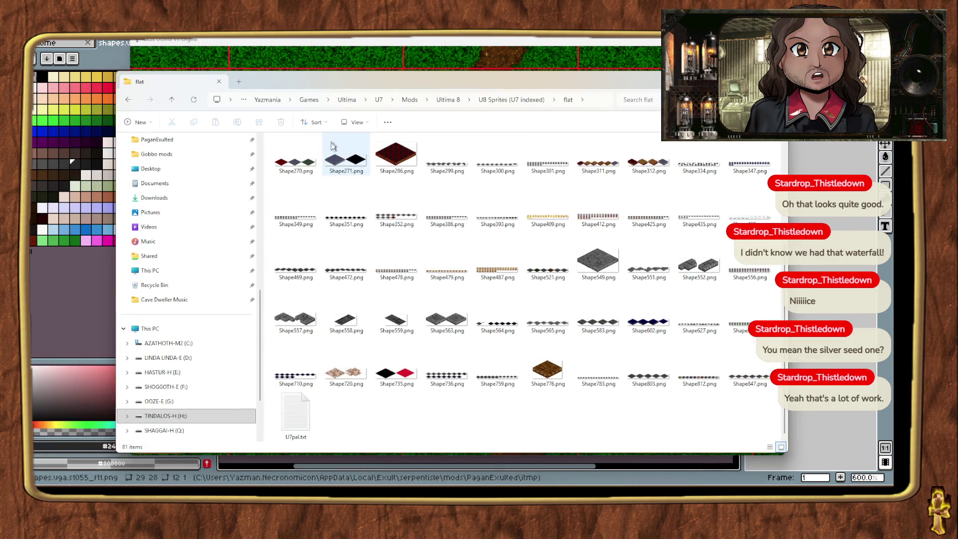
{"action": "double_click", "coordinate": [295, 160]}
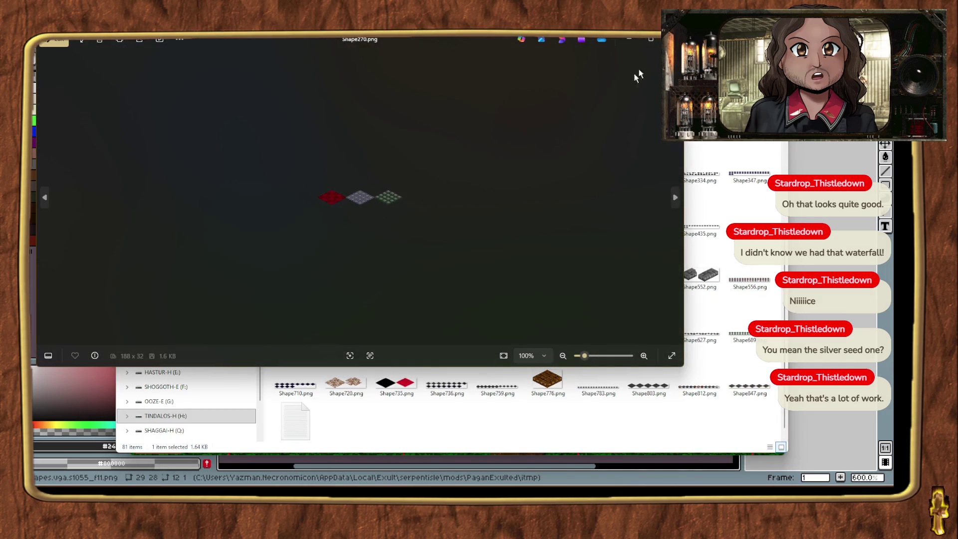
{"action": "left_click", "coordinate": [672, 39]}
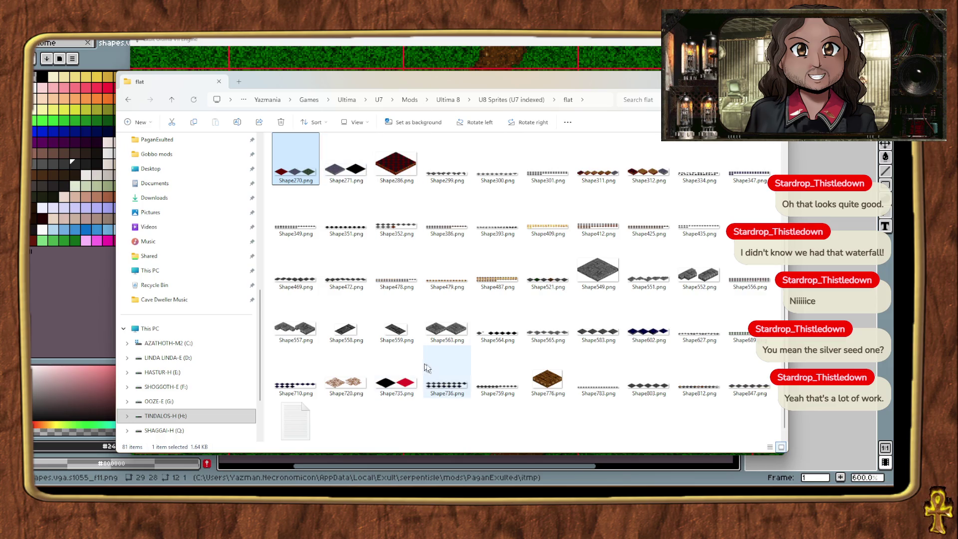
{"action": "scroll", "coordinate": [547, 367], "scroll_direction": "up", "scroll_amount": 2}
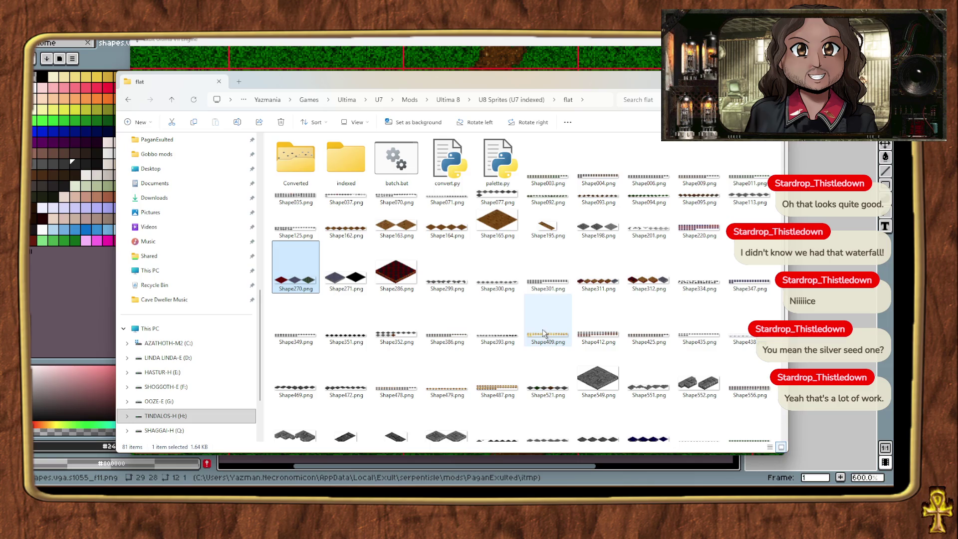
{"action": "left_click", "coordinate": [295, 167]}
{"action": "double_click", "coordinate": [295, 166]}
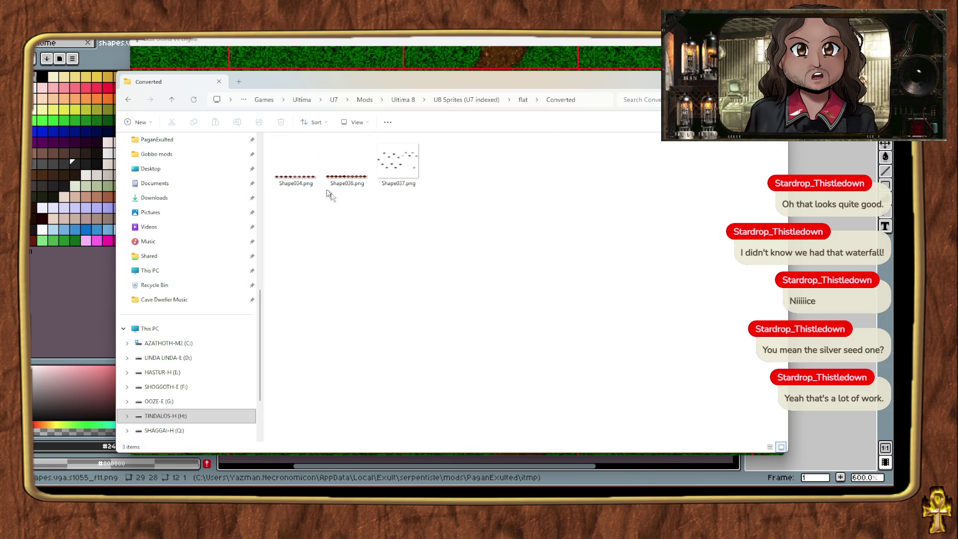
{"action": "key", "text": "BackSpace"}
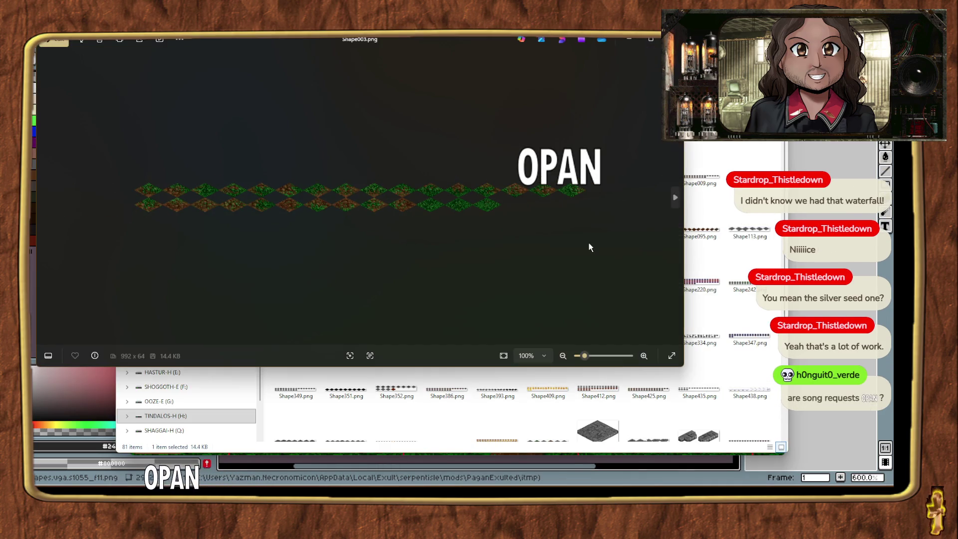
Step through the flat tile images from Shape003 to Shape242 in Photos.
{"action": "key", "text": "Right"}
{"action": "key", "text": "Left"}
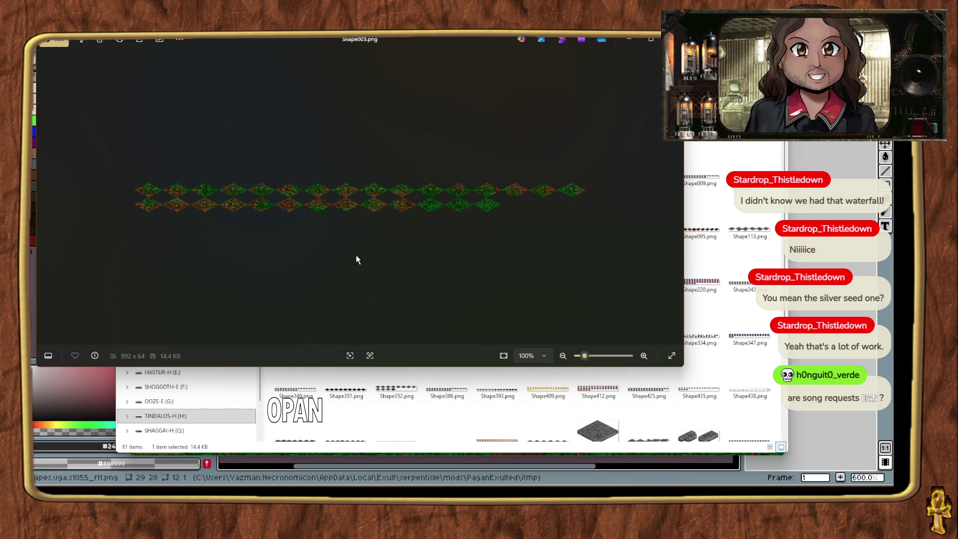
{"action": "key", "text": "Right"}
{"action": "key", "text": "Right"}
{"action": "key", "text": "Right"}
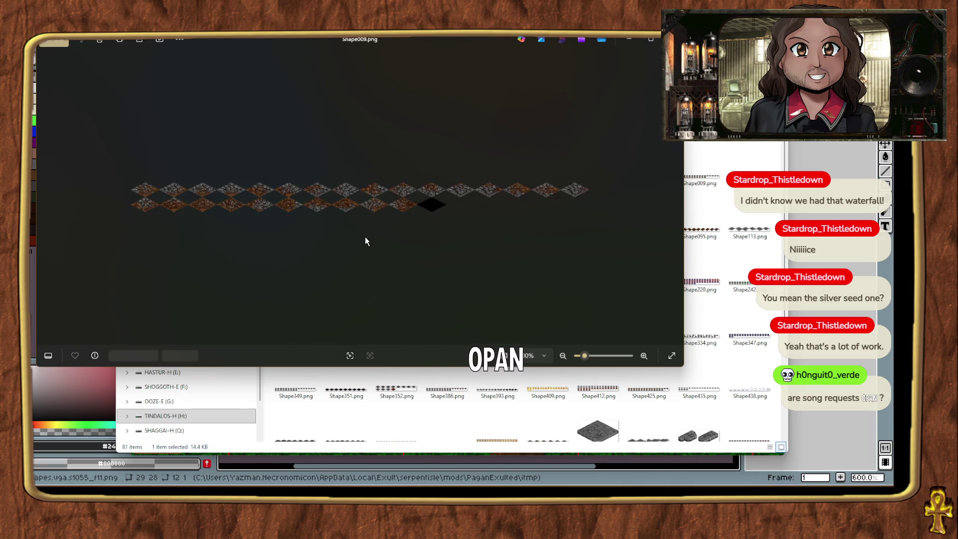
{"action": "key", "text": "Right"}
{"action": "key", "text": "Right"}
{"action": "key", "text": "Right"}
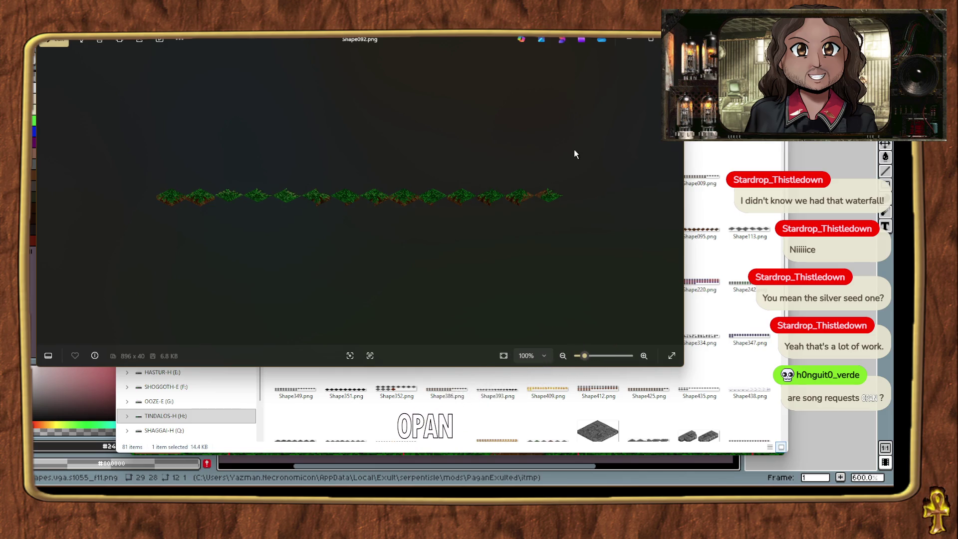
{"action": "key", "text": "Right"}
{"action": "key", "text": "Right"}
{"action": "key", "text": "Right"}
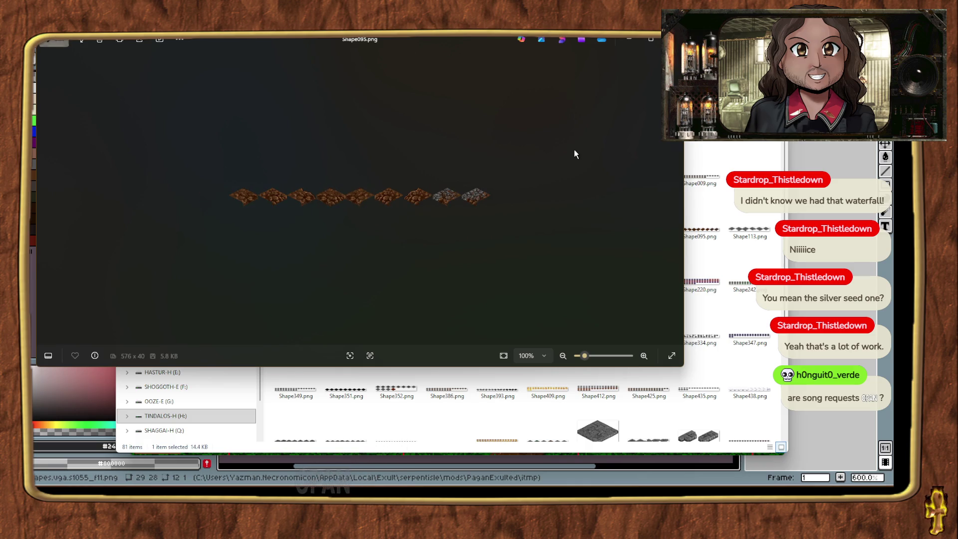
{"action": "key", "text": "Right"}
{"action": "key", "text": "Right"}
{"action": "key", "text": "Right"}
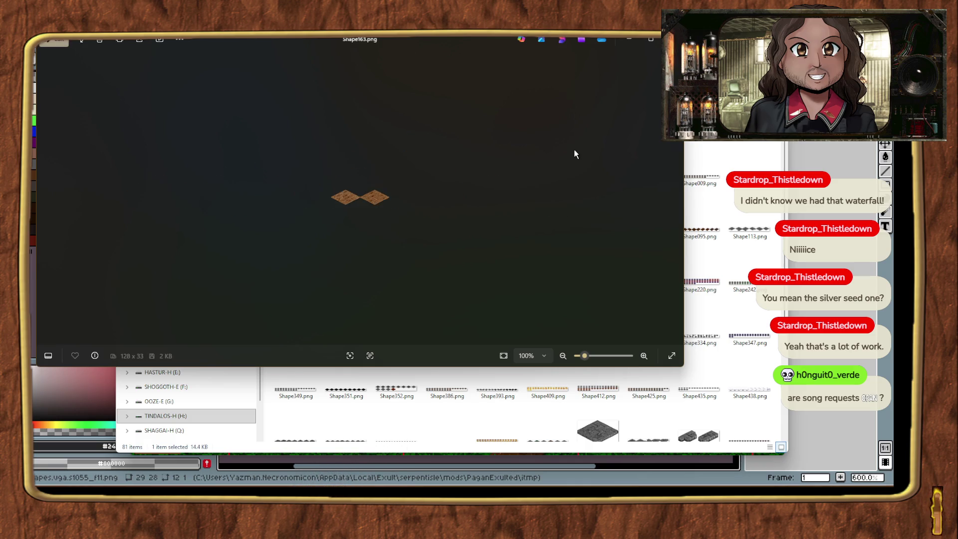
{"action": "key", "text": "Right"}
{"action": "key", "text": "Right"}
{"action": "key", "text": "Right"}
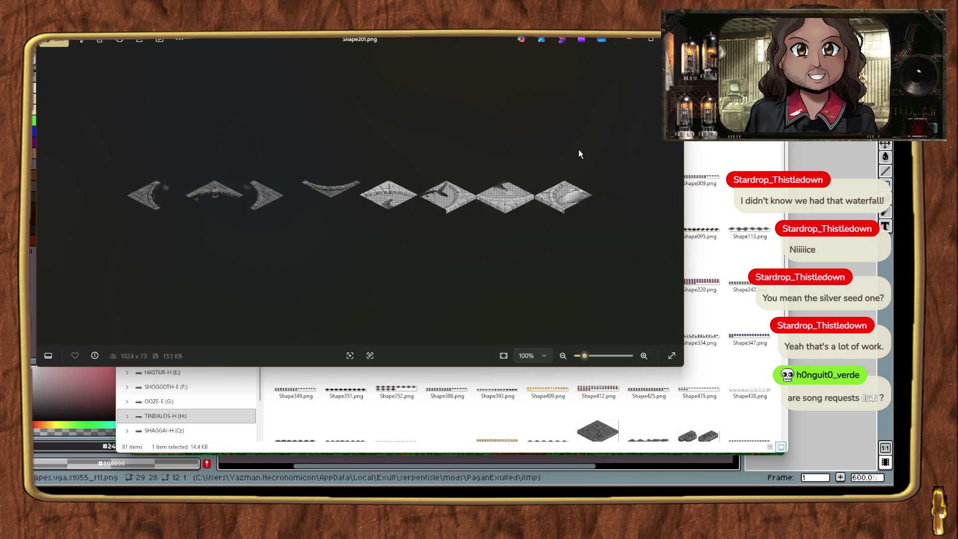
{"action": "key", "text": "Right"}
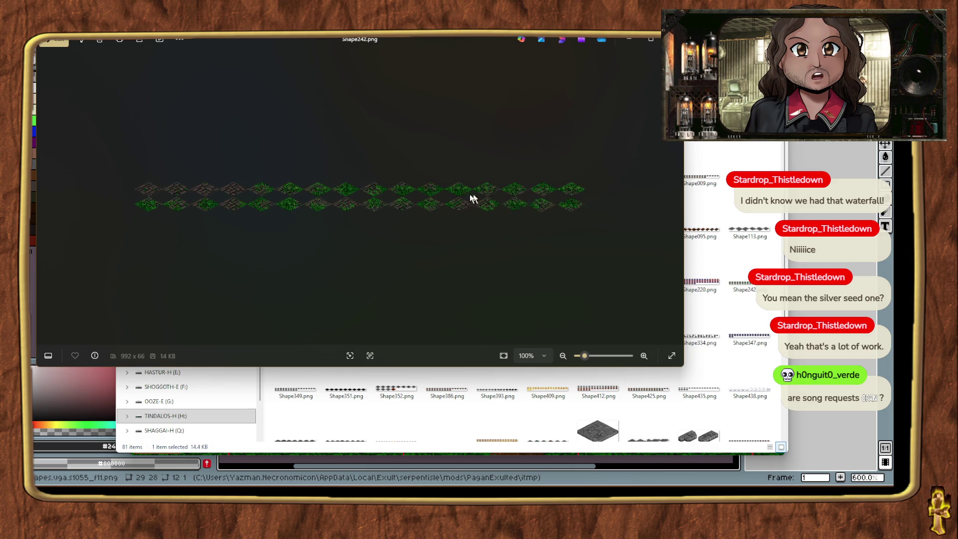
Close Photos, briefly reopen Shape003.png, then bring the Exult game window forward.
{"action": "left_click_drag", "start_coordinate": [412, 39], "coordinate": [506, 73]}
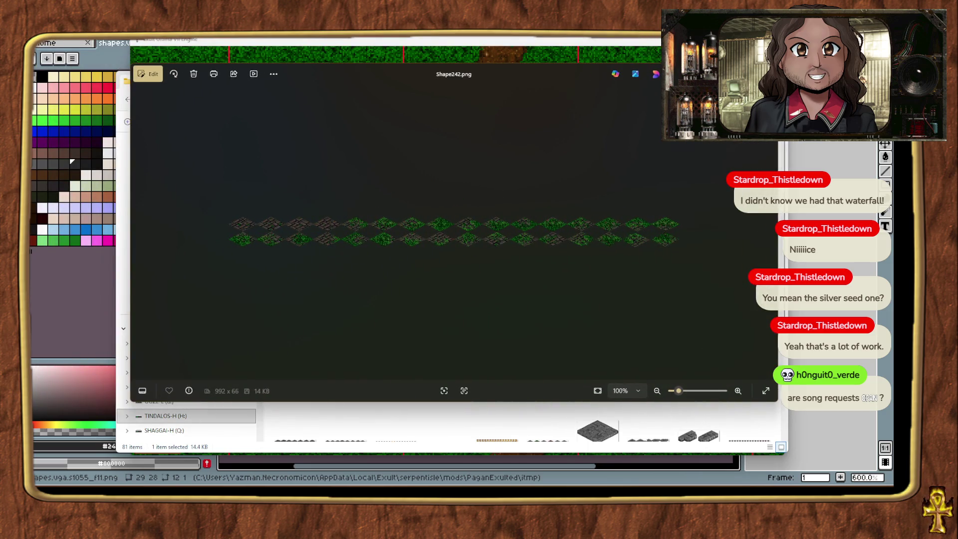
{"action": "key", "text": "alt+F4"}
{"action": "double_click", "coordinate": [551, 184]}
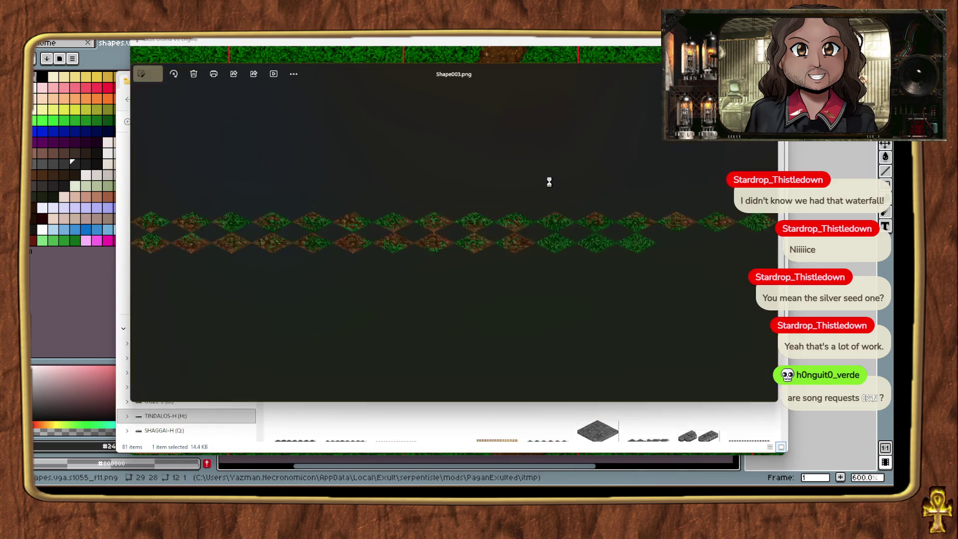
{"action": "key", "text": "alt+F4"}
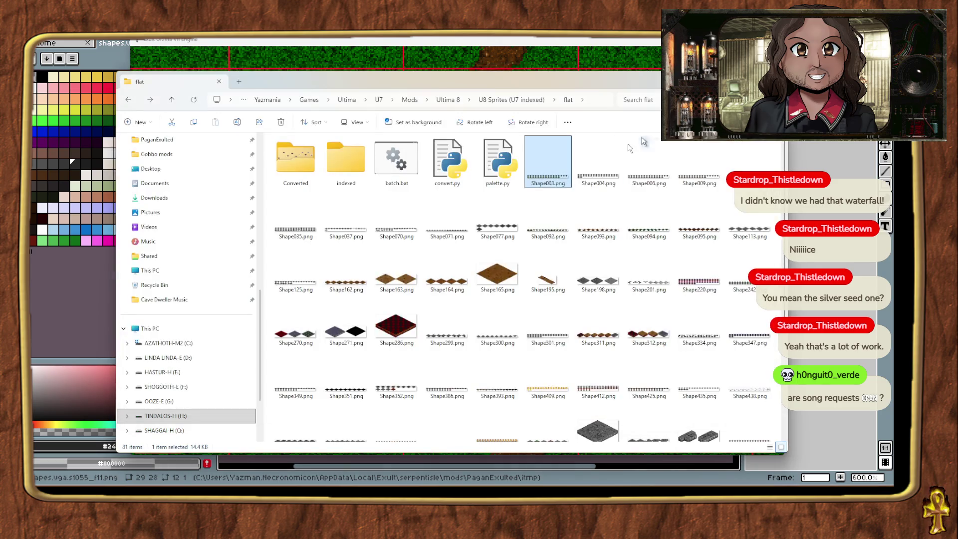
{"action": "left_click", "coordinate": [228, 60]}
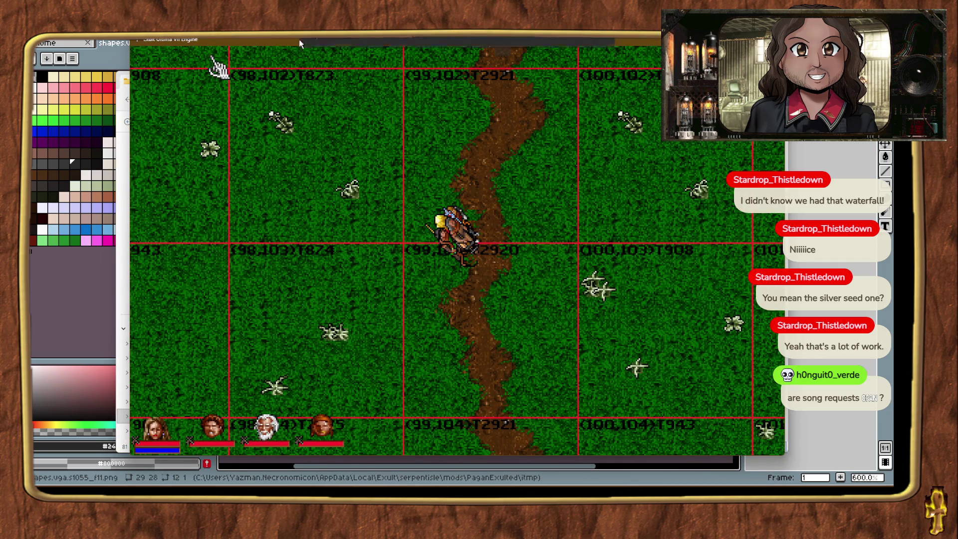
In Aseprite, convert Shape003 to RGB Color after the pipeline's RGB warning.
{"action": "key", "text": "alt+Tab"}
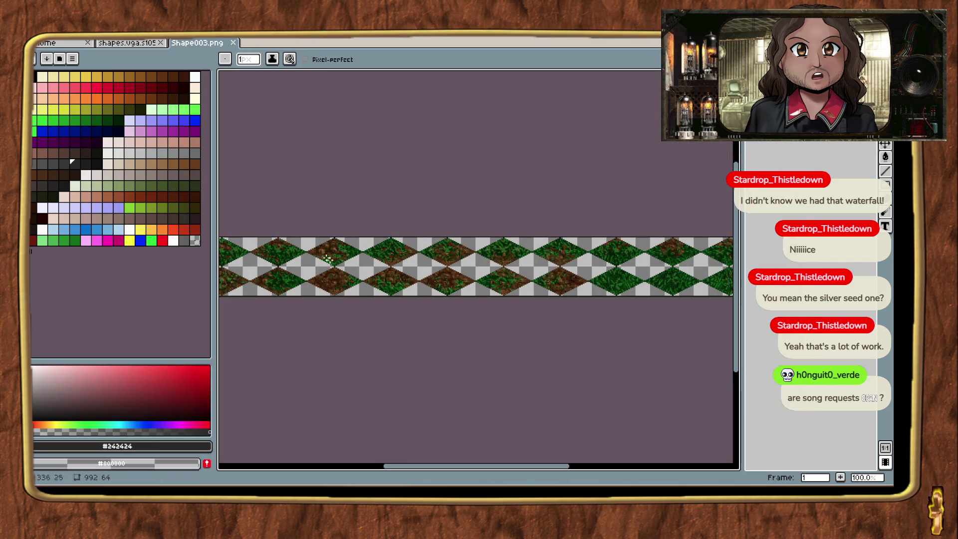
{"action": "left_click", "coordinate": [65, 44]}
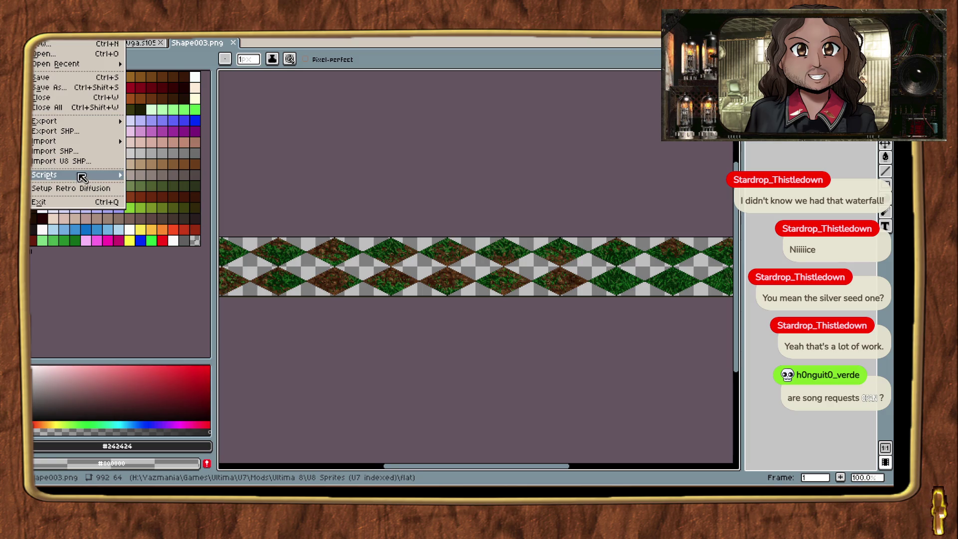
{"action": "mouse_move", "coordinate": [81, 177]}
{"action": "left_click", "coordinate": [197, 240]}
{"action": "left_click", "coordinate": [457, 270]}
{"action": "key", "text": "alt+s"}
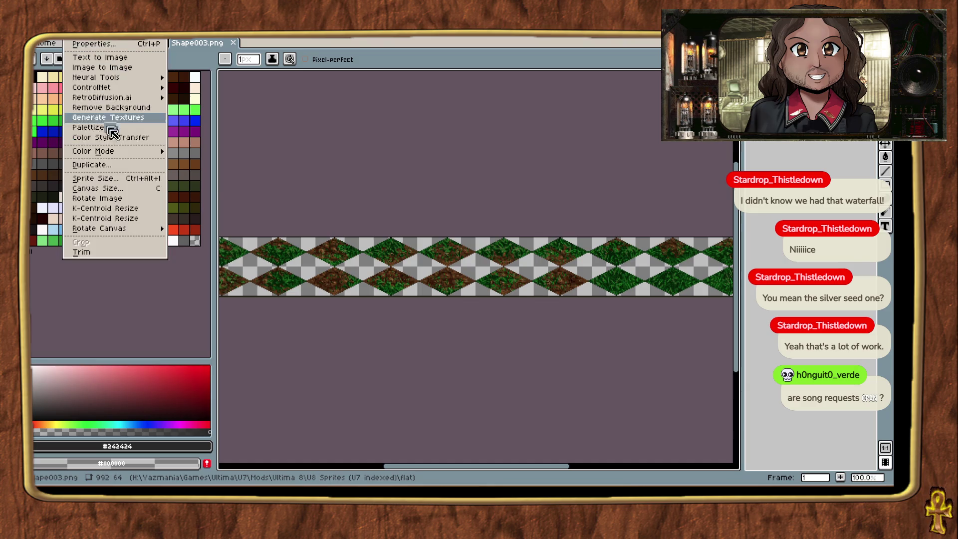
{"action": "mouse_move", "coordinate": [127, 154]}
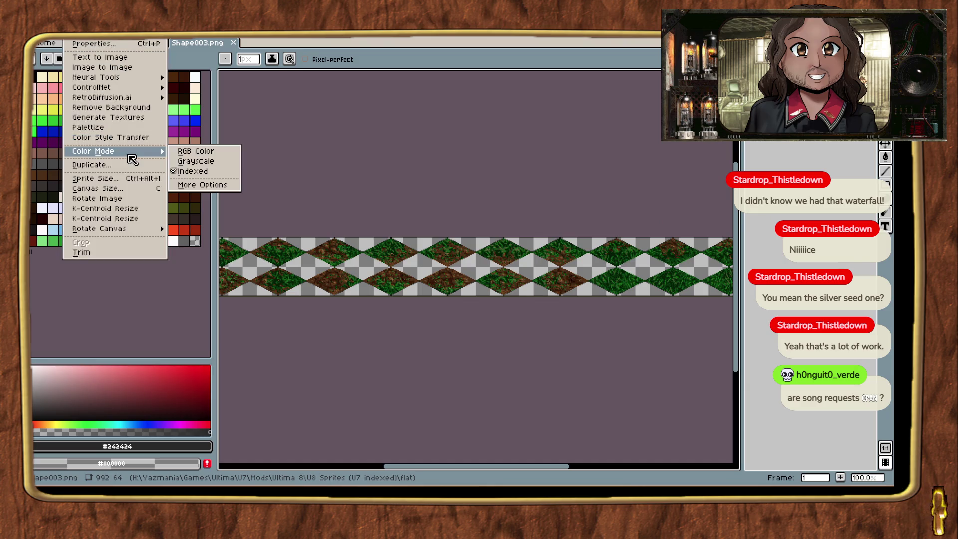
{"action": "left_click", "coordinate": [207, 155]}
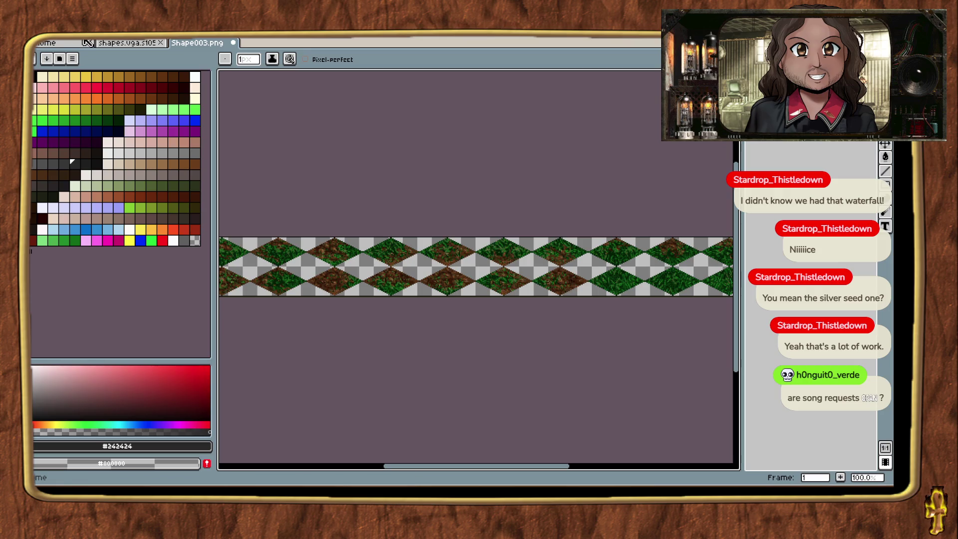
Run the U8pipeline CAR script with Scale set to 100.00.
{"action": "key", "text": "alt+f"}
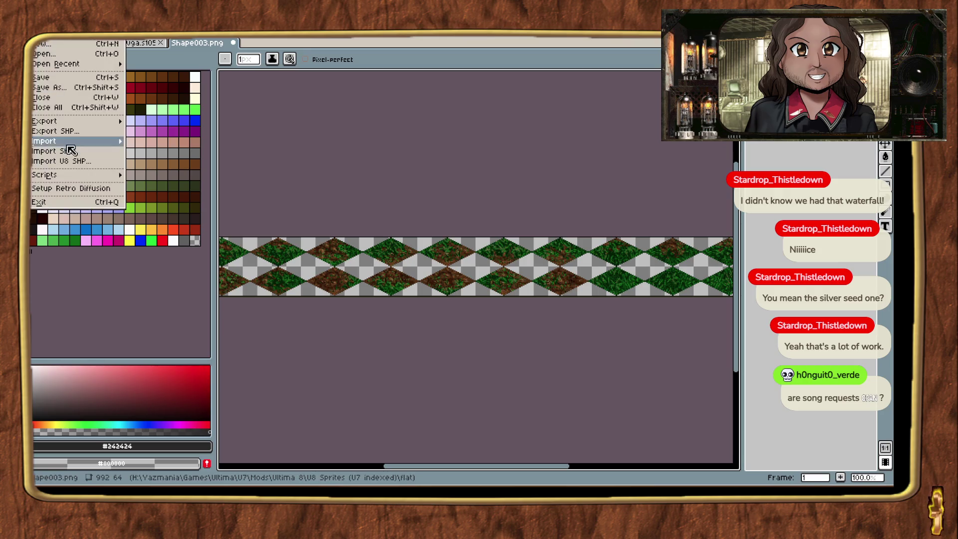
{"action": "mouse_move", "coordinate": [115, 175]}
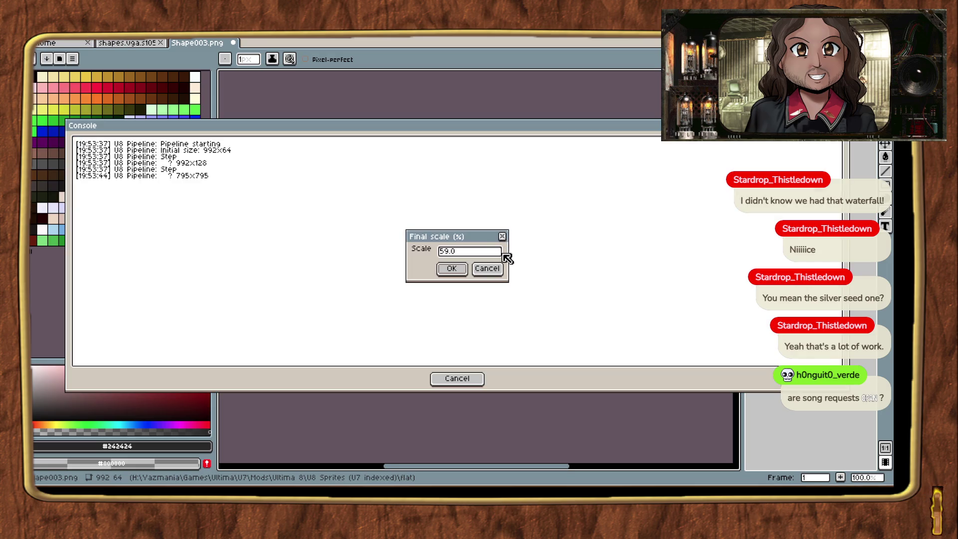
{"action": "left_click_drag", "start_coordinate": [503, 253], "coordinate": [421, 252]}
{"action": "type", "text": "100.00"}
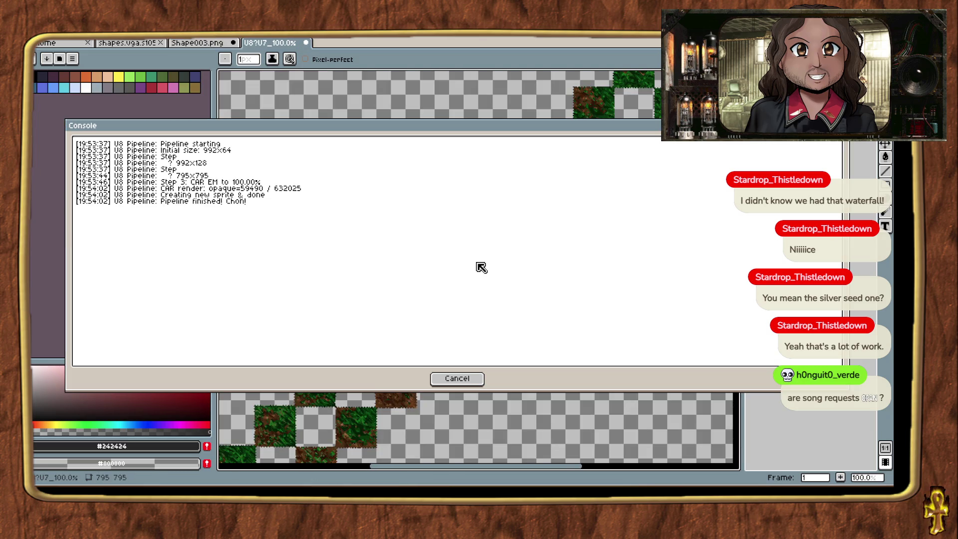
Close the pipeline console, zoom in and overlay the pixel grid on the 795×795 sprite.
{"action": "left_click", "coordinate": [443, 379]}
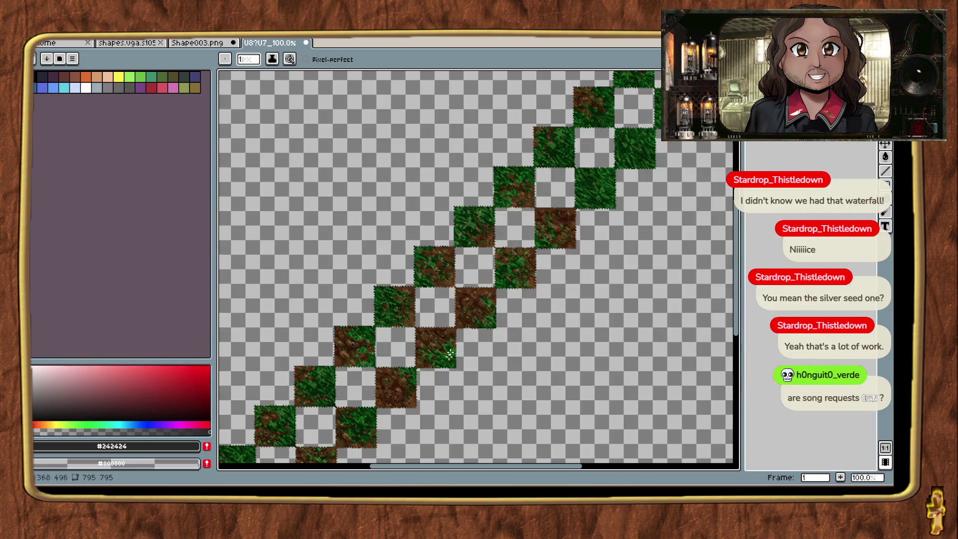
{"action": "scroll", "coordinate": [451, 333], "scroll_direction": "up", "scroll_amount": 2}
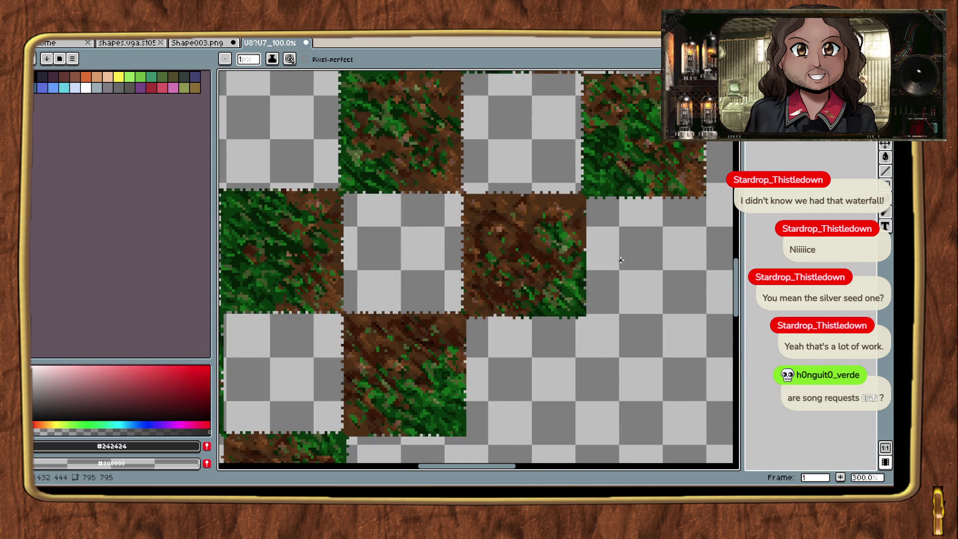
{"action": "scroll", "coordinate": [620, 260], "scroll_direction": "down", "scroll_amount": 3}
{"action": "scroll", "coordinate": [657, 270], "scroll_direction": "up", "scroll_amount": 3}
{"action": "mouse_move", "coordinate": [657, 271]}
{"action": "left_mouse_down"}
{"action": "mouse_move", "coordinate": [598, 380]}
{"action": "mouse_move", "coordinate": [588, 354]}
{"action": "left_mouse_up"}
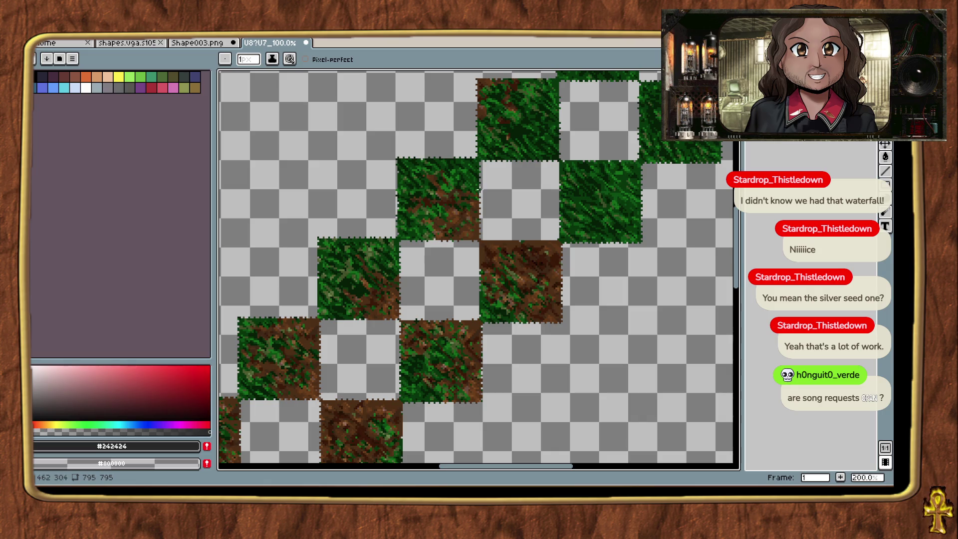
{"action": "key", "text": "ctrl+apostrophe"}
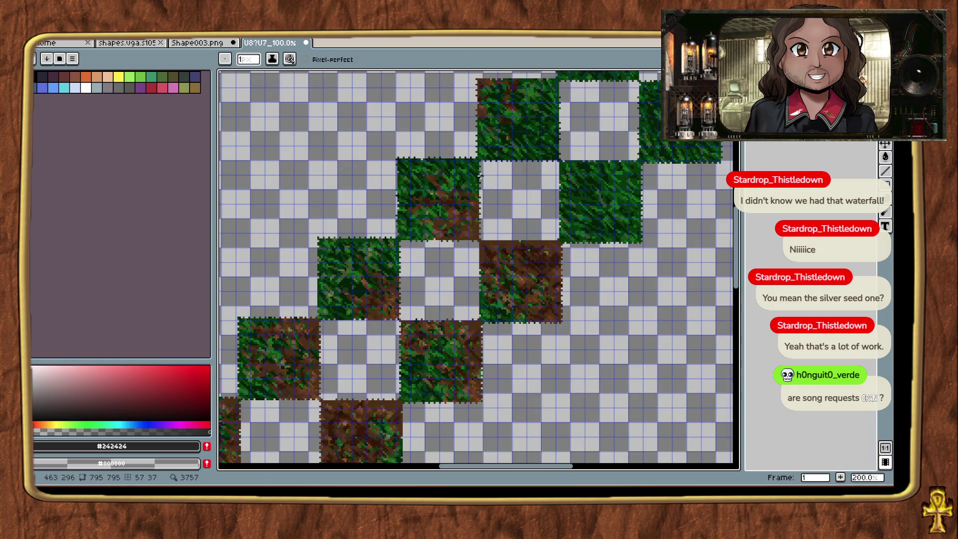
Pan across the square tiles and compare them against the Exult map.
{"action": "key", "text": "i"}
{"action": "mouse_move", "coordinate": [711, 211]}
{"action": "left_mouse_down"}
{"action": "mouse_move", "coordinate": [669, 230]}
{"action": "mouse_move", "coordinate": [654, 269]}
{"action": "left_mouse_up"}
{"action": "key", "text": "alt+Tab"}
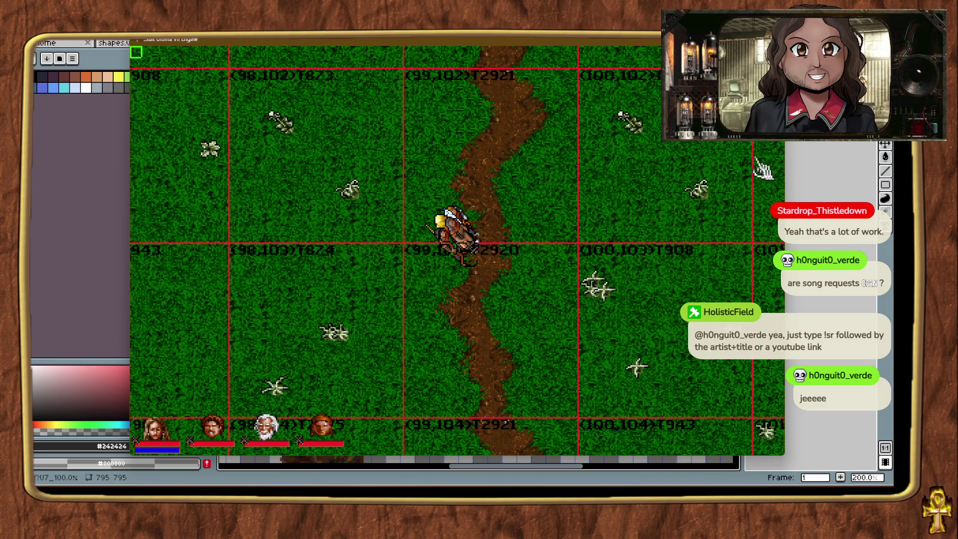
{"action": "key", "text": "alt+Tab"}
{"action": "scroll", "coordinate": [610, 341], "scroll_direction": "up", "scroll_amount": 3}
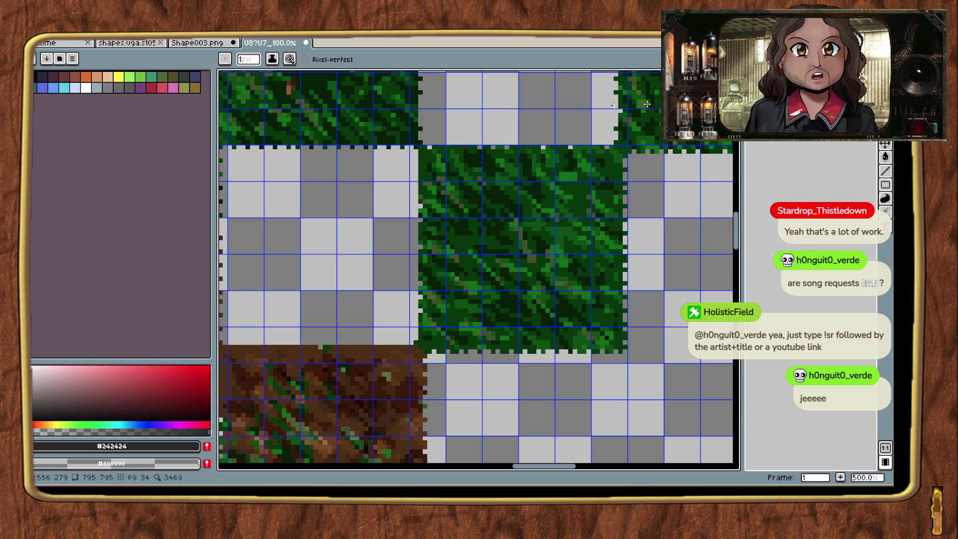
Zoom in and marquee-select the right-hand grass tile.
{"action": "key", "text": "m"}
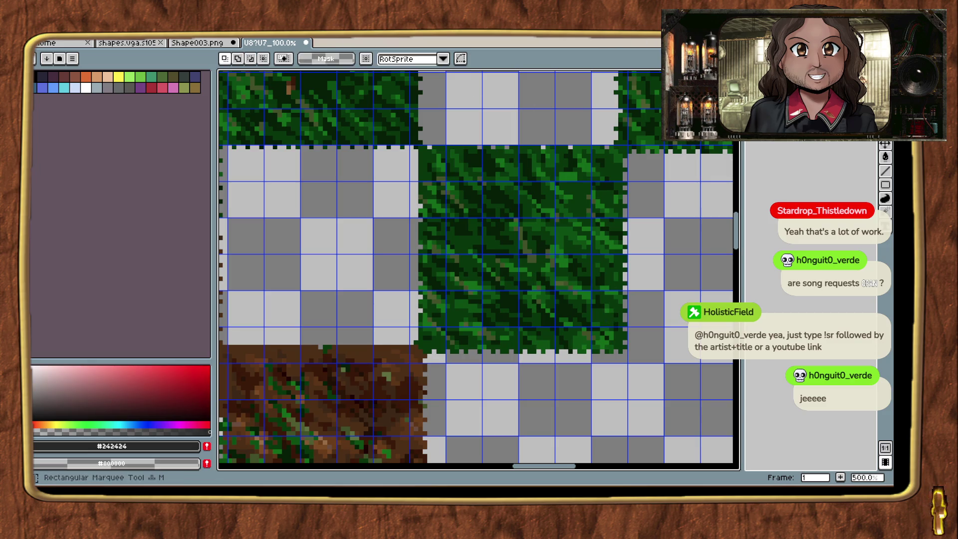
{"action": "scroll", "coordinate": [659, 269], "scroll_direction": "down", "scroll_amount": 1}
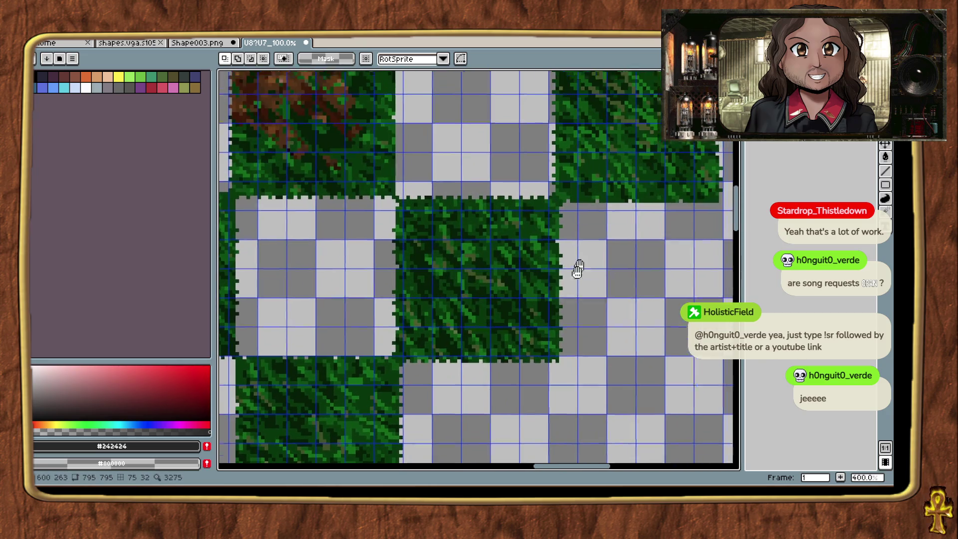
{"action": "scroll", "coordinate": [575, 267], "scroll_direction": "down", "scroll_amount": 2}
{"action": "scroll", "coordinate": [557, 371], "scroll_direction": "up", "scroll_amount": 2}
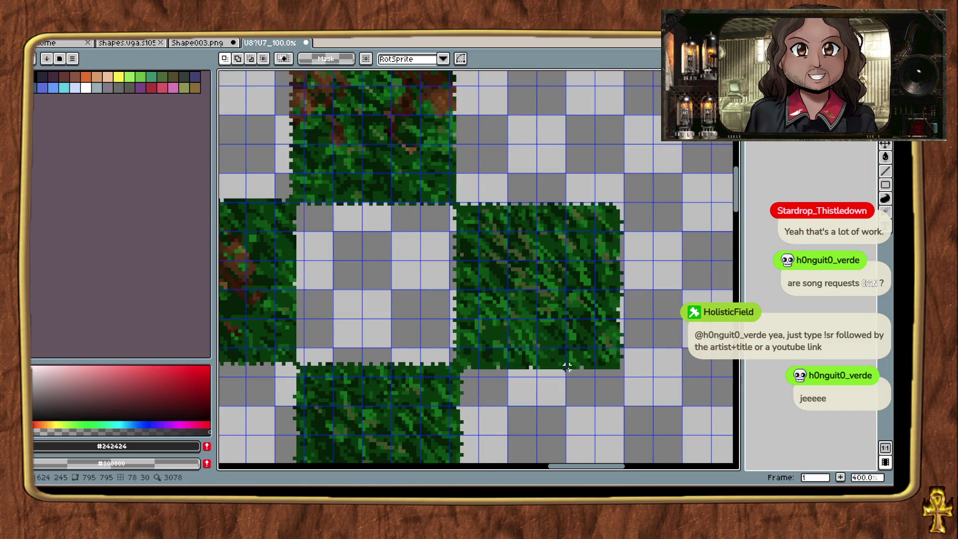
{"action": "scroll", "coordinate": [566, 367], "scroll_direction": "up", "scroll_amount": 1}
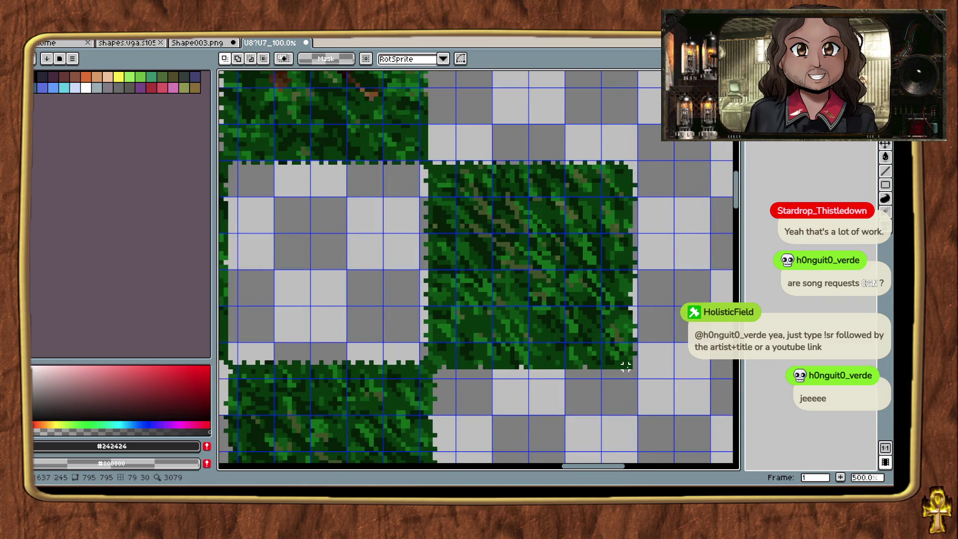
{"action": "mouse_move", "coordinate": [625, 366]}
{"action": "left_mouse_down"}
{"action": "mouse_move", "coordinate": [503, 271]}
{"action": "mouse_move", "coordinate": [429, 188]}
{"action": "mouse_move", "coordinate": [435, 180]}
{"action": "mouse_move", "coordinate": [524, 257]}
{"action": "mouse_move", "coordinate": [556, 303]}
{"action": "mouse_move", "coordinate": [455, 156]}
{"action": "mouse_move", "coordinate": [562, 291]}
{"action": "left_mouse_up"}
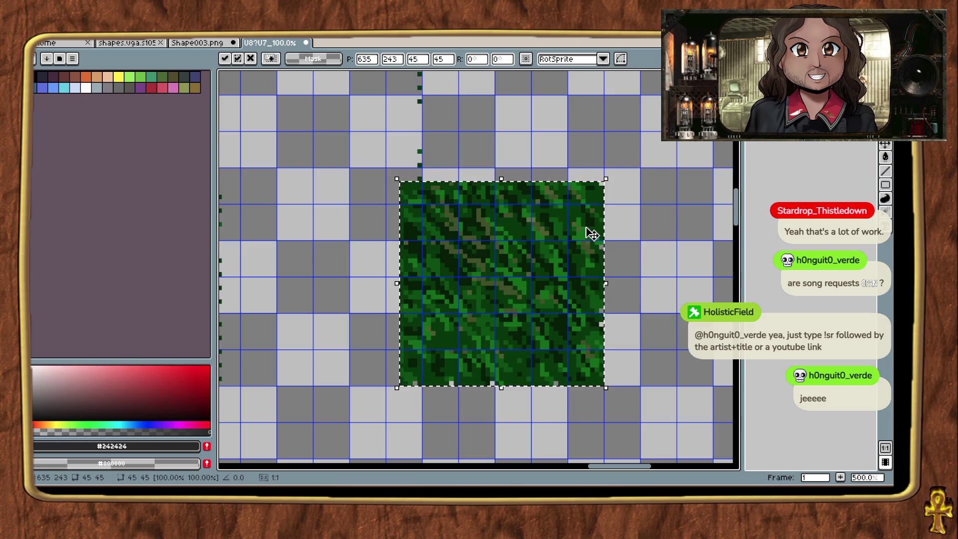
Pan and zoom across the diagonal tile strip, then bring up the window switcher.
{"action": "scroll", "coordinate": [646, 248], "scroll_direction": "down", "scroll_amount": 2}
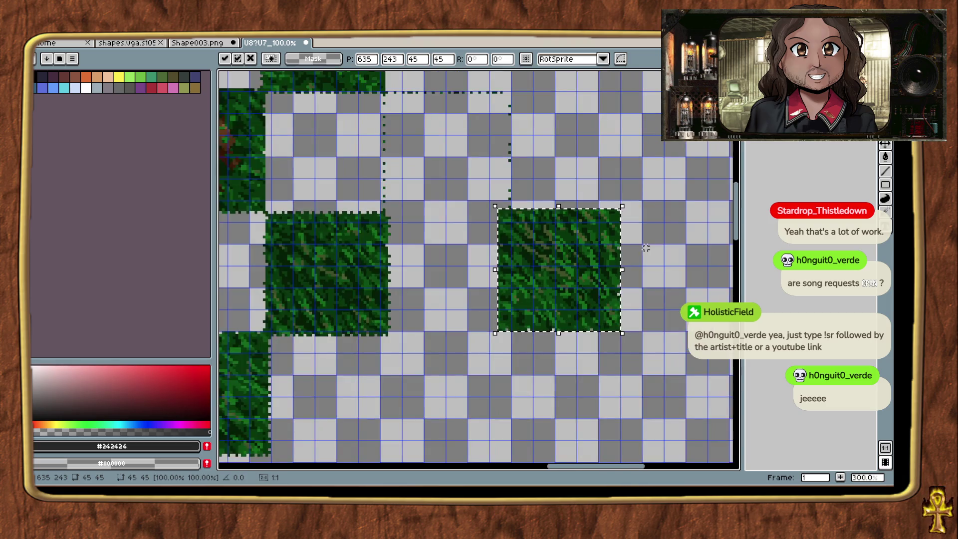
{"action": "scroll", "coordinate": [628, 245], "scroll_direction": "up", "scroll_amount": 2}
{"action": "left_click_drag", "start_coordinate": [592, 246], "coordinate": [359, 92]}
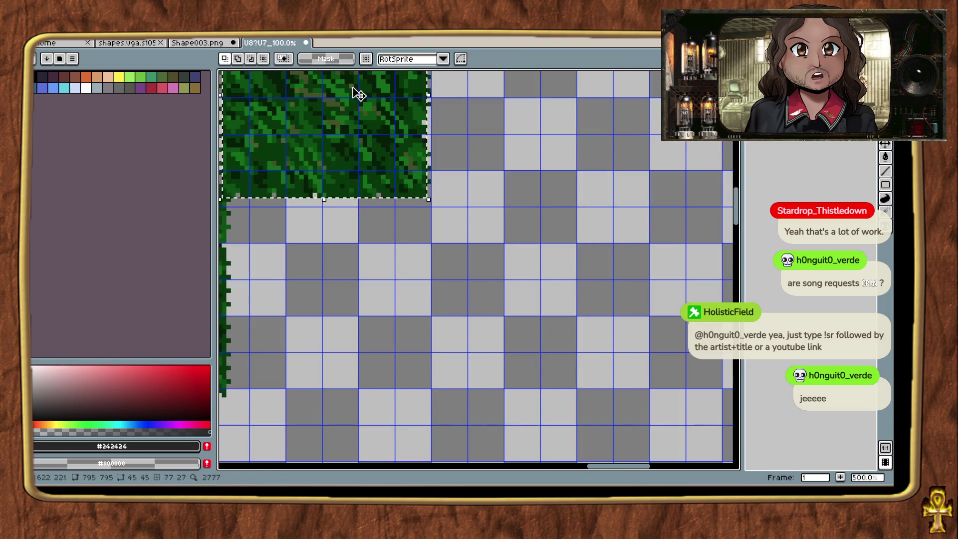
{"action": "left_click_drag", "start_coordinate": [406, 224], "coordinate": [611, 347]}
{"action": "scroll", "coordinate": [611, 348], "scroll_direction": "down", "scroll_amount": 4}
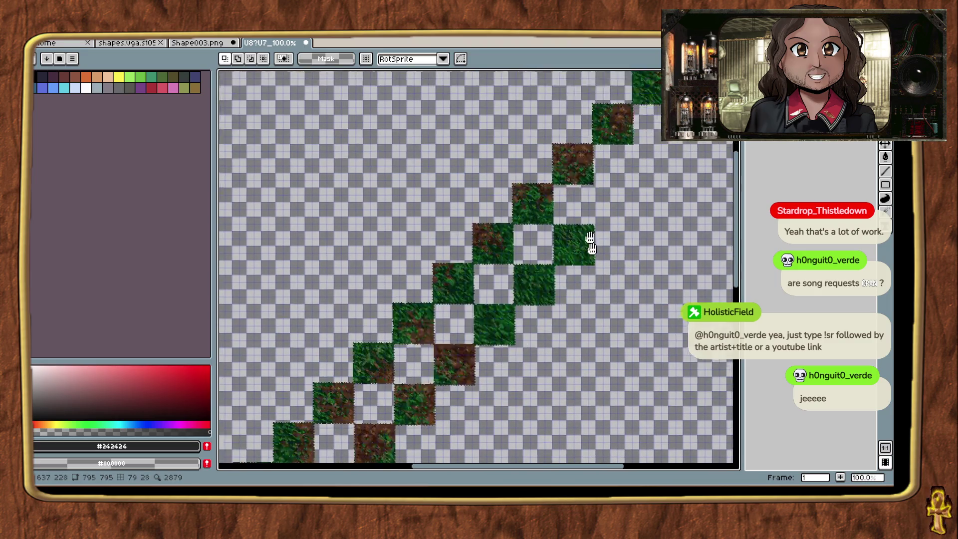
{"action": "mouse_move", "coordinate": [590, 243]}
{"action": "left_mouse_down"}
{"action": "mouse_move", "coordinate": [541, 305]}
{"action": "mouse_move", "coordinate": [559, 269]}
{"action": "mouse_move", "coordinate": [670, 238]}
{"action": "left_mouse_up"}
{"action": "scroll", "coordinate": [454, 287], "scroll_direction": "up", "scroll_amount": 2}
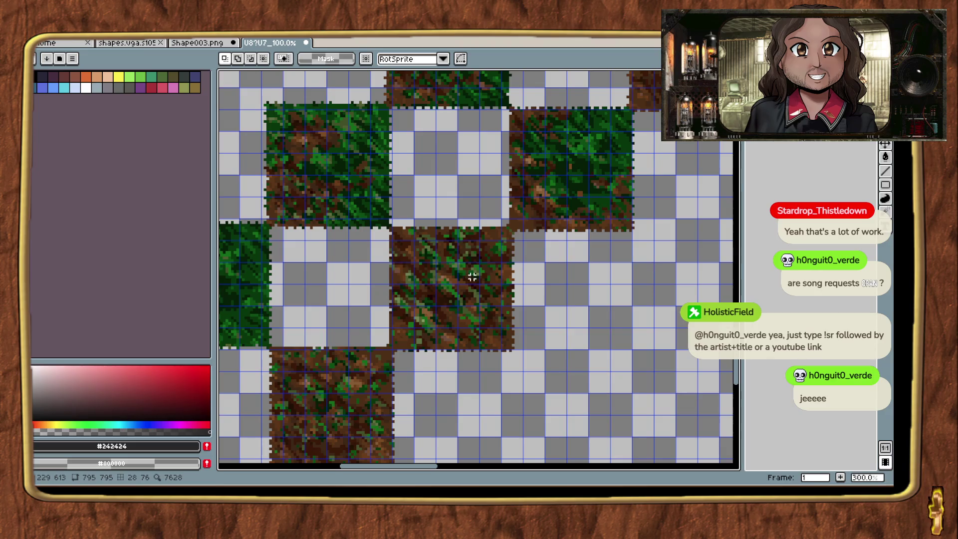
{"action": "scroll", "coordinate": [471, 279], "scroll_direction": "down", "scroll_amount": 2}
{"action": "key", "text": "alt+Tab"}
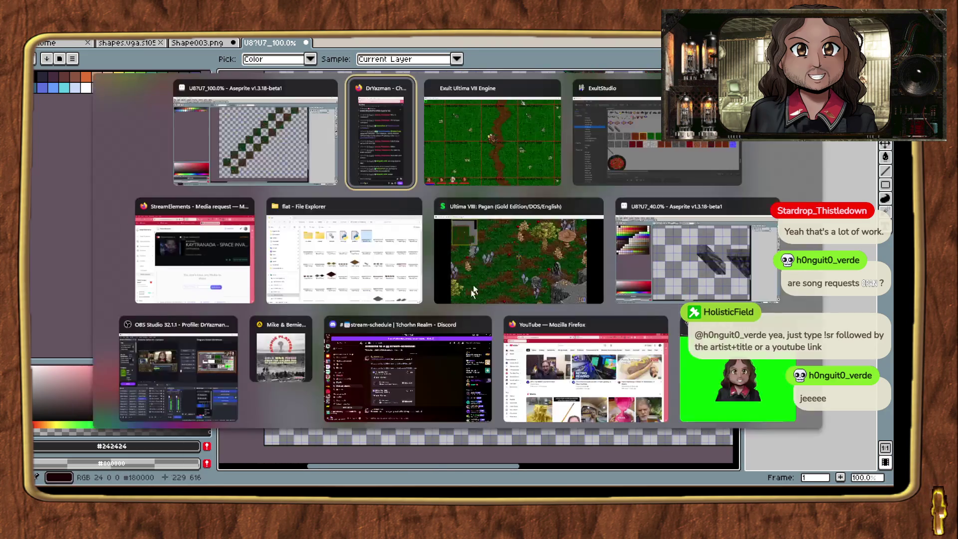
Glance at Exult and come back, then zoom in on the generated tiles.
{"action": "key", "text": "alt+Tab"}
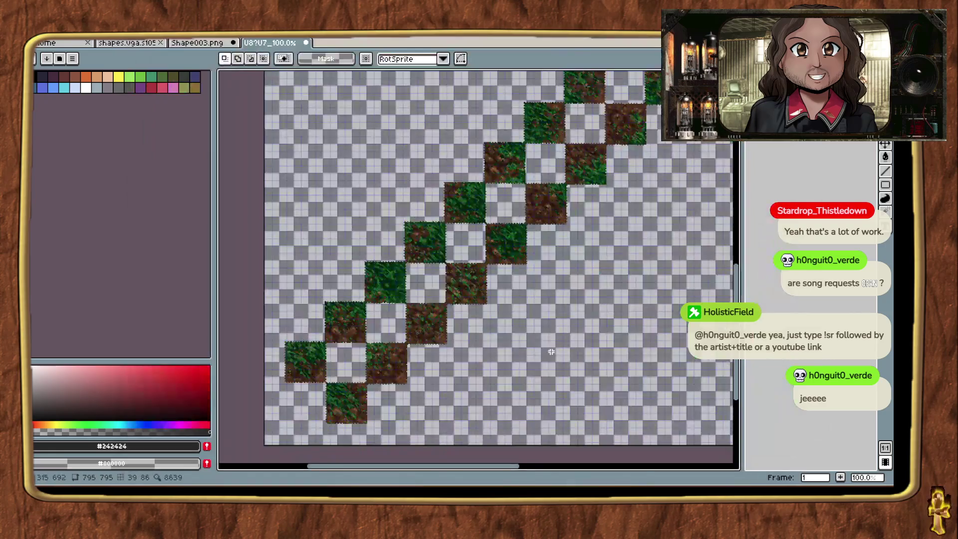
{"action": "key", "text": "alt+Tab"}
{"action": "key", "text": "alt+Tab"}
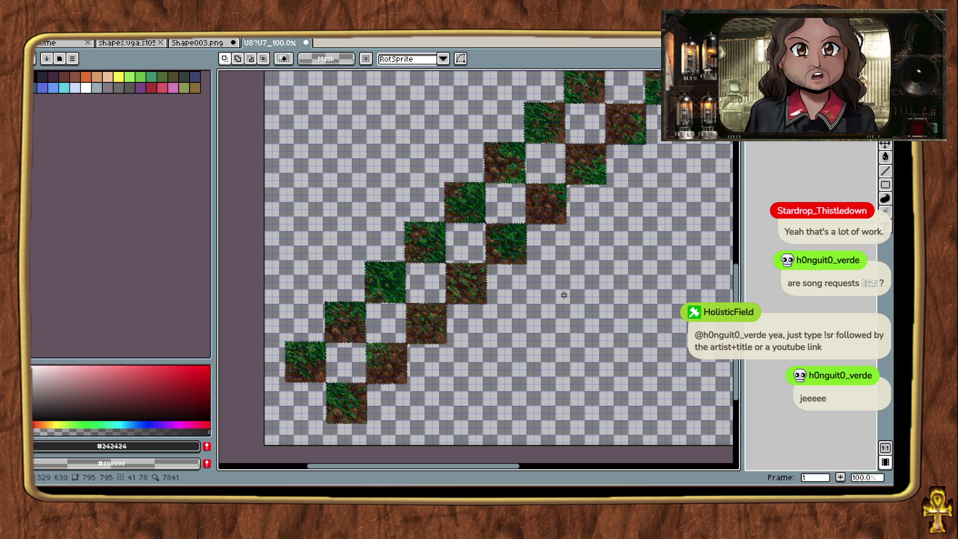
{"action": "scroll", "coordinate": [654, 268], "scroll_direction": "right", "scroll_amount": 5}
{"action": "scroll", "coordinate": [551, 428], "scroll_direction": "up", "scroll_amount": 5}
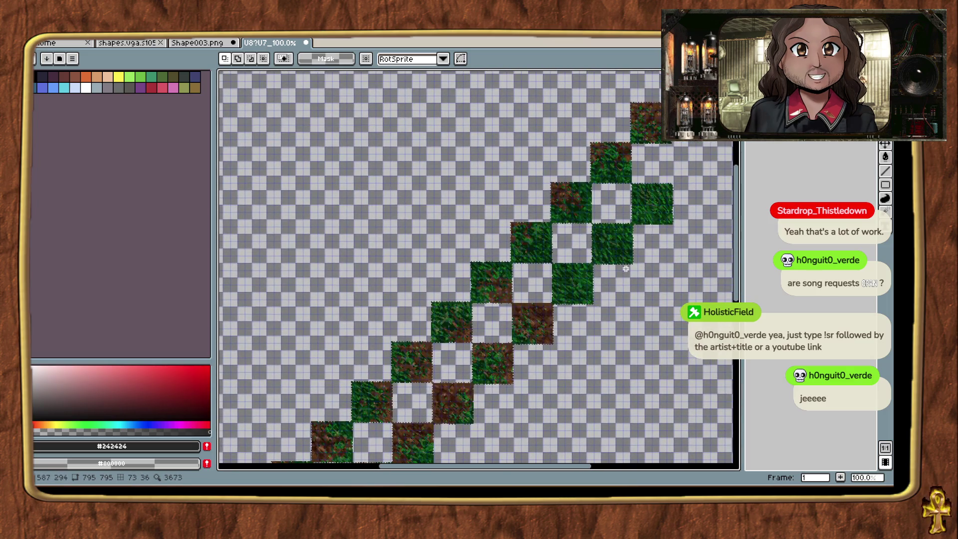
{"action": "left_click_drag", "start_coordinate": [650, 293], "coordinate": [564, 359]}
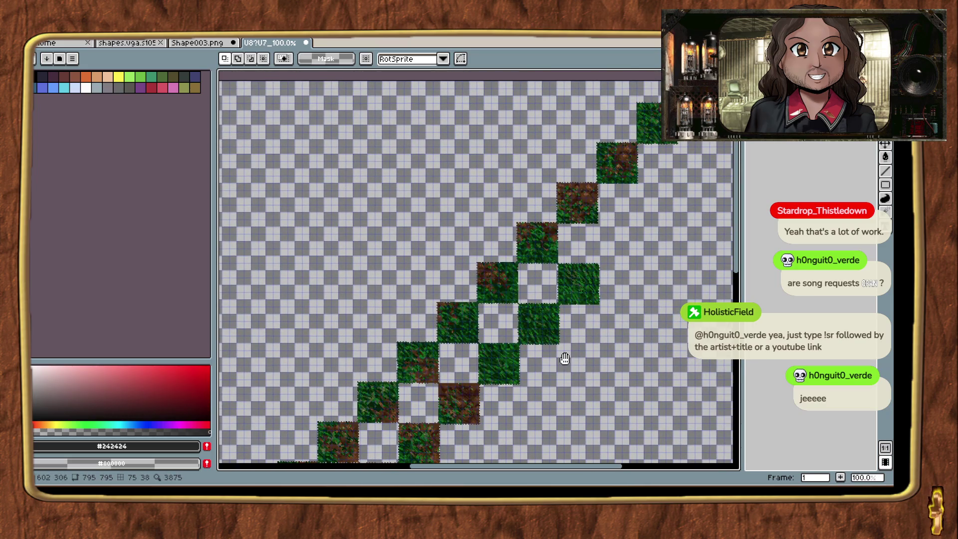
{"action": "scroll", "coordinate": [678, 184], "scroll_direction": "up", "scroll_amount": 2}
Close the U8?U7 sprite with Don't Save, returning to Shape003.png.
{"action": "left_click_drag", "start_coordinate": [596, 209], "coordinate": [586, 330]}
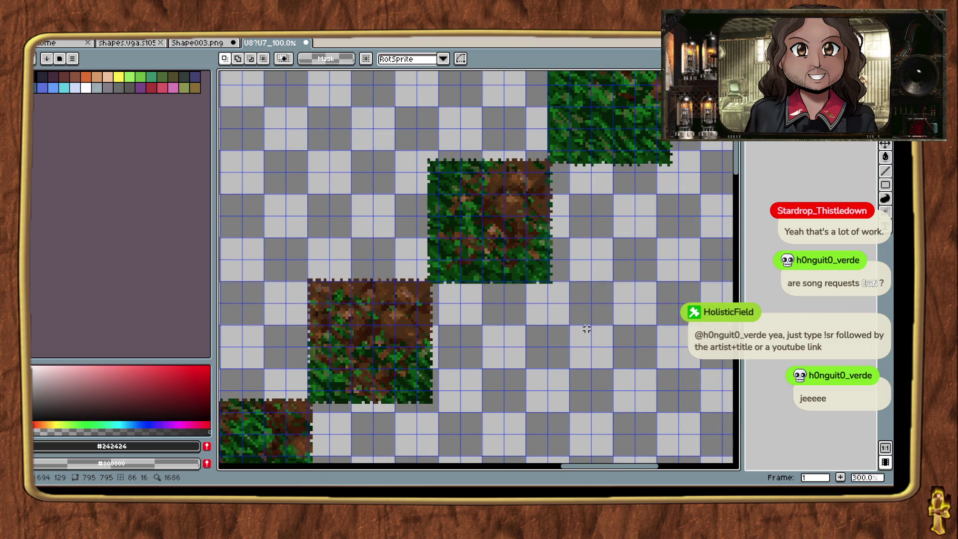
{"action": "scroll", "coordinate": [587, 329], "scroll_direction": "down", "scroll_amount": 1}
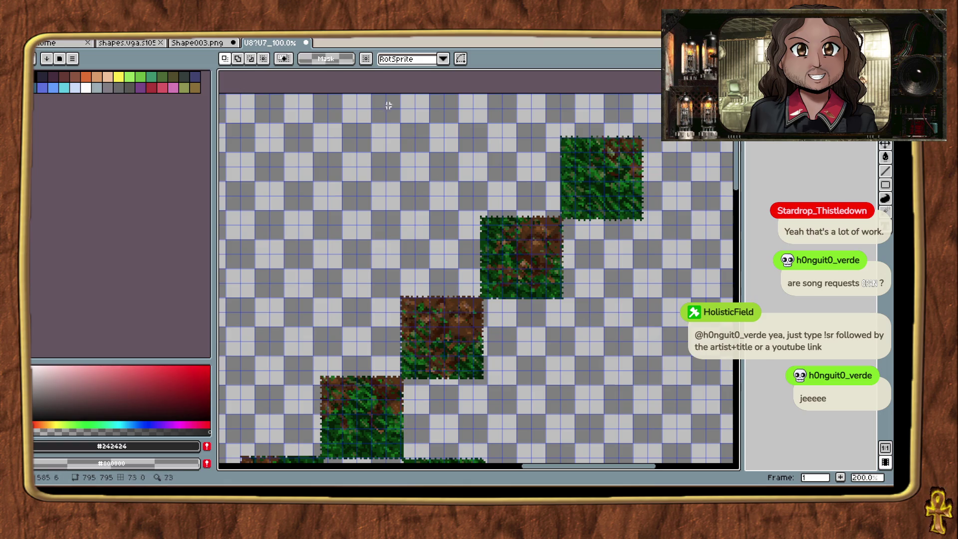
{"action": "left_click", "coordinate": [306, 43]}
{"action": "left_click", "coordinate": [457, 277]}
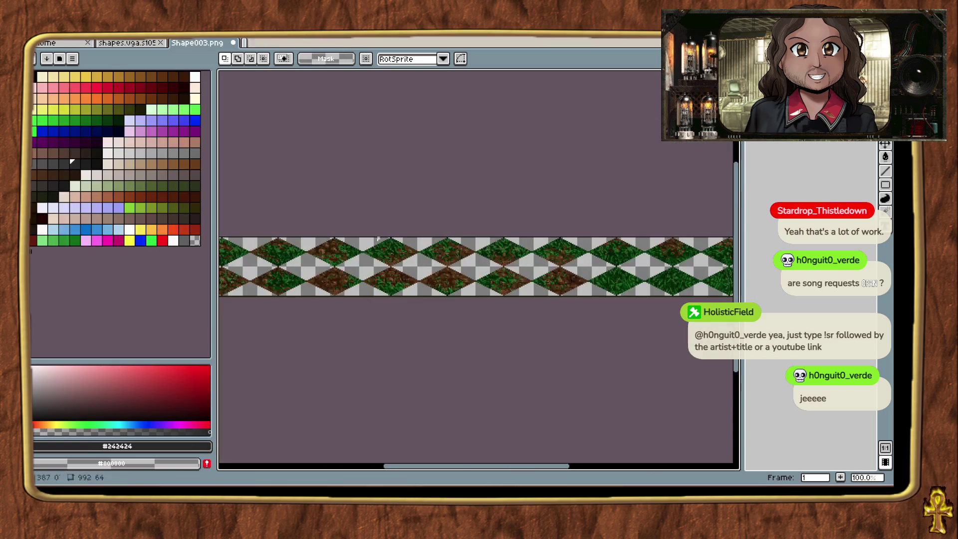
Run File > Scripts > U8pipeline CAR on Shape003.png and select the prefilled 59.0 scale.
{"action": "key", "text": "alt+f"}
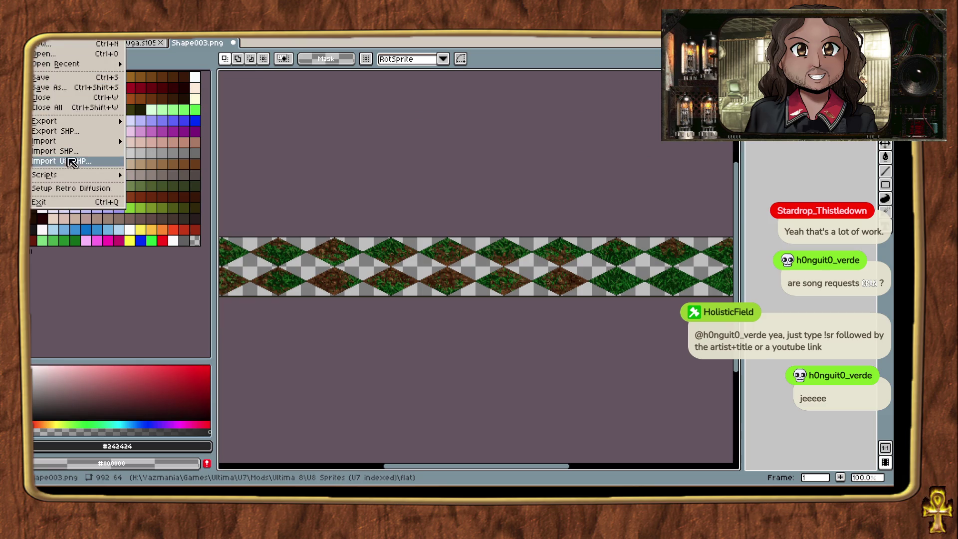
{"action": "mouse_move", "coordinate": [75, 175]}
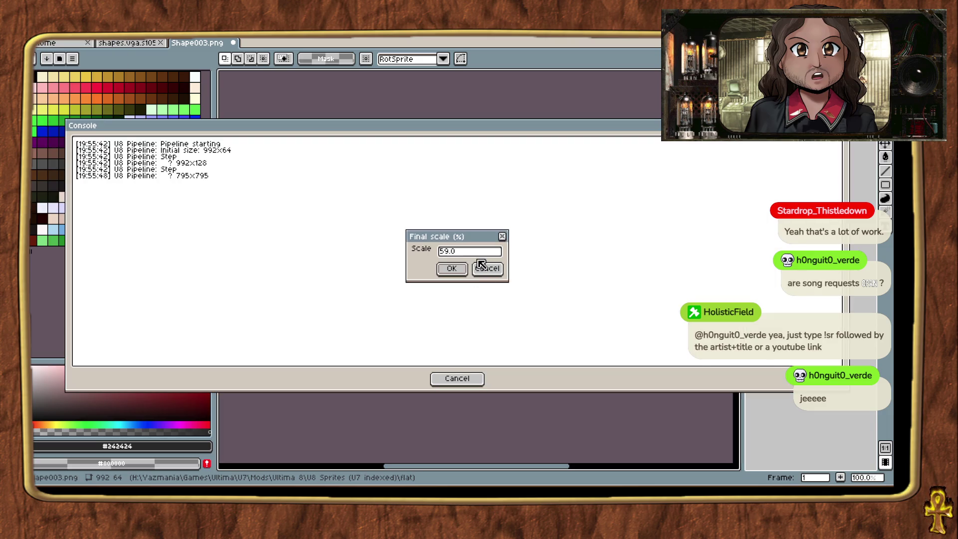
{"action": "double_click", "coordinate": [440, 250]}
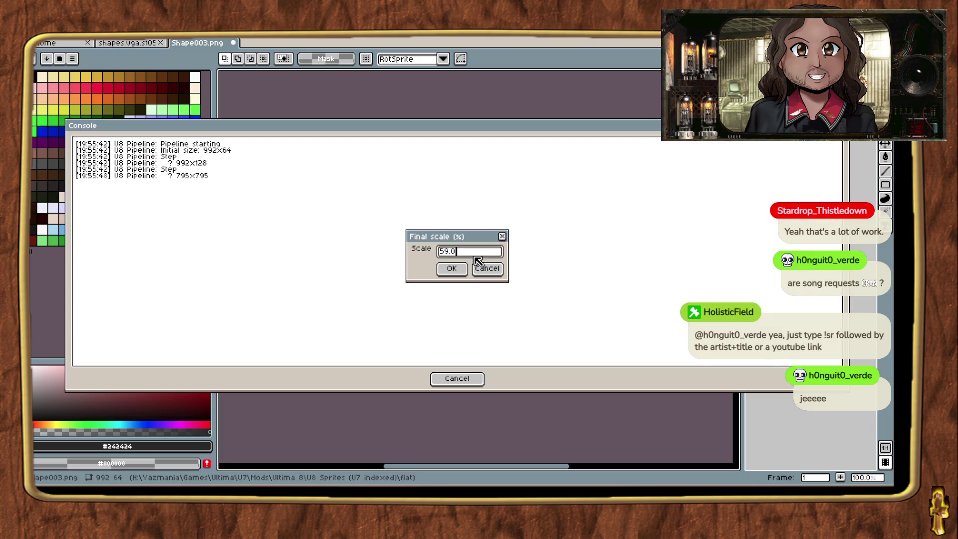
Enter 75 as the final scale, confirm, and close the finished pipeline console.
{"action": "key", "text": "BackSpace"}
{"action": "type", "text": "75"}
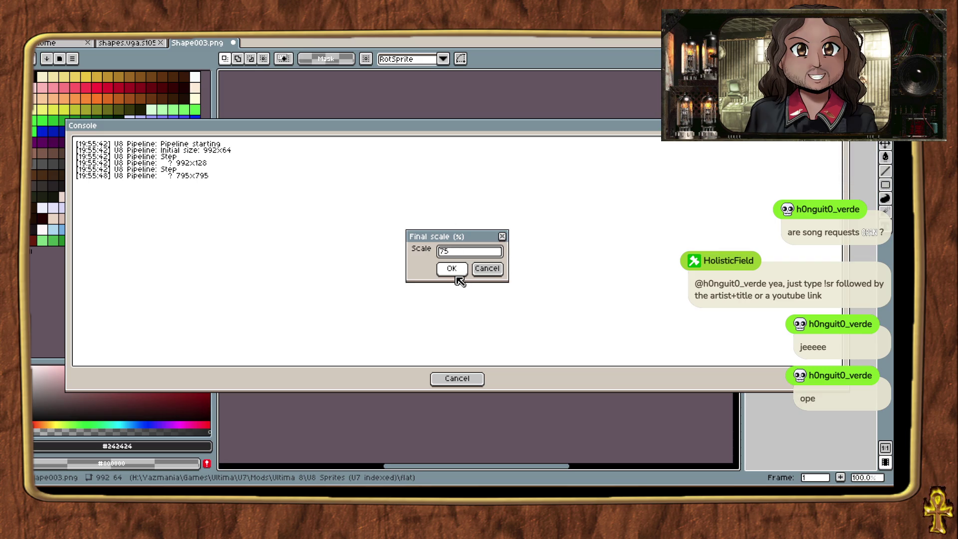
{"action": "left_click", "coordinate": [456, 274]}
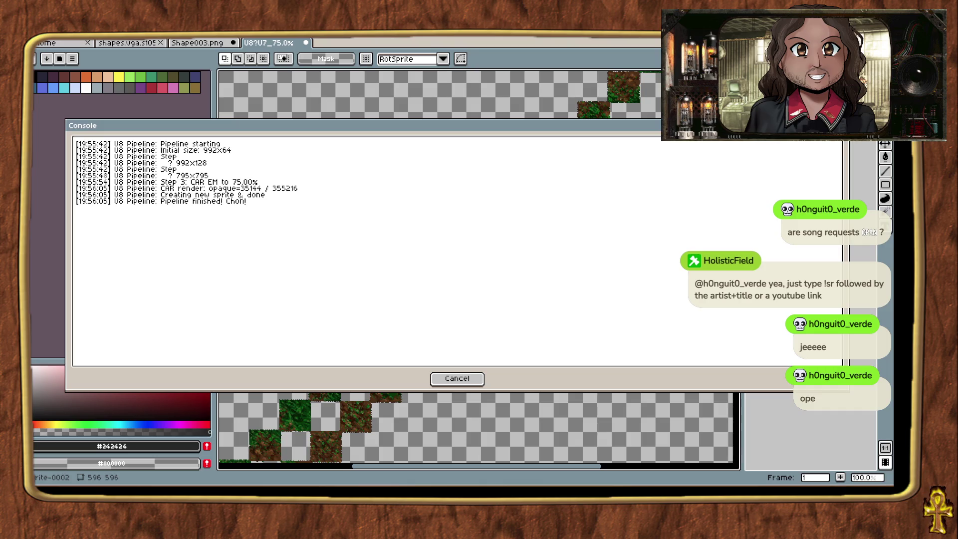
{"action": "left_click", "coordinate": [457, 380]}
Show the pixel grid and move a 35×33 grass tile down to 541,63.
{"action": "scroll", "coordinate": [538, 296], "scroll_direction": "down", "scroll_amount": 2}
{"action": "scroll", "coordinate": [563, 233], "scroll_direction": "up", "scroll_amount": 4}
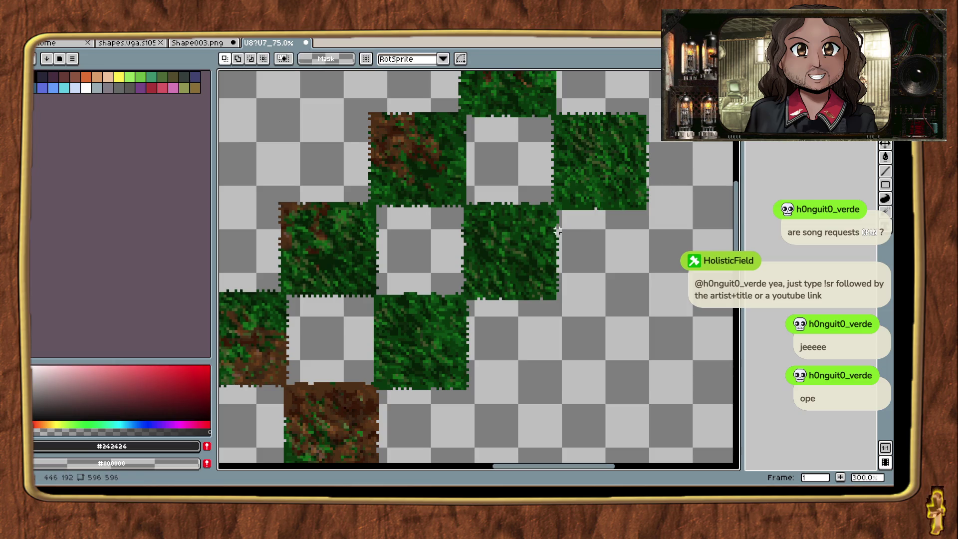
{"action": "key", "text": "ctrl+apostrophe"}
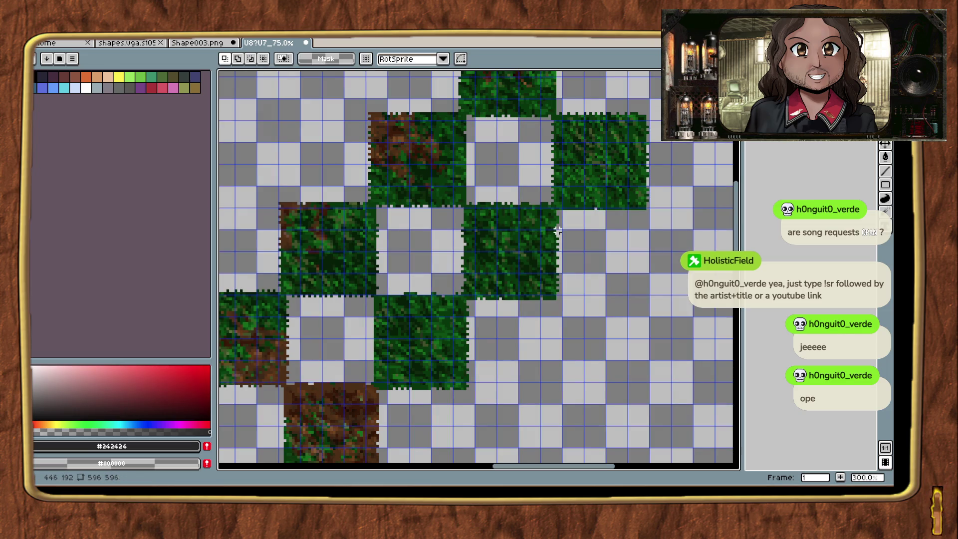
{"action": "scroll", "coordinate": [524, 255], "scroll_direction": "up", "scroll_amount": 2}
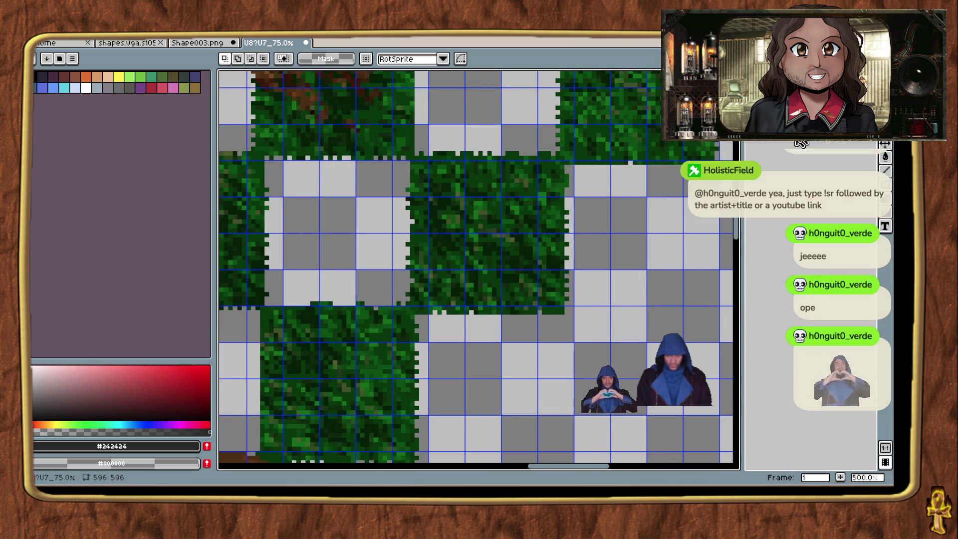
{"action": "scroll", "coordinate": [562, 258], "scroll_direction": "right", "scroll_amount": 5}
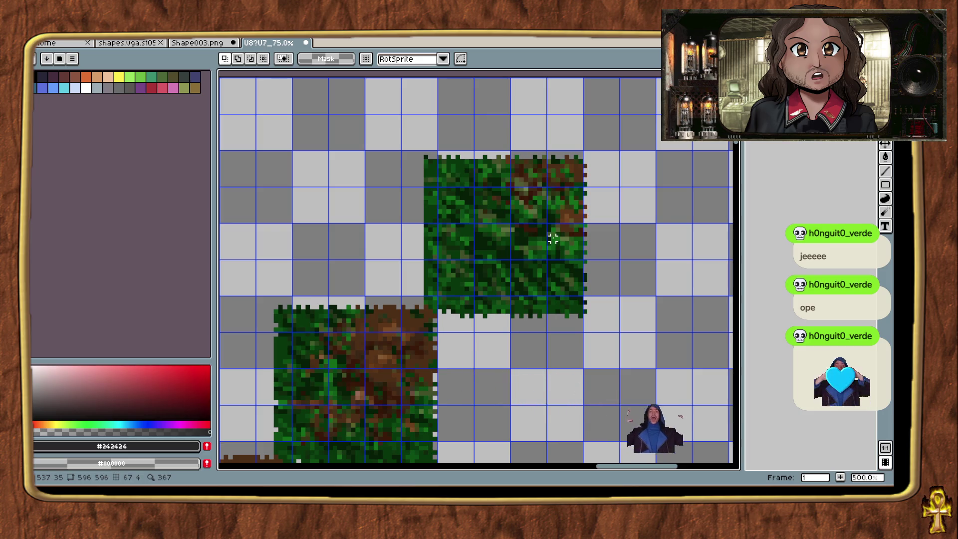
{"action": "scroll", "coordinate": [548, 184], "scroll_direction": "up", "scroll_amount": 1}
{"action": "mouse_move", "coordinate": [587, 157]}
{"action": "left_mouse_down"}
{"action": "mouse_move", "coordinate": [494, 265]}
{"action": "mouse_move", "coordinate": [412, 337]}
{"action": "mouse_move", "coordinate": [429, 321]}
{"action": "mouse_move", "coordinate": [398, 336]}
{"action": "left_mouse_up"}
{"action": "mouse_move", "coordinate": [443, 300]}
{"action": "left_mouse_down"}
{"action": "mouse_move", "coordinate": [577, 368]}
{"action": "mouse_move", "coordinate": [417, 152]}
{"action": "mouse_move", "coordinate": [506, 262]}
{"action": "mouse_move", "coordinate": [513, 314]}
{"action": "left_mouse_up"}
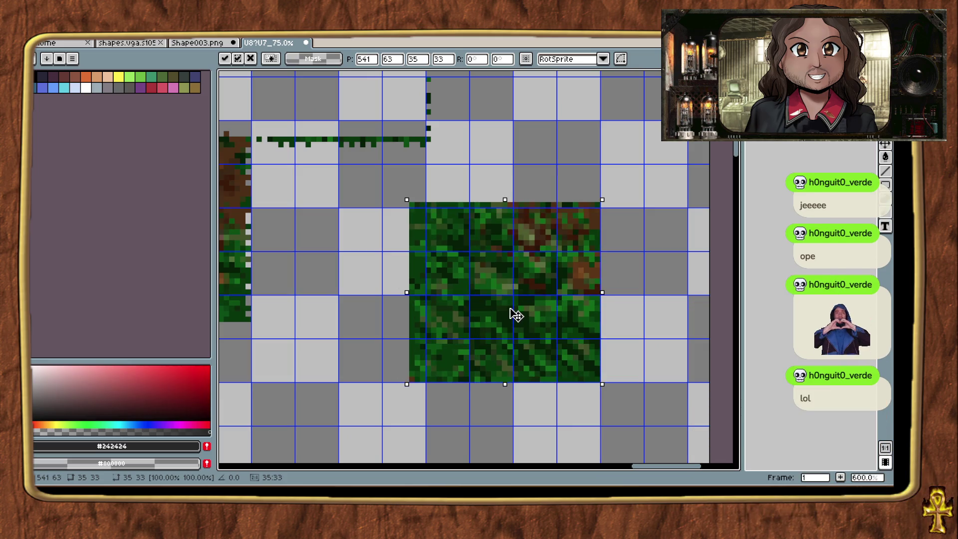
Drop the moved grass block, then reselect it and nudge it down onto the grid.
{"action": "left_click", "coordinate": [384, 188]}
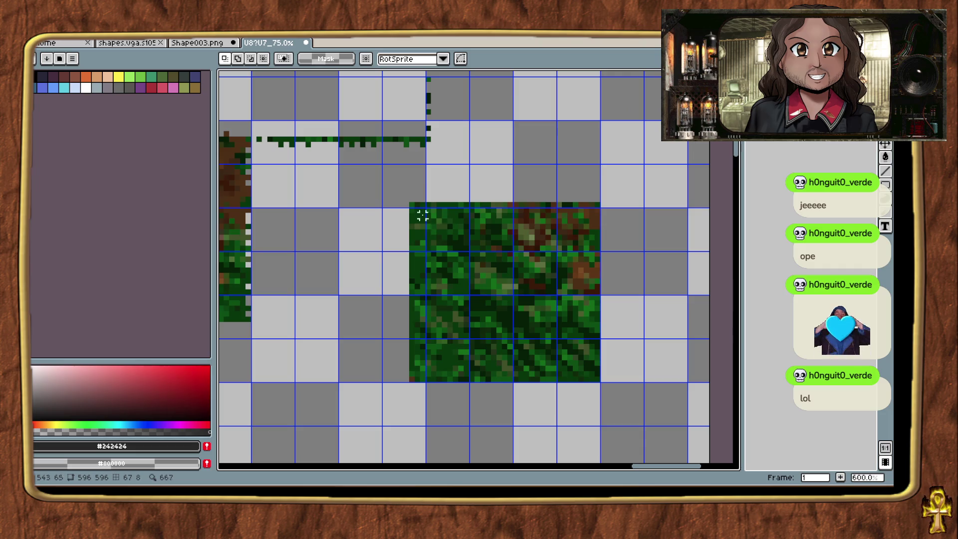
{"action": "left_click_drag", "start_coordinate": [396, 177], "coordinate": [619, 400]}
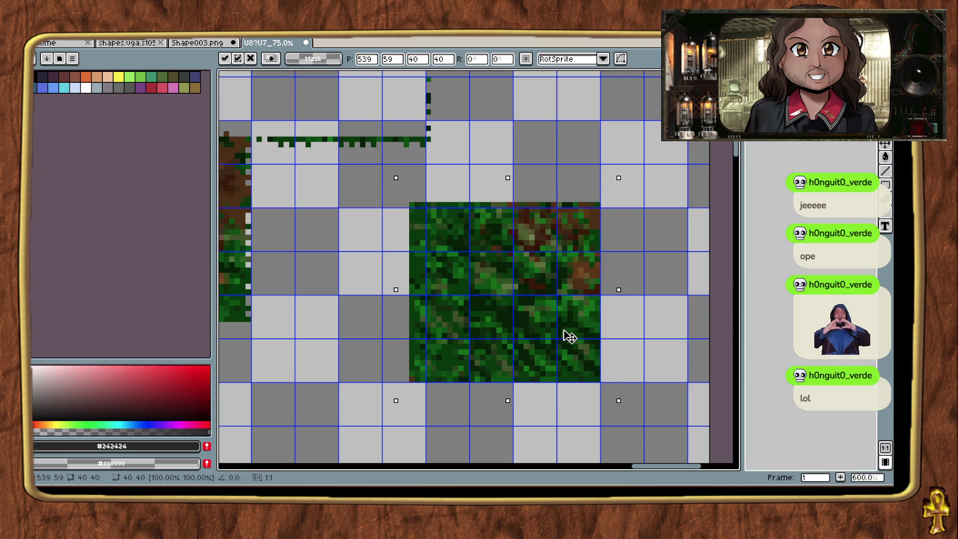
{"action": "left_click_drag", "start_coordinate": [569, 336], "coordinate": [569, 343]}
{"action": "left_click", "coordinate": [632, 314]}
Erase the leftover strips along the block's left and bottom edges.
{"action": "left_click_drag", "start_coordinate": [401, 407], "coordinate": [613, 380]}
{"action": "mouse_move", "coordinate": [371, 202]}
{"action": "left_mouse_down"}
{"action": "mouse_move", "coordinate": [436, 385]}
{"action": "mouse_move", "coordinate": [428, 395]}
{"action": "left_mouse_up"}
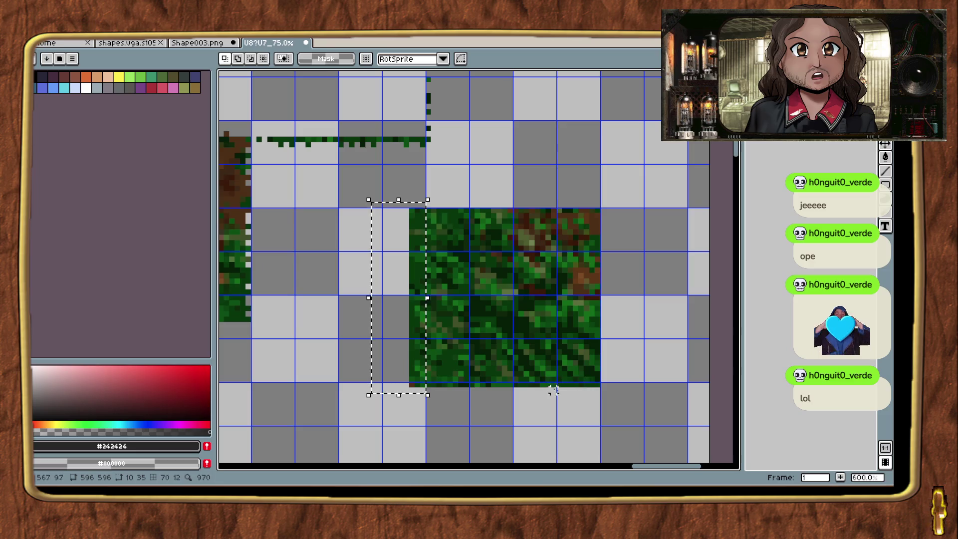
{"action": "left_click_drag", "start_coordinate": [613, 405], "coordinate": [390, 384]}
{"action": "key", "text": "Delete"}
{"action": "left_click", "coordinate": [673, 276]}
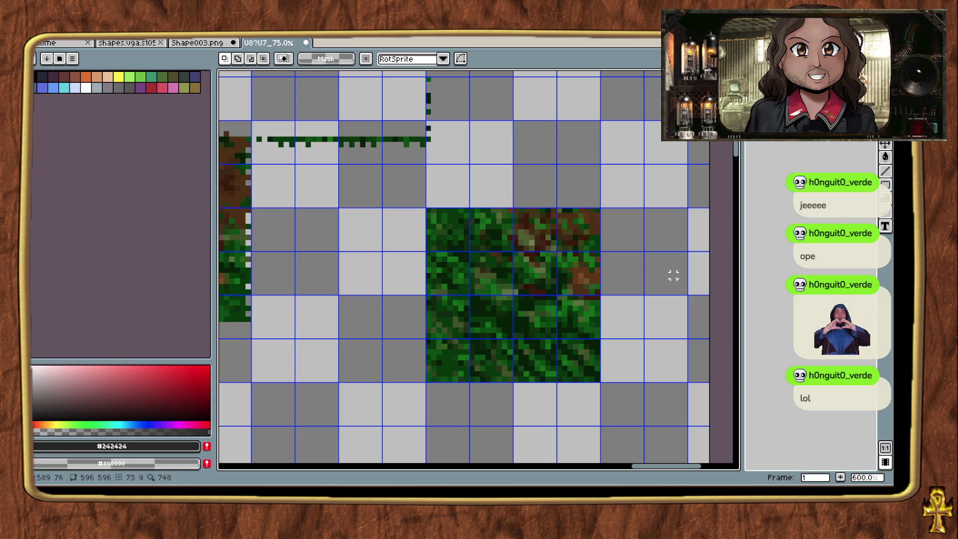
Scroll to the next tile block and select its 34×34 area.
{"action": "scroll", "coordinate": [673, 275], "scroll_direction": "down", "scroll_amount": 1}
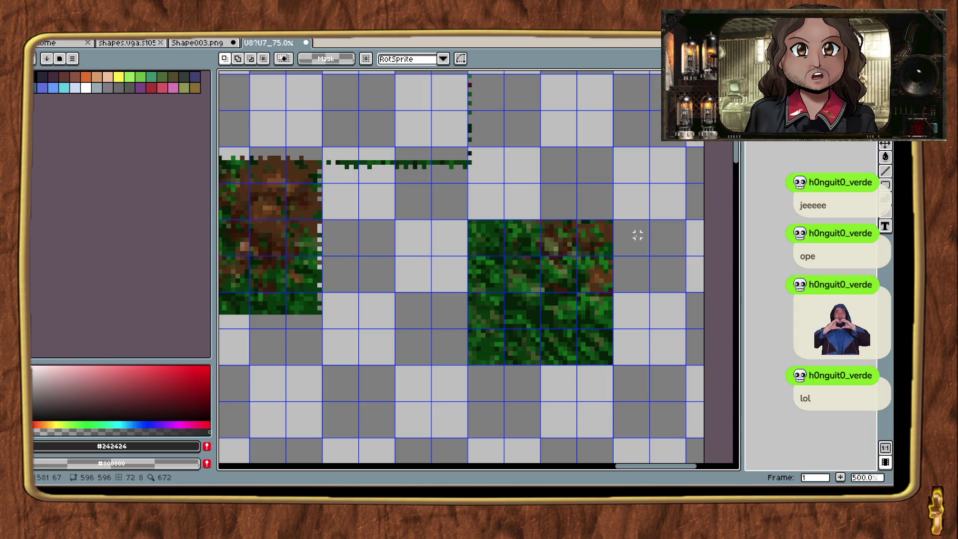
{"action": "scroll", "coordinate": [405, 253], "scroll_direction": "down", "scroll_amount": 2}
{"action": "scroll", "coordinate": [487, 280], "scroll_direction": "left", "scroll_amount": 2}
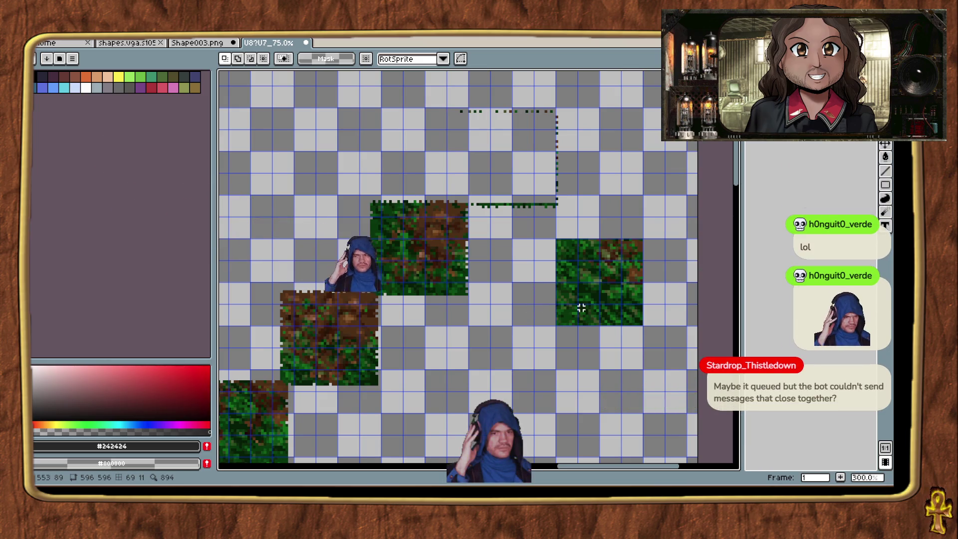
{"action": "scroll", "coordinate": [577, 343], "scroll_direction": "left", "scroll_amount": 2}
{"action": "scroll", "coordinate": [577, 343], "scroll_direction": "up", "scroll_amount": 3}
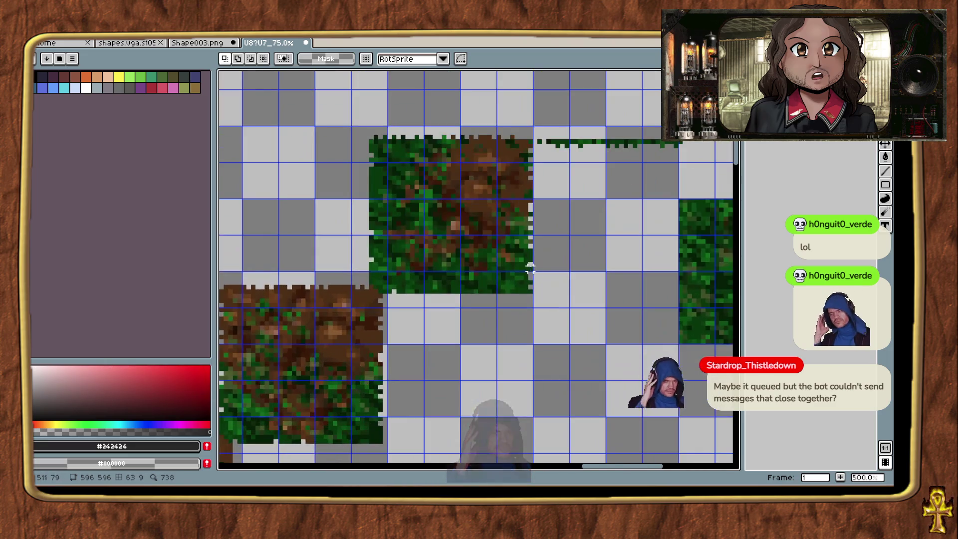
{"action": "mouse_move", "coordinate": [589, 333]}
{"action": "left_mouse_down"}
{"action": "mouse_move", "coordinate": [560, 256]}
{"action": "mouse_move", "coordinate": [469, 158]}
{"action": "mouse_move", "coordinate": [433, 164]}
{"action": "mouse_move", "coordinate": [402, 149]}
{"action": "left_mouse_up"}
Cut the selected tile and paste it lower right, beneath the first block.
{"action": "key", "text": "ctrl+x"}
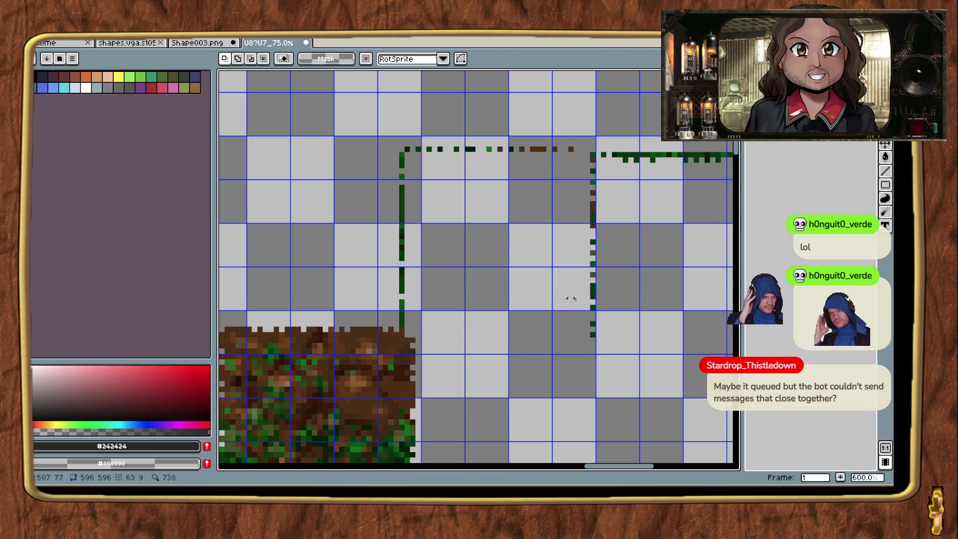
{"action": "key", "text": "ctrl+v"}
{"action": "mouse_move", "coordinate": [513, 245]}
{"action": "left_mouse_down"}
{"action": "mouse_move", "coordinate": [321, 166]}
{"action": "mouse_move", "coordinate": [544, 350]}
{"action": "mouse_move", "coordinate": [419, 295]}
{"action": "mouse_move", "coordinate": [479, 349]}
{"action": "mouse_move", "coordinate": [532, 147]}
{"action": "mouse_move", "coordinate": [547, 443]}
{"action": "mouse_move", "coordinate": [471, 244]}
{"action": "mouse_move", "coordinate": [470, 182]}
{"action": "mouse_move", "coordinate": [455, 194]}
{"action": "mouse_move", "coordinate": [444, 389]}
{"action": "mouse_move", "coordinate": [548, 130]}
{"action": "mouse_move", "coordinate": [563, 322]}
{"action": "left_mouse_up"}
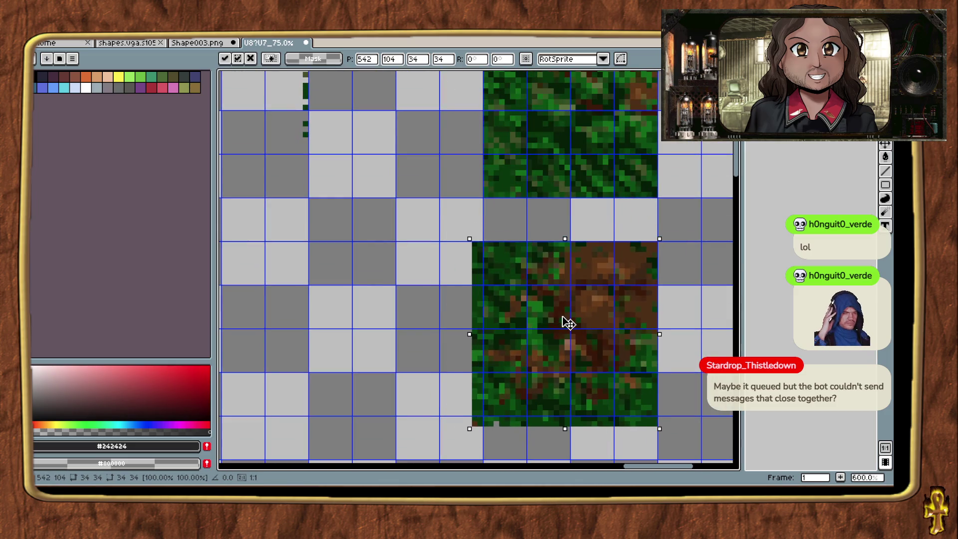
{"action": "left_click", "coordinate": [369, 336]}
Clear the stray bottom strip, dotted outline remnants and a stray pixel around the tile.
{"action": "mouse_move", "coordinate": [406, 243]}
{"action": "left_mouse_down"}
{"action": "mouse_move", "coordinate": [466, 423]}
{"action": "mouse_move", "coordinate": [476, 423]}
{"action": "left_mouse_up"}
{"action": "left_click_drag", "start_coordinate": [442, 450], "coordinate": [665, 413]}
{"action": "key", "text": "ctrl+d"}
{"action": "scroll", "coordinate": [461, 309], "scroll_direction": "down", "scroll_amount": 2}
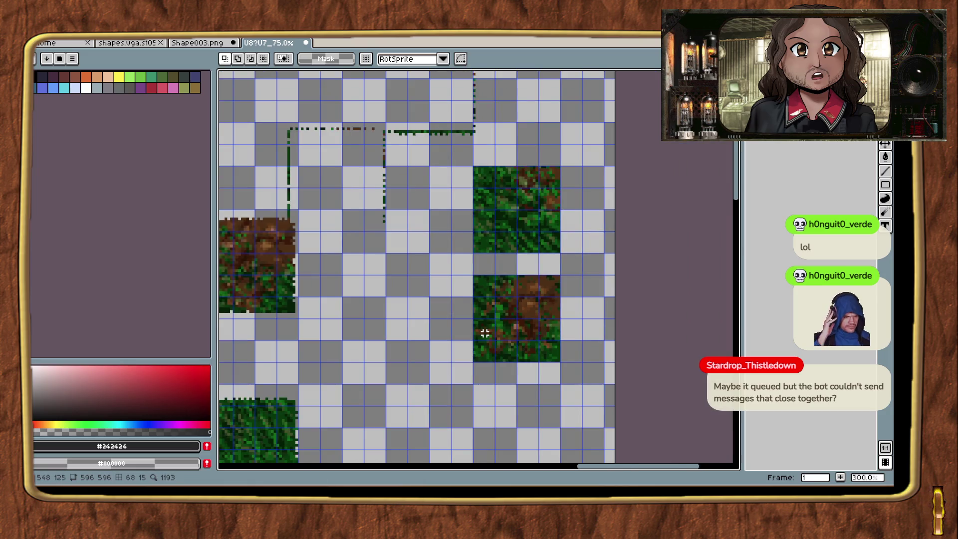
{"action": "mouse_move", "coordinate": [405, 346]}
{"action": "left_mouse_down"}
{"action": "mouse_move", "coordinate": [552, 331]}
{"action": "mouse_move", "coordinate": [555, 384]}
{"action": "left_mouse_up"}
{"action": "left_click_drag", "start_coordinate": [383, 142], "coordinate": [580, 258]}
{"action": "key", "text": "ctrl+x"}
{"action": "mouse_move", "coordinate": [501, 274]}
{"action": "left_mouse_down"}
{"action": "mouse_move", "coordinate": [560, 242]}
{"action": "mouse_move", "coordinate": [542, 289]}
{"action": "left_mouse_up"}
{"action": "key", "text": "ctrl+x"}
{"action": "left_click_drag", "start_coordinate": [478, 115], "coordinate": [642, 262]}
{"action": "key", "text": "ctrl+x"}
Pan and zoom back over the two stacked ground tiles.
{"action": "left_click_drag", "start_coordinate": [513, 229], "coordinate": [516, 102]}
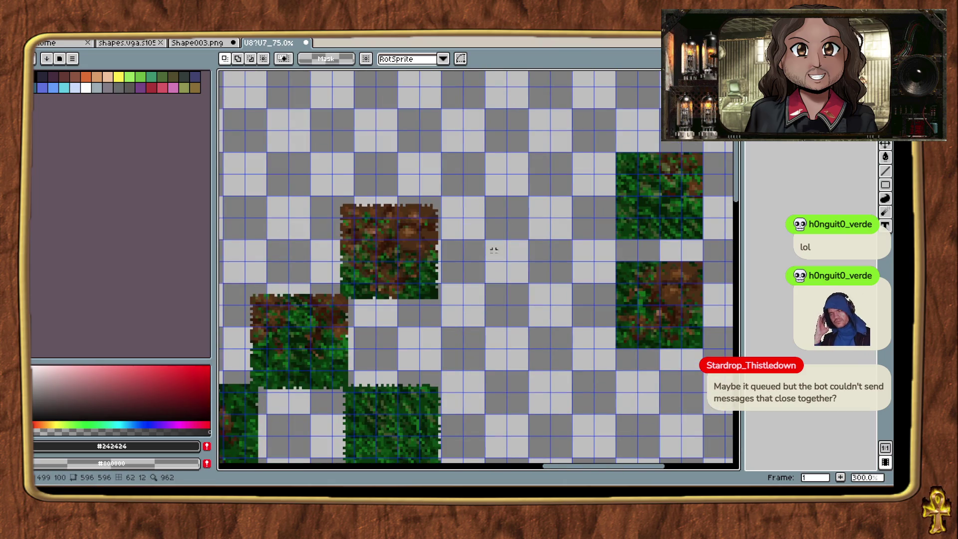
{"action": "scroll", "coordinate": [494, 249], "scroll_direction": "down", "scroll_amount": 2}
{"action": "mouse_move", "coordinate": [513, 256]}
{"action": "left_mouse_down"}
{"action": "mouse_move", "coordinate": [621, 161]}
{"action": "mouse_move", "coordinate": [593, 228]}
{"action": "mouse_move", "coordinate": [725, 163]}
{"action": "left_mouse_up"}
{"action": "scroll", "coordinate": [605, 212], "scroll_direction": "up", "scroll_amount": 3}
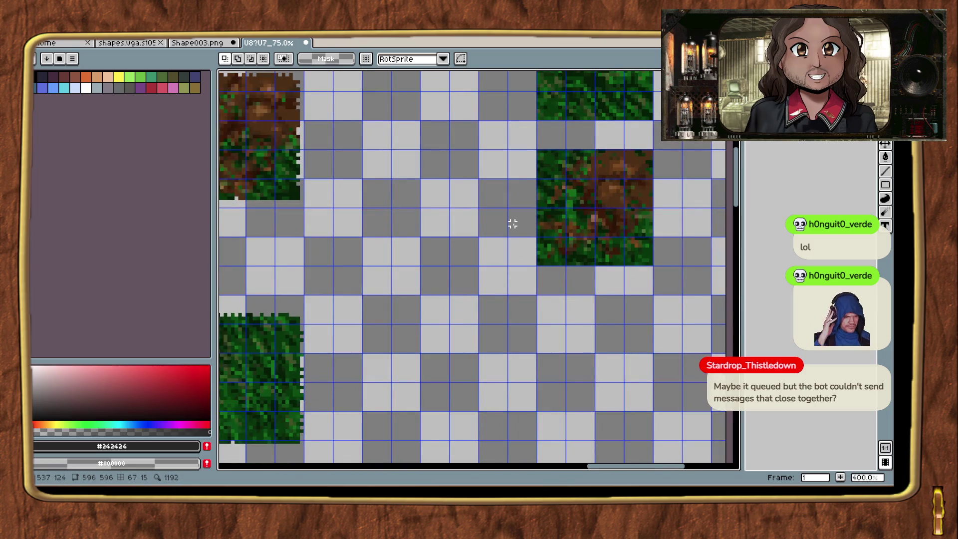
{"action": "left_click_drag", "start_coordinate": [513, 224], "coordinate": [456, 402]}
{"action": "left_click_drag", "start_coordinate": [474, 337], "coordinate": [647, 274]}
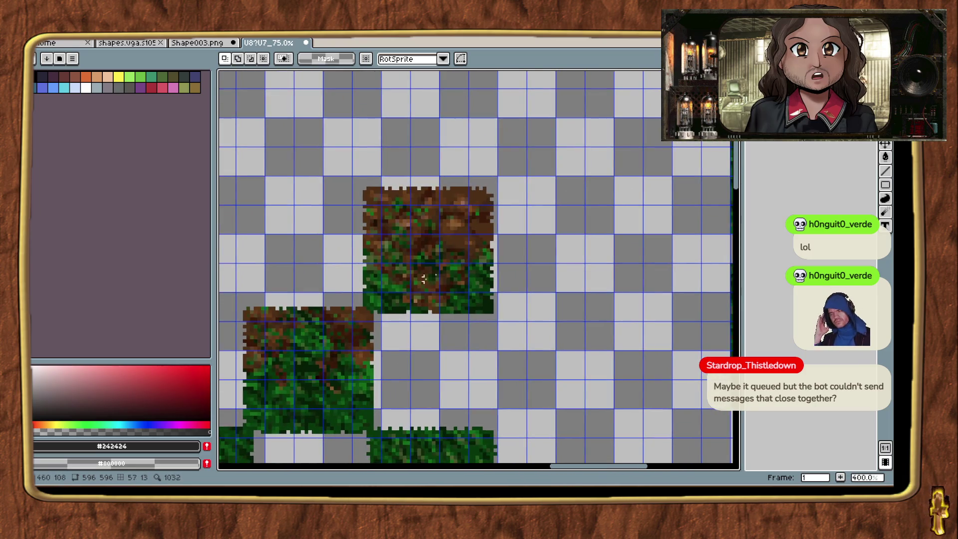
{"action": "left_click_drag", "start_coordinate": [538, 242], "coordinate": [572, 244]}
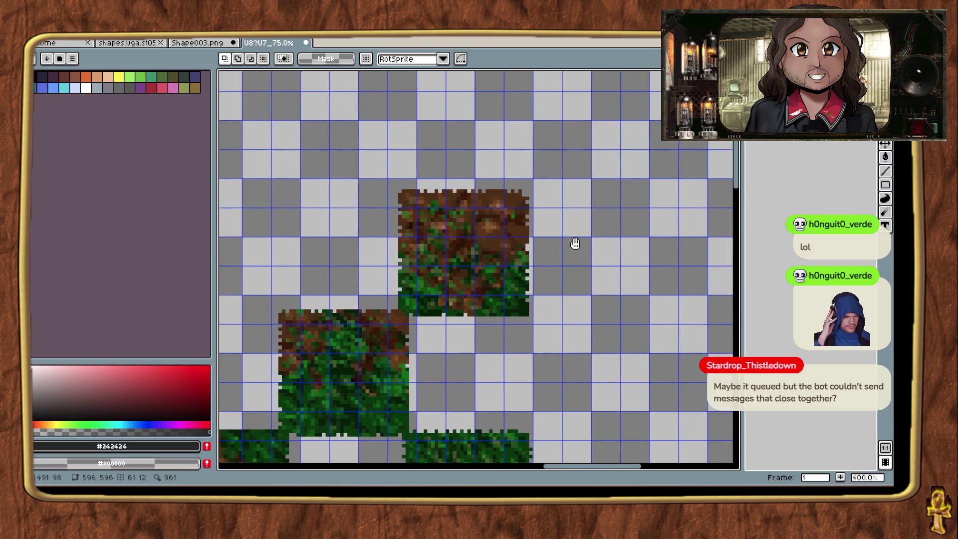
{"action": "scroll", "coordinate": [466, 316], "scroll_direction": "up", "scroll_amount": 2}
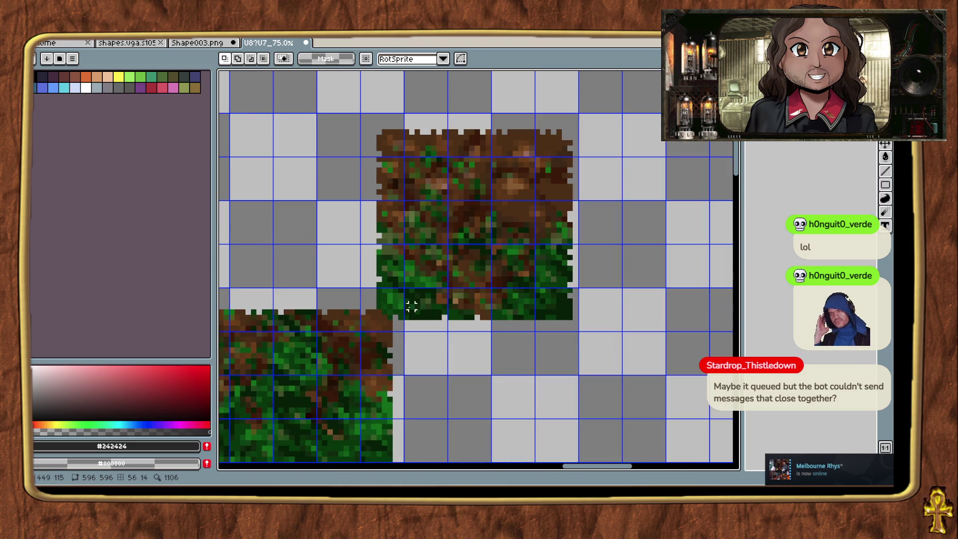
{"action": "mouse_move", "coordinate": [564, 318]}
{"action": "left_mouse_down"}
{"action": "mouse_move", "coordinate": [471, 167]}
{"action": "mouse_move", "coordinate": [509, 158]}
{"action": "mouse_move", "coordinate": [395, 149]}
{"action": "mouse_move", "coordinate": [376, 131]}
{"action": "left_mouse_up"}
{"action": "left_click", "coordinate": [298, 192]}
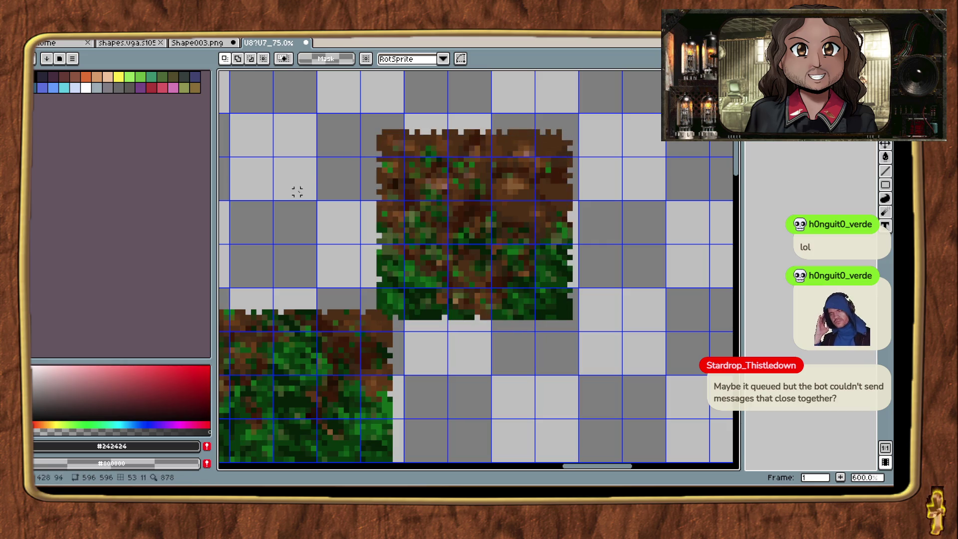
Move the upper ground tile down one pixel.
{"action": "mouse_move", "coordinate": [383, 313]}
{"action": "left_mouse_down"}
{"action": "mouse_move", "coordinate": [552, 171]}
{"action": "mouse_move", "coordinate": [564, 136]}
{"action": "left_mouse_up"}
{"action": "mouse_move", "coordinate": [481, 207]}
{"action": "left_mouse_down"}
{"action": "mouse_move", "coordinate": [627, 275]}
{"action": "mouse_move", "coordinate": [377, 146]}
{"action": "mouse_move", "coordinate": [582, 363]}
{"action": "mouse_move", "coordinate": [342, 240]}
{"action": "mouse_move", "coordinate": [524, 246]}
{"action": "mouse_move", "coordinate": [516, 263]}
{"action": "left_mouse_up"}
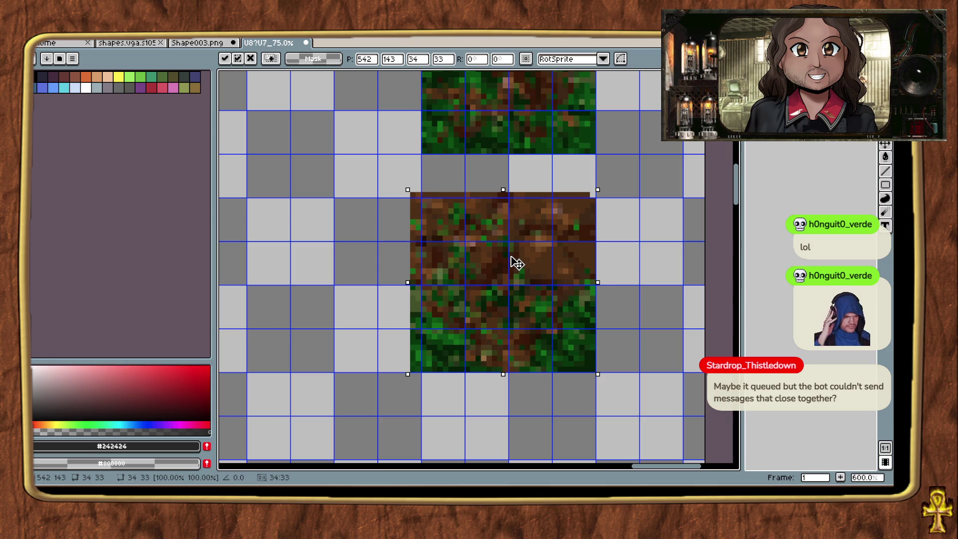
{"action": "left_click_drag", "start_coordinate": [517, 263], "coordinate": [517, 265]}
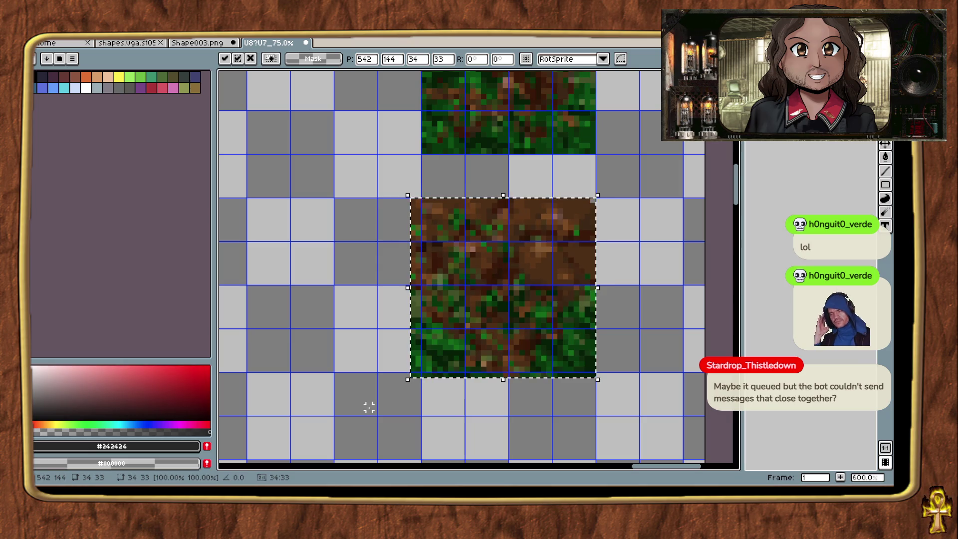
{"action": "left_click_drag", "start_coordinate": [368, 406], "coordinate": [389, 387]}
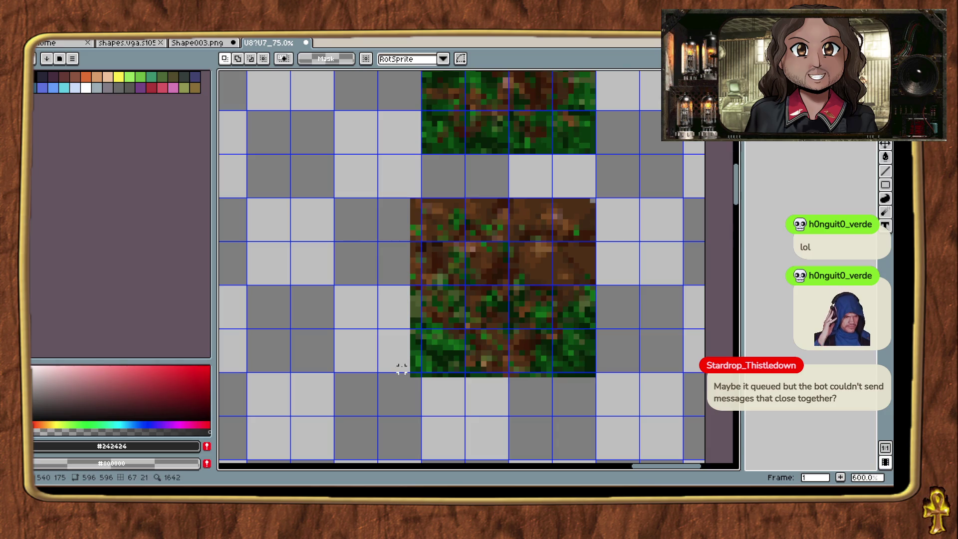
Delete the lower tile's stray top row and left column, nudging it up a pixel.
{"action": "left_click_drag", "start_coordinate": [389, 177], "coordinate": [605, 202]}
{"action": "key", "text": "Delete"}
{"action": "left_click_drag", "start_coordinate": [368, 405], "coordinate": [638, 186]}
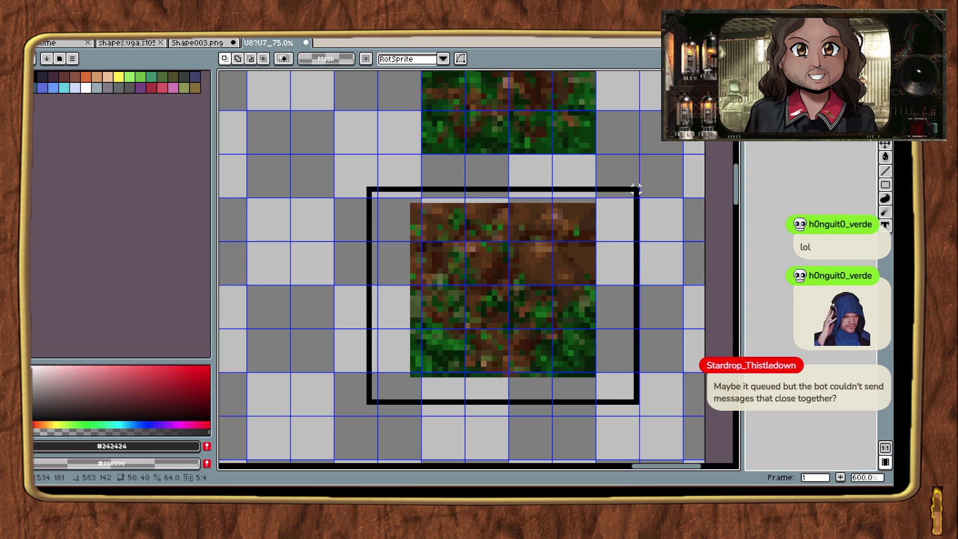
{"action": "key", "text": "Up"}
{"action": "left_click", "coordinate": [324, 314]}
{"action": "mouse_move", "coordinate": [337, 412]}
{"action": "left_mouse_down"}
{"action": "mouse_move", "coordinate": [433, 199]}
{"action": "mouse_move", "coordinate": [420, 193]}
{"action": "left_mouse_up"}
{"action": "key", "text": "Delete"}
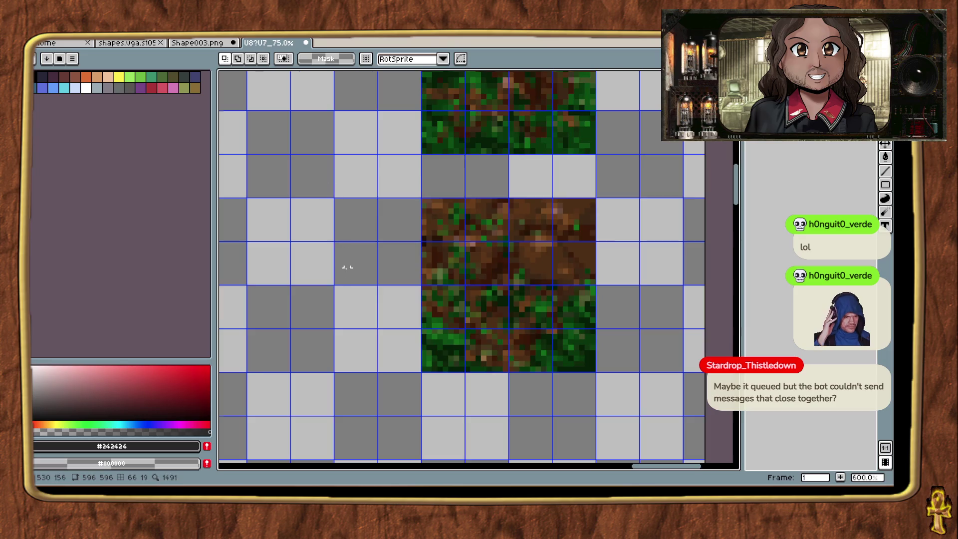
{"action": "scroll", "coordinate": [346, 266], "scroll_direction": "down", "scroll_amount": 3}
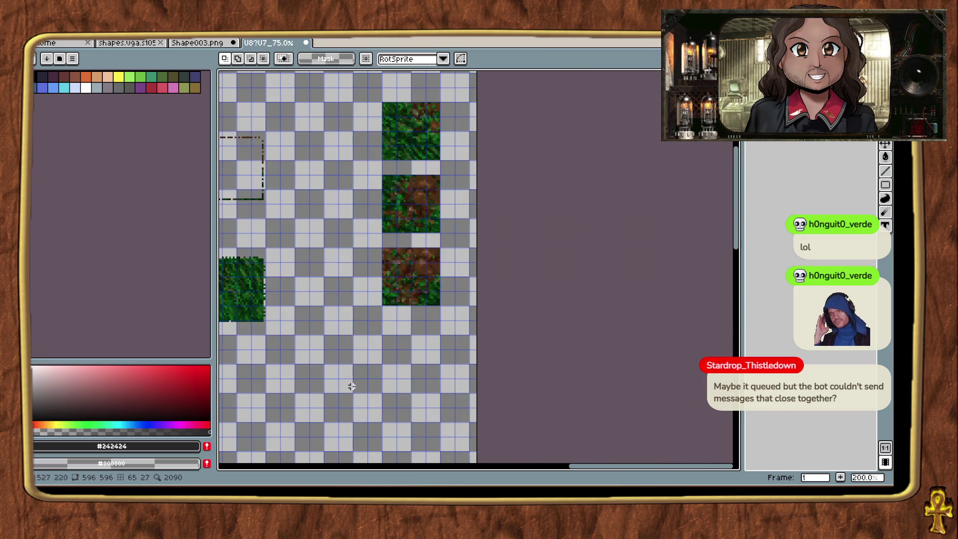
Zoom to 500% and move the centre grass tile up and left onto the grid.
{"action": "scroll", "coordinate": [331, 299], "scroll_direction": "up", "scroll_amount": 2}
{"action": "scroll", "coordinate": [427, 384], "scroll_direction": "down", "scroll_amount": 1}
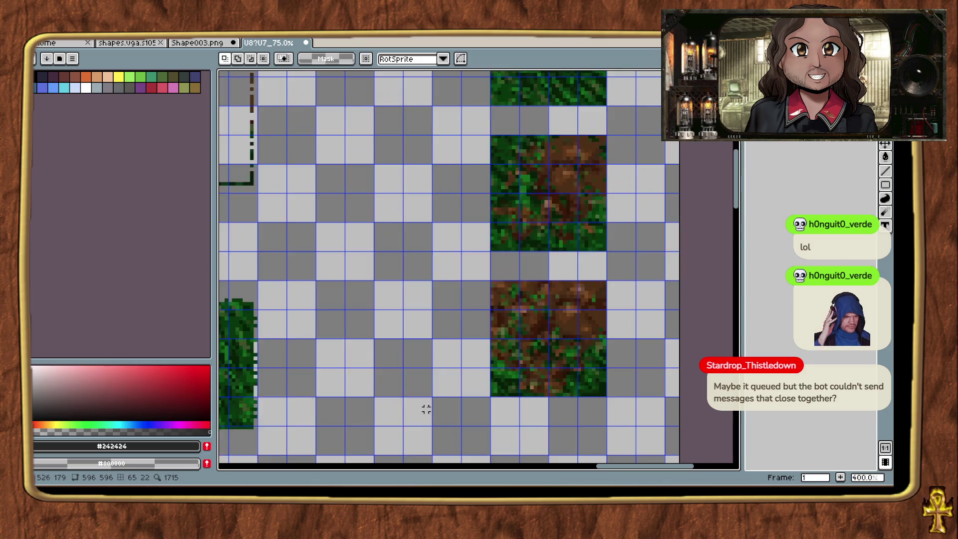
{"action": "scroll", "coordinate": [445, 376], "scroll_direction": "down", "scroll_amount": 2}
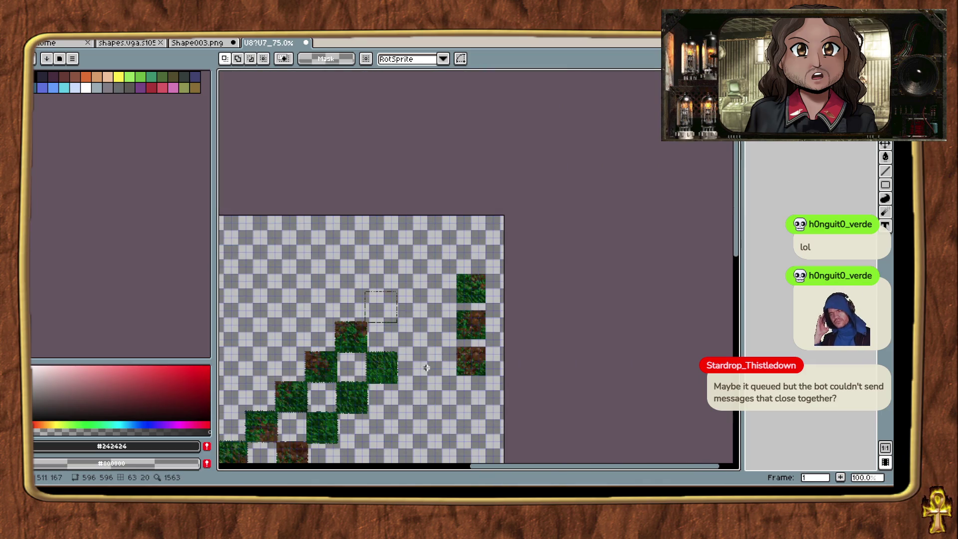
{"action": "scroll", "coordinate": [560, 220], "scroll_direction": "up", "scroll_amount": 3}
{"action": "scroll", "coordinate": [451, 421], "scroll_direction": "down", "scroll_amount": 1}
{"action": "scroll", "coordinate": [603, 269], "scroll_direction": "up", "scroll_amount": 1}
{"action": "scroll", "coordinate": [453, 239], "scroll_direction": "up", "scroll_amount": 4}
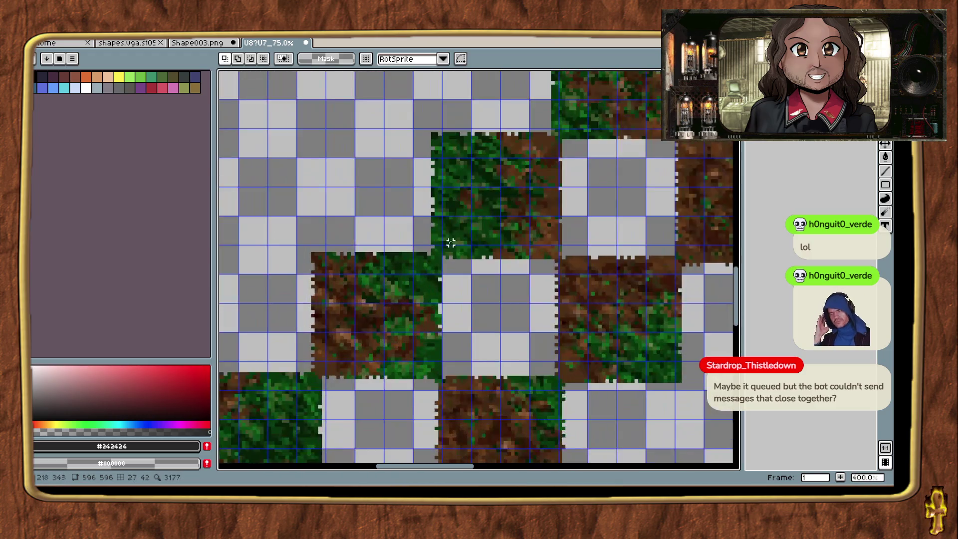
{"action": "left_click_drag", "start_coordinate": [453, 211], "coordinate": [453, 294]}
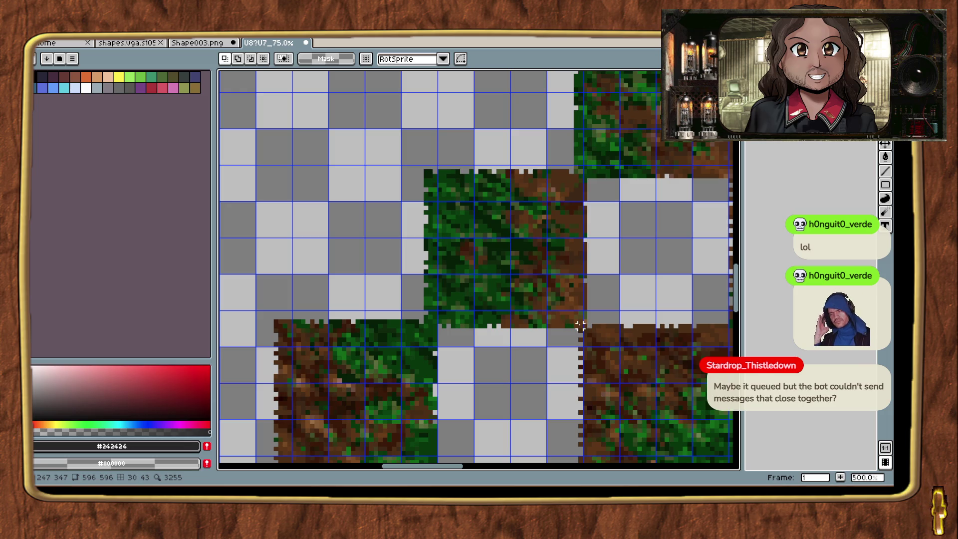
{"action": "mouse_move", "coordinate": [580, 325]}
{"action": "left_mouse_down"}
{"action": "mouse_move", "coordinate": [519, 236]}
{"action": "mouse_move", "coordinate": [439, 171]}
{"action": "left_mouse_up"}
{"action": "mouse_move", "coordinate": [489, 237]}
{"action": "left_mouse_down"}
{"action": "mouse_move", "coordinate": [310, 212]}
{"action": "mouse_move", "coordinate": [319, 214]}
{"action": "mouse_move", "coordinate": [315, 165]}
{"action": "left_mouse_up"}
{"action": "left_click_drag", "start_coordinate": [364, 257], "coordinate": [496, 295]}
{"action": "key", "text": "ctrl+d"}
Move the next tile into place, confirm it, and zoom out to 200%.
{"action": "mouse_move", "coordinate": [353, 321]}
{"action": "left_mouse_down"}
{"action": "mouse_move", "coordinate": [514, 288]}
{"action": "mouse_move", "coordinate": [543, 273]}
{"action": "left_mouse_up"}
{"action": "left_click_drag", "start_coordinate": [328, 322], "coordinate": [545, 279]}
{"action": "mouse_move", "coordinate": [355, 102]}
{"action": "left_mouse_down"}
{"action": "mouse_move", "coordinate": [547, 134]}
{"action": "mouse_move", "coordinate": [552, 125]}
{"action": "left_mouse_up"}
{"action": "mouse_move", "coordinate": [339, 313]}
{"action": "left_mouse_down"}
{"action": "mouse_move", "coordinate": [567, 141]}
{"action": "mouse_move", "coordinate": [539, 122]}
{"action": "mouse_move", "coordinate": [553, 118]}
{"action": "left_mouse_up"}
{"action": "mouse_move", "coordinate": [497, 198]}
{"action": "left_mouse_down"}
{"action": "mouse_move", "coordinate": [475, 231]}
{"action": "mouse_move", "coordinate": [471, 263]}
{"action": "mouse_move", "coordinate": [465, 214]}
{"action": "mouse_move", "coordinate": [473, 221]}
{"action": "left_mouse_up"}
{"action": "key", "text": "Return"}
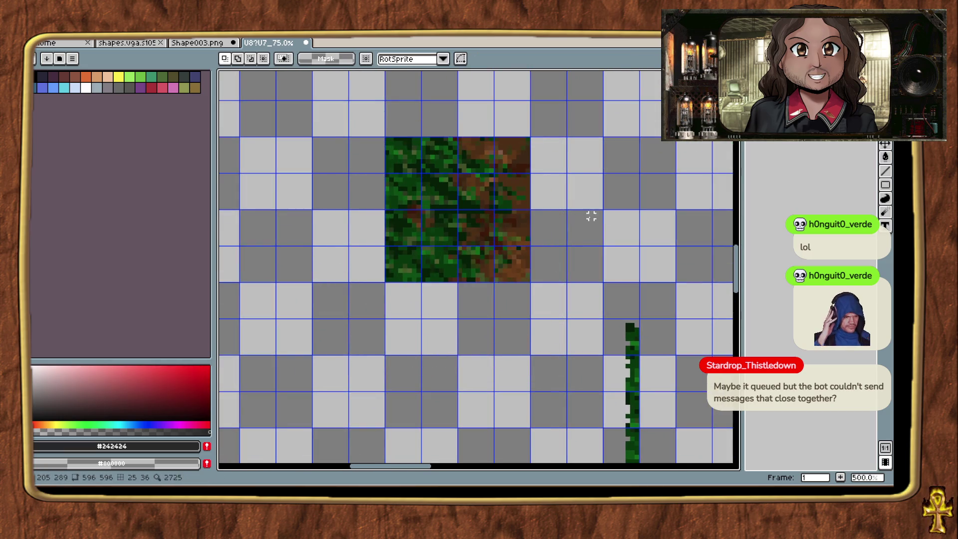
{"action": "scroll", "coordinate": [473, 219], "scroll_direction": "down", "scroll_amount": 3}
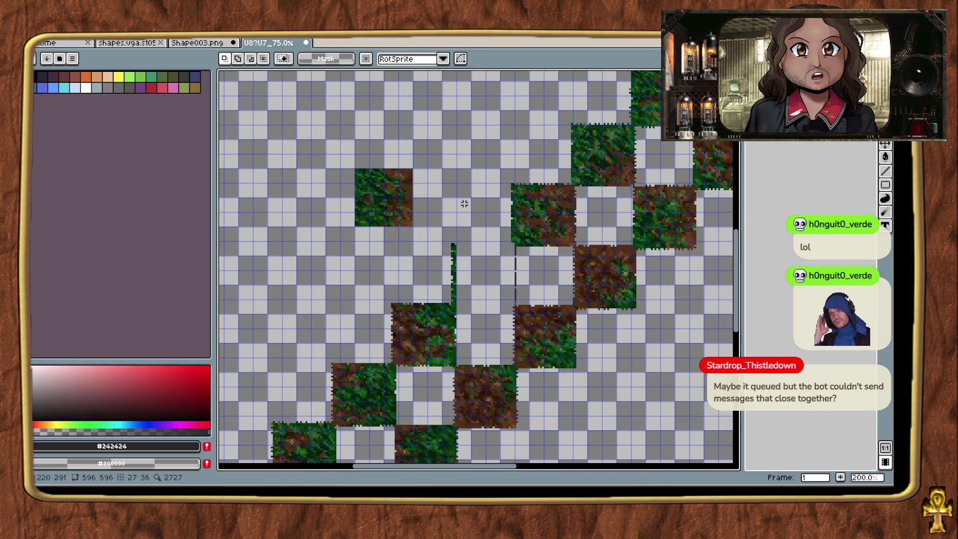
Pan to the strip's upper end and marquee-select the top-left ground tile.
{"action": "mouse_move", "coordinate": [408, 365]}
{"action": "left_mouse_down"}
{"action": "mouse_move", "coordinate": [486, 143]}
{"action": "mouse_move", "coordinate": [530, 196]}
{"action": "mouse_move", "coordinate": [507, 164]}
{"action": "mouse_move", "coordinate": [484, 171]}
{"action": "mouse_move", "coordinate": [520, 189]}
{"action": "mouse_move", "coordinate": [334, 300]}
{"action": "mouse_move", "coordinate": [616, 178]}
{"action": "mouse_move", "coordinate": [443, 398]}
{"action": "mouse_move", "coordinate": [442, 342]}
{"action": "mouse_move", "coordinate": [489, 308]}
{"action": "left_mouse_up"}
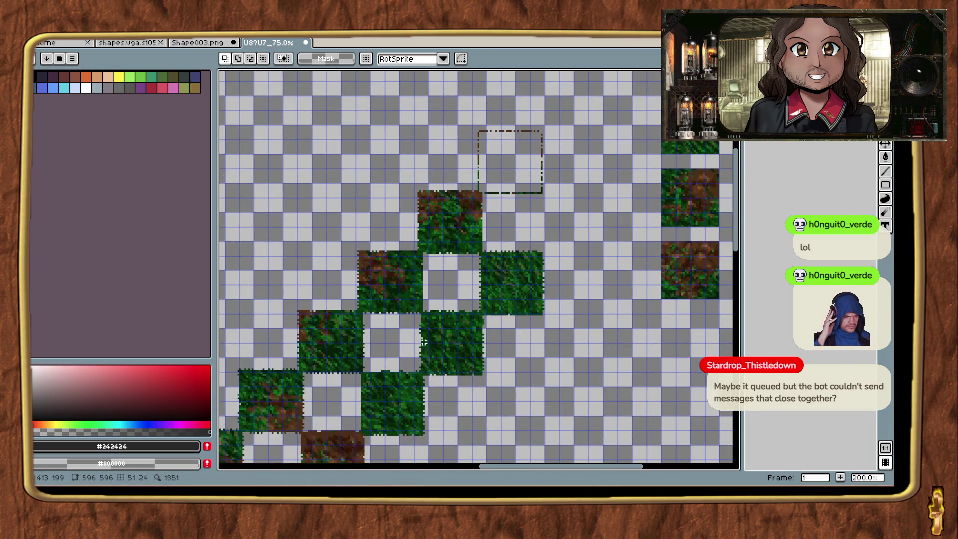
{"action": "left_click_drag", "start_coordinate": [423, 342], "coordinate": [555, 261]}
{"action": "mouse_move", "coordinate": [478, 306]}
{"action": "left_mouse_down"}
{"action": "mouse_move", "coordinate": [489, 260]}
{"action": "mouse_move", "coordinate": [500, 269]}
{"action": "left_mouse_up"}
{"action": "mouse_move", "coordinate": [471, 308]}
{"action": "left_mouse_down"}
{"action": "mouse_move", "coordinate": [555, 208]}
{"action": "mouse_move", "coordinate": [612, 193]}
{"action": "left_mouse_up"}
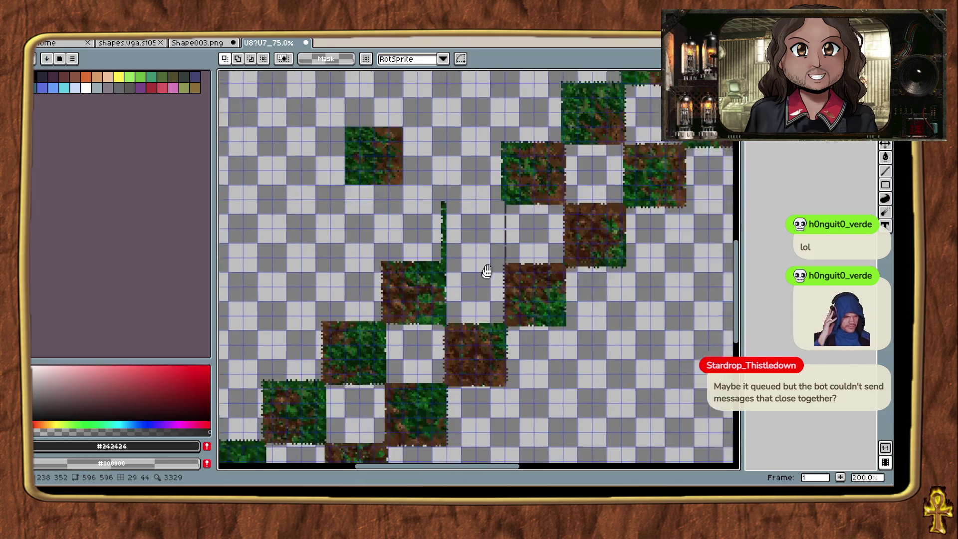
{"action": "scroll", "coordinate": [487, 269], "scroll_direction": "up", "scroll_amount": 2}
{"action": "left_click_drag", "start_coordinate": [433, 119], "coordinate": [498, 216]}
{"action": "scroll", "coordinate": [489, 255], "scroll_direction": "up", "scroll_amount": 2}
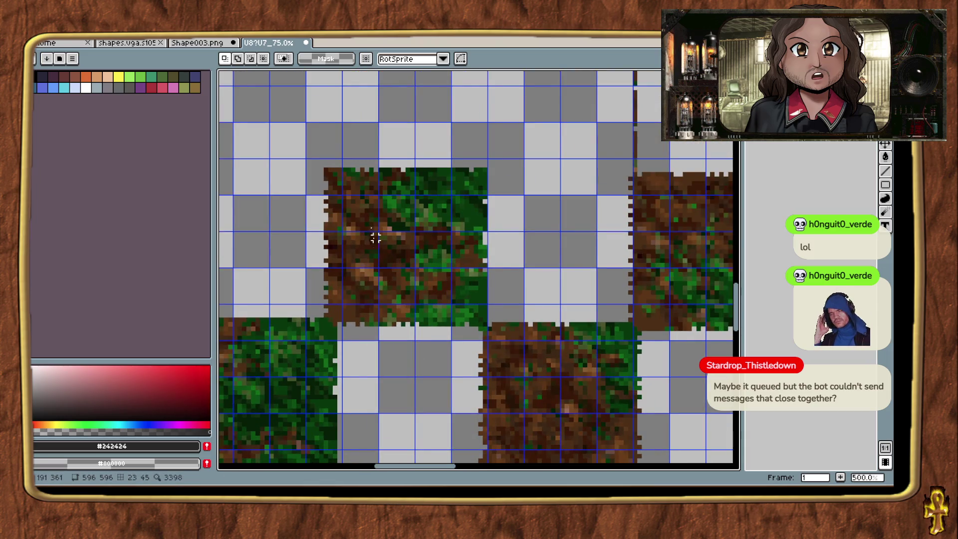
{"action": "left_click_drag", "start_coordinate": [316, 165], "coordinate": [489, 324]}
{"action": "scroll", "coordinate": [362, 333], "scroll_direction": "up", "scroll_amount": 1}
{"action": "scroll", "coordinate": [363, 332], "scroll_direction": "up", "scroll_amount": 1}
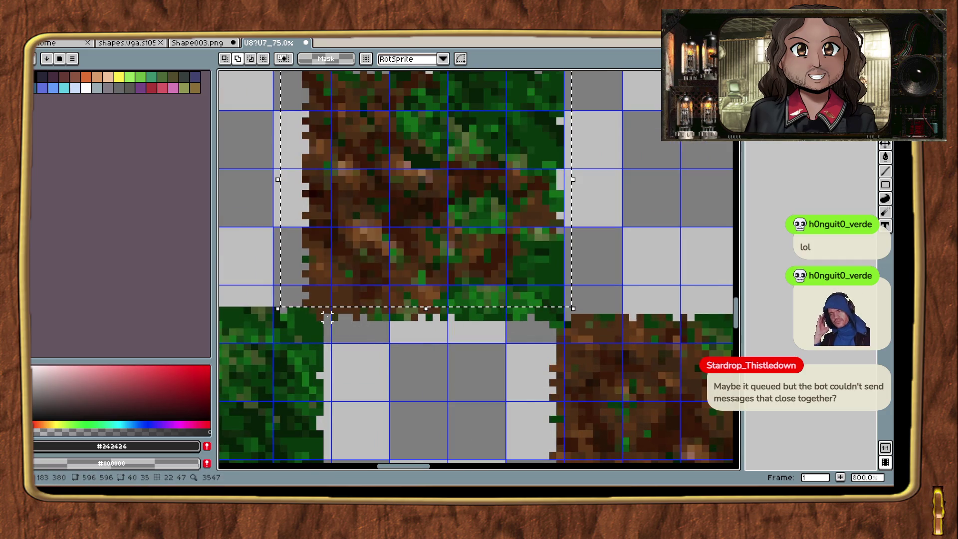
{"action": "mouse_move", "coordinate": [322, 317]}
{"action": "left_mouse_down"}
{"action": "mouse_move", "coordinate": [564, 236]}
{"action": "mouse_move", "coordinate": [566, 460]}
{"action": "left_mouse_up"}
Paste the cut tile as a floating block beside the lone tile, at 197,270.
{"action": "scroll", "coordinate": [483, 284], "scroll_direction": "down", "scroll_amount": 4}
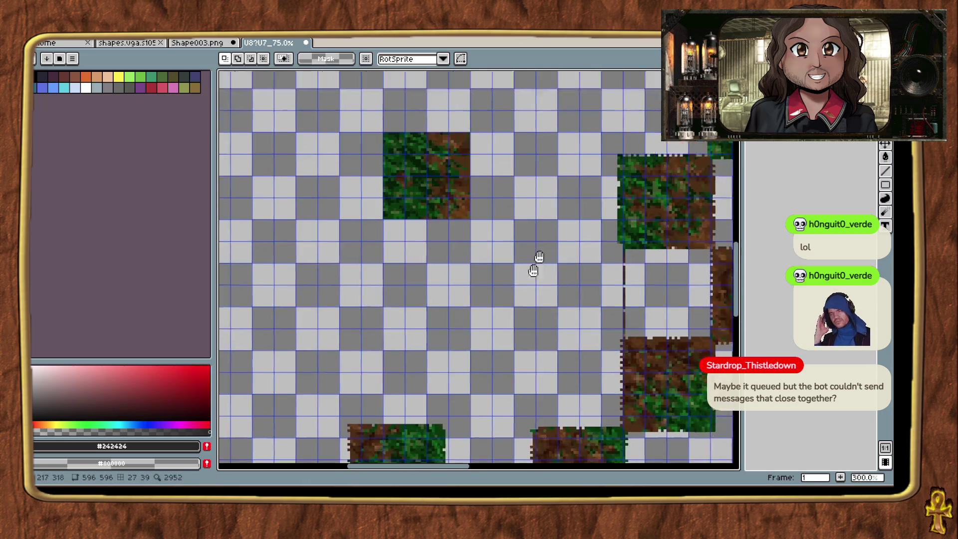
{"action": "left_click_drag", "start_coordinate": [534, 270], "coordinate": [479, 365]}
{"action": "key", "text": "ctrl+v"}
{"action": "left_click_drag", "start_coordinate": [430, 269], "coordinate": [496, 282]}
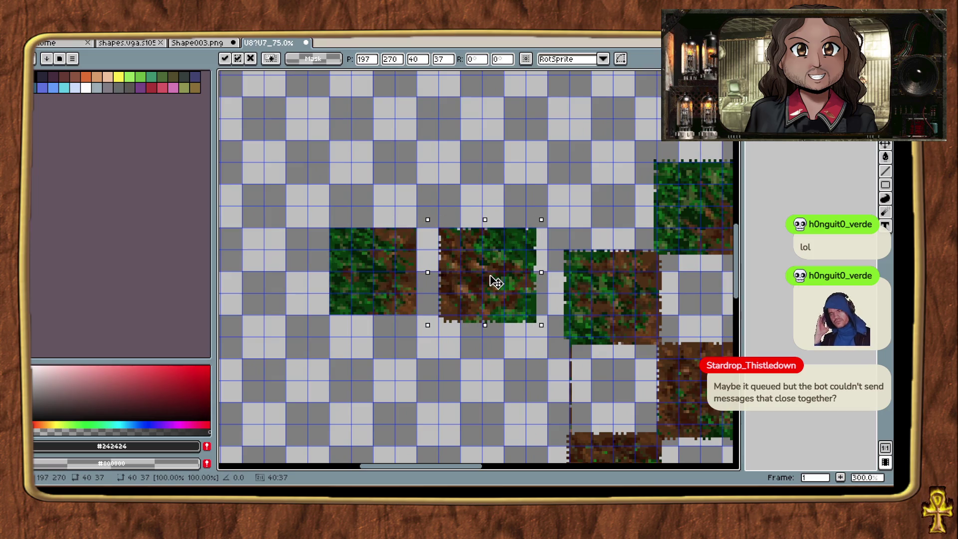
Nudge the pasted grass tile one pixel left and one pixel up, then commit it.
{"action": "key", "text": "Left"}
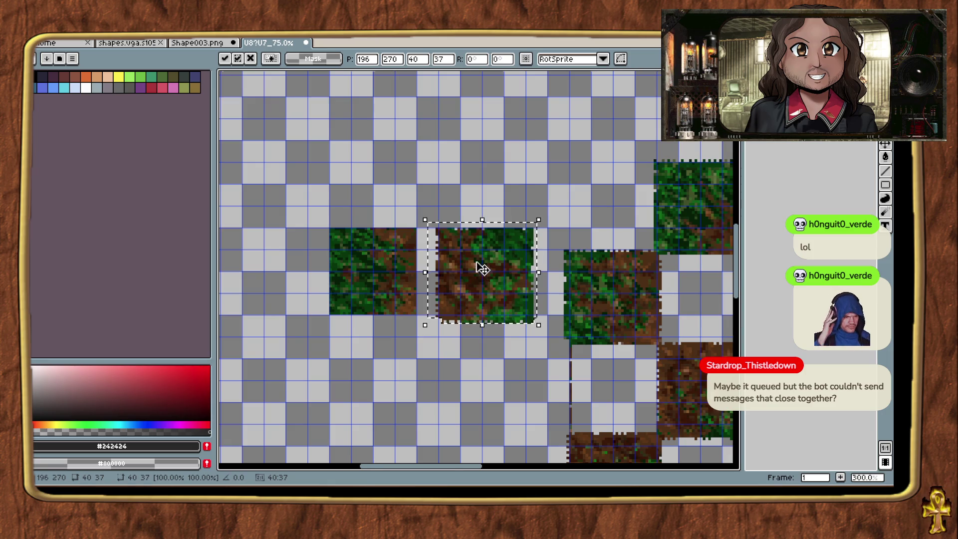
{"action": "scroll", "coordinate": [482, 269], "scroll_direction": "up", "scroll_amount": 2}
{"action": "key", "text": "Up"}
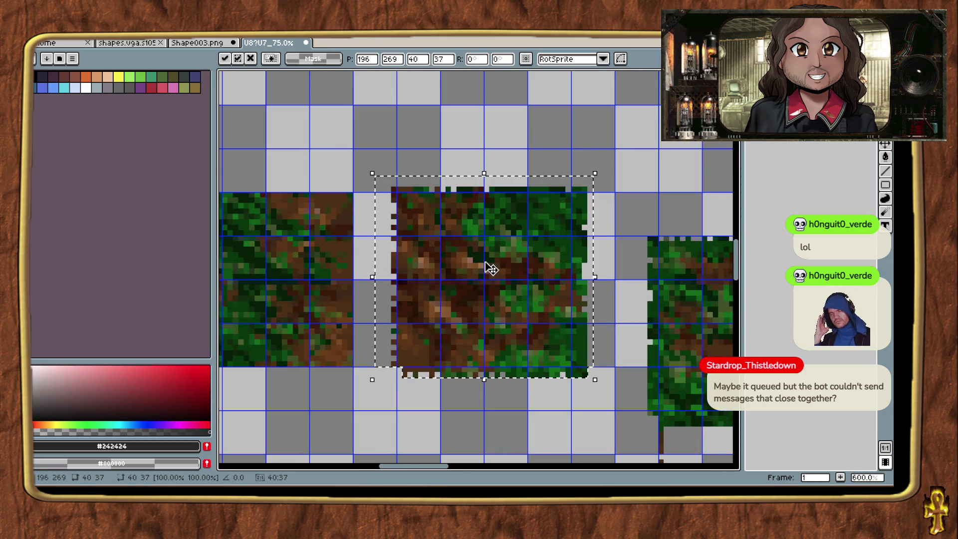
{"action": "key", "text": "Return"}
Clear the thin strip, jagged strip and middle tile pixels beside the diagonal staircase.
{"action": "mouse_move", "coordinate": [367, 392]}
{"action": "left_mouse_down"}
{"action": "mouse_move", "coordinate": [428, 192]}
{"action": "mouse_move", "coordinate": [392, 161]}
{"action": "left_mouse_up"}
{"action": "mouse_move", "coordinate": [349, 133]}
{"action": "left_mouse_down"}
{"action": "mouse_move", "coordinate": [590, 184]}
{"action": "mouse_move", "coordinate": [604, 197]}
{"action": "mouse_move", "coordinate": [572, 406]}
{"action": "left_mouse_up"}
{"action": "key", "text": "Delete"}
{"action": "mouse_move", "coordinate": [387, 368]}
{"action": "left_mouse_down"}
{"action": "mouse_move", "coordinate": [586, 411]}
{"action": "mouse_move", "coordinate": [390, 150]}
{"action": "left_mouse_up"}
{"action": "key", "text": "Delete"}
{"action": "scroll", "coordinate": [600, 279], "scroll_direction": "left", "scroll_amount": 5}
{"action": "key", "text": "Delete"}
Paste a copy of the ground tile and set it down left of the middle tile.
{"action": "key", "text": "ctrl+v"}
{"action": "left_click_drag", "start_coordinate": [637, 280], "coordinate": [599, 279]}
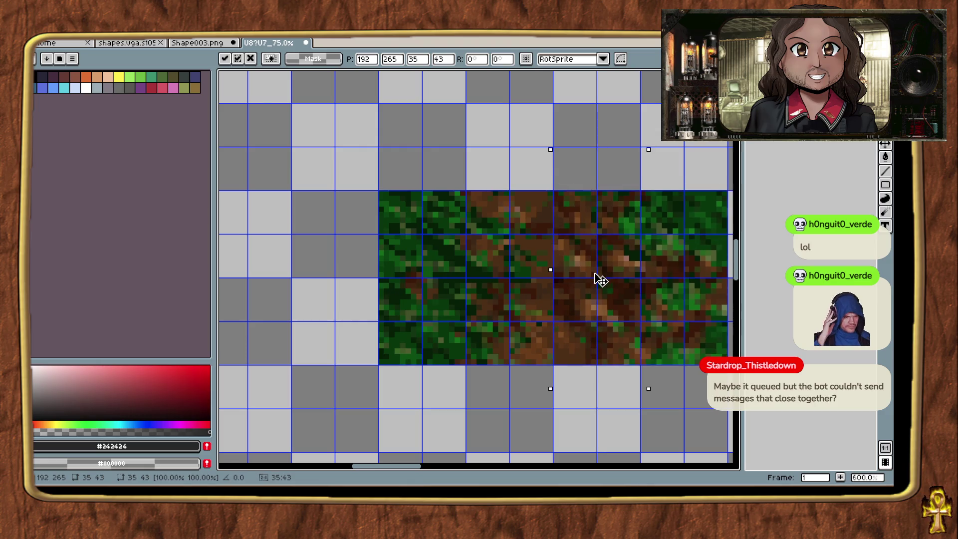
{"action": "scroll", "coordinate": [600, 279], "scroll_direction": "down", "scroll_amount": 3}
{"action": "left_click_drag", "start_coordinate": [619, 342], "coordinate": [532, 295]}
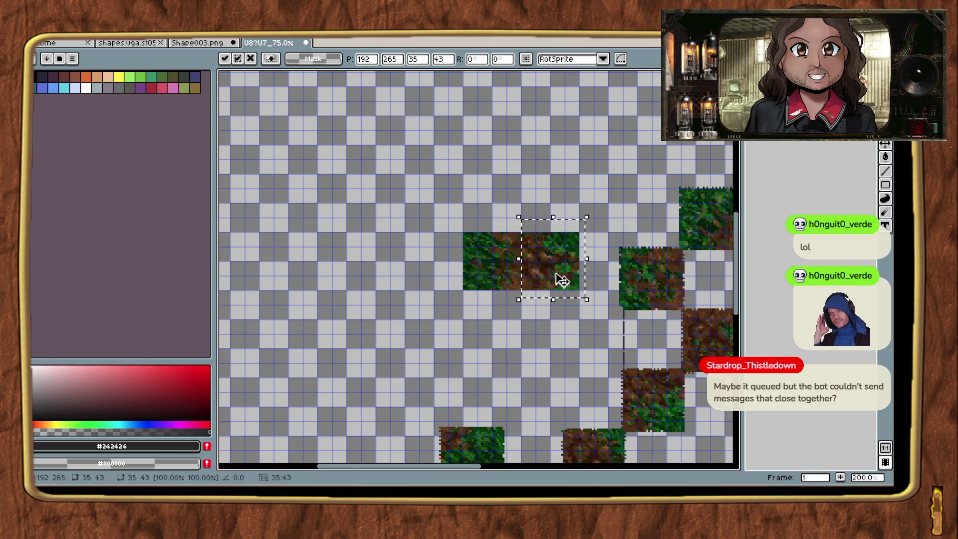
{"action": "scroll", "coordinate": [562, 281], "scroll_direction": "up", "scroll_amount": 2}
{"action": "mouse_move", "coordinate": [573, 278]}
{"action": "left_mouse_down"}
{"action": "mouse_move", "coordinate": [560, 257]}
{"action": "mouse_move", "coordinate": [592, 254]}
{"action": "mouse_move", "coordinate": [566, 258]}
{"action": "left_mouse_up"}
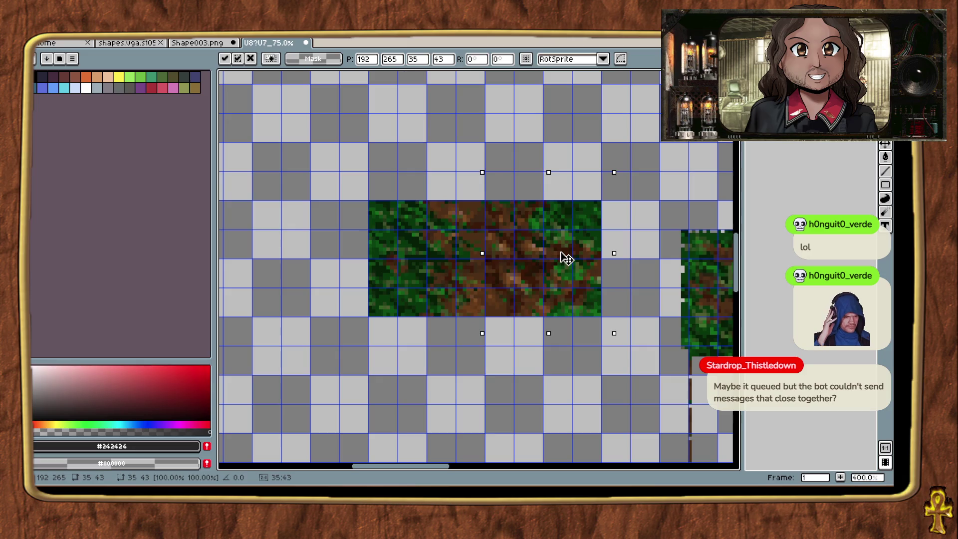
{"action": "left_click_drag", "start_coordinate": [566, 258], "coordinate": [590, 259]}
{"action": "key", "text": "Return"}
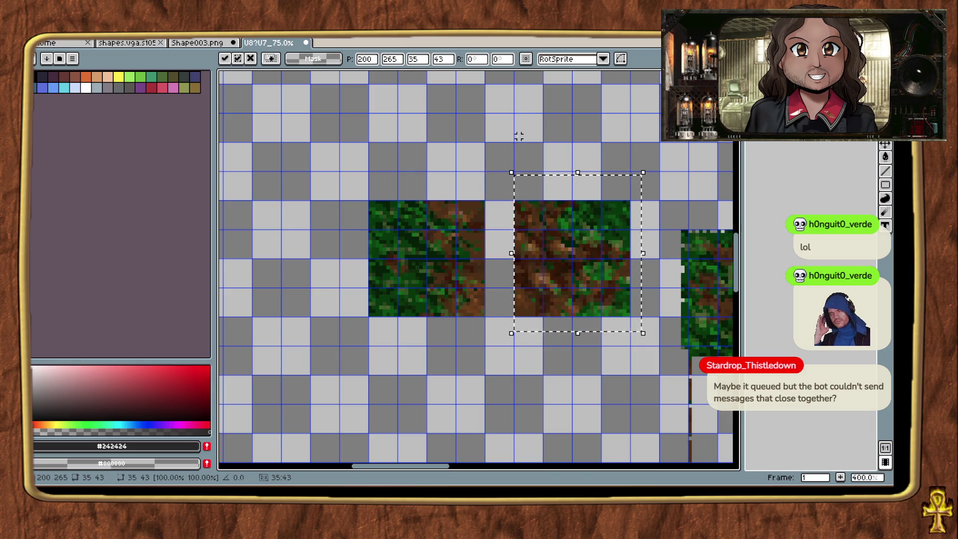
Zoom the canvas out and back to 100%, then switch to the running Exult game.
{"action": "scroll", "coordinate": [552, 246], "scroll_direction": "down", "scroll_amount": 3}
{"action": "scroll", "coordinate": [551, 245], "scroll_direction": "up", "scroll_amount": 2}
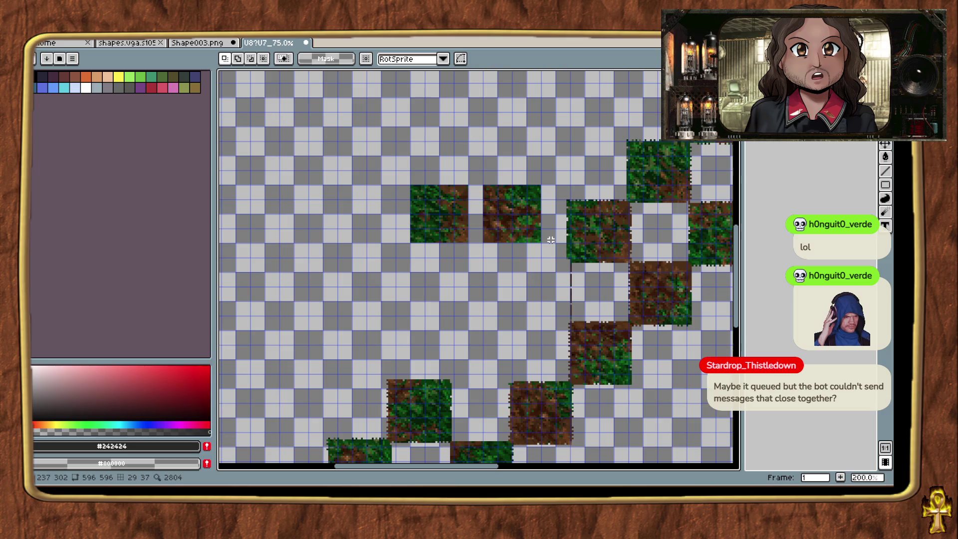
{"action": "scroll", "coordinate": [551, 240], "scroll_direction": "down", "scroll_amount": 2}
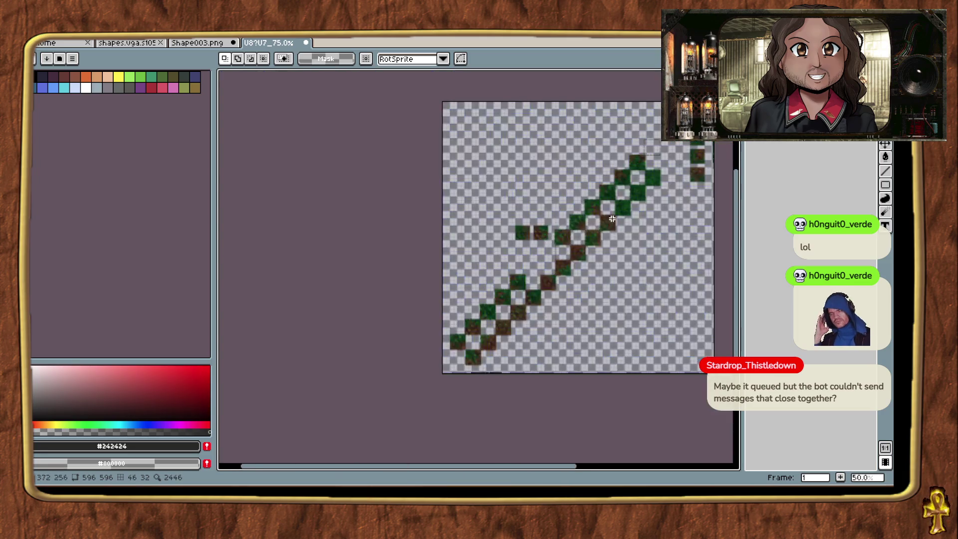
{"action": "scroll", "coordinate": [436, 282], "scroll_direction": "up", "scroll_amount": 1}
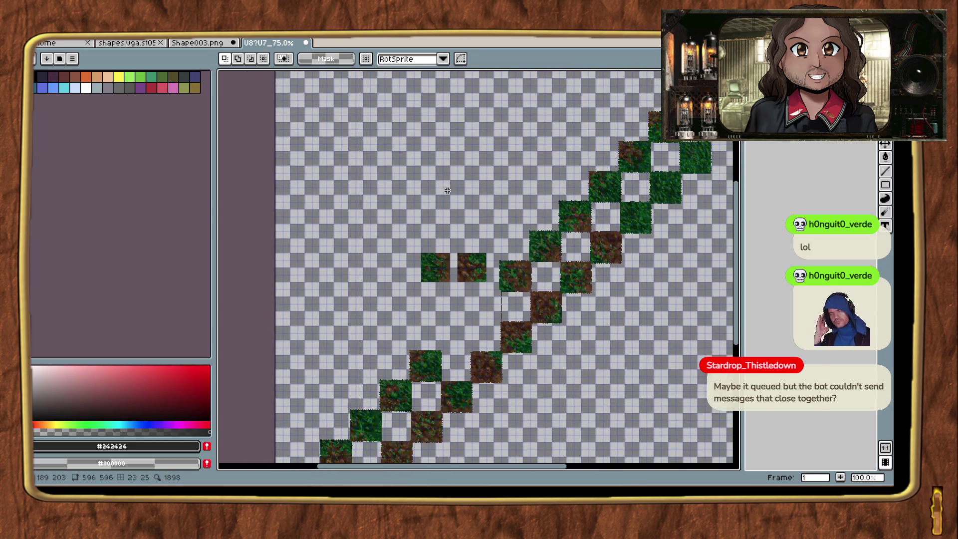
{"action": "key", "text": "alt+Tab"}
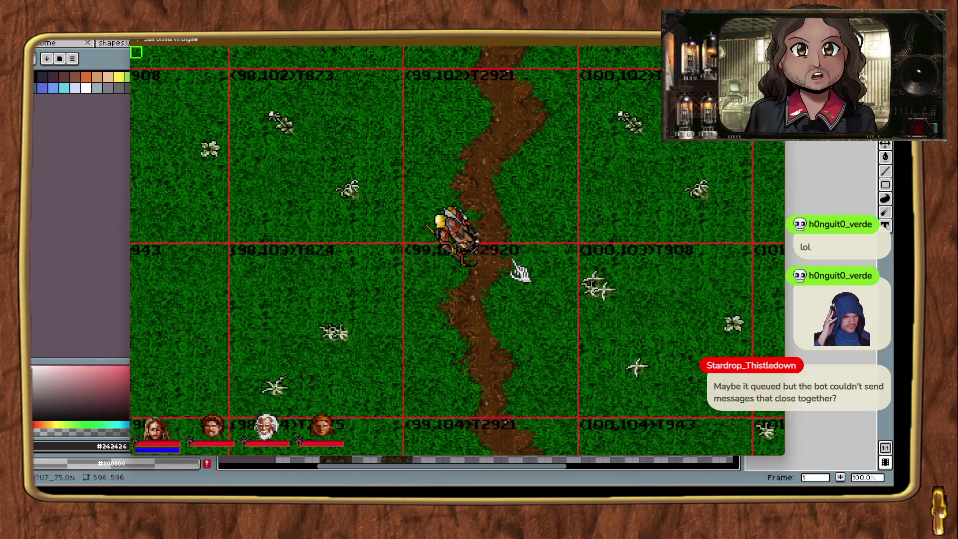
Teleport and walk the avatar north onto grass below the grey cliffs, then bring up the YouTube trailer.
{"action": "key", "text": "ctrl+t"}
{"action": "right_click", "coordinate": [453, 172]}
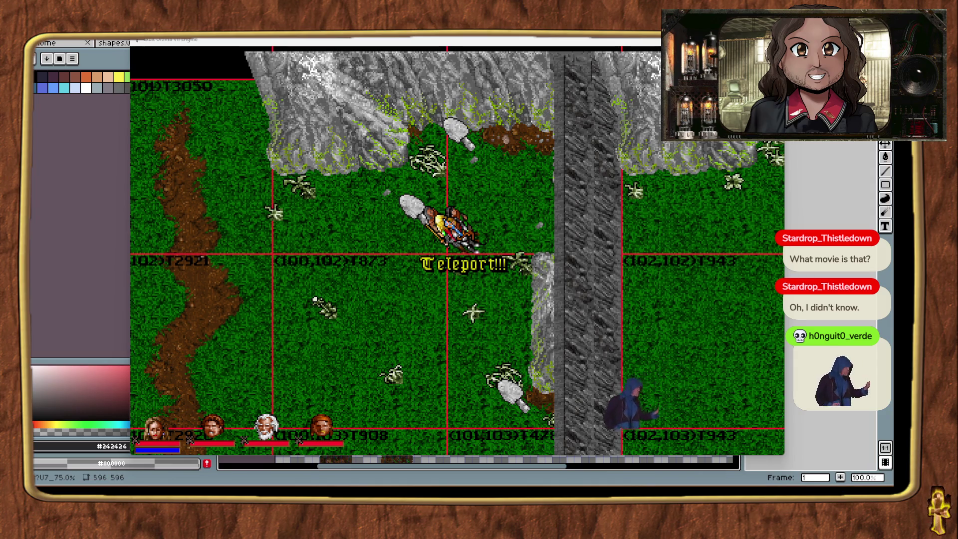
{"action": "key", "text": "alt+Tab"}
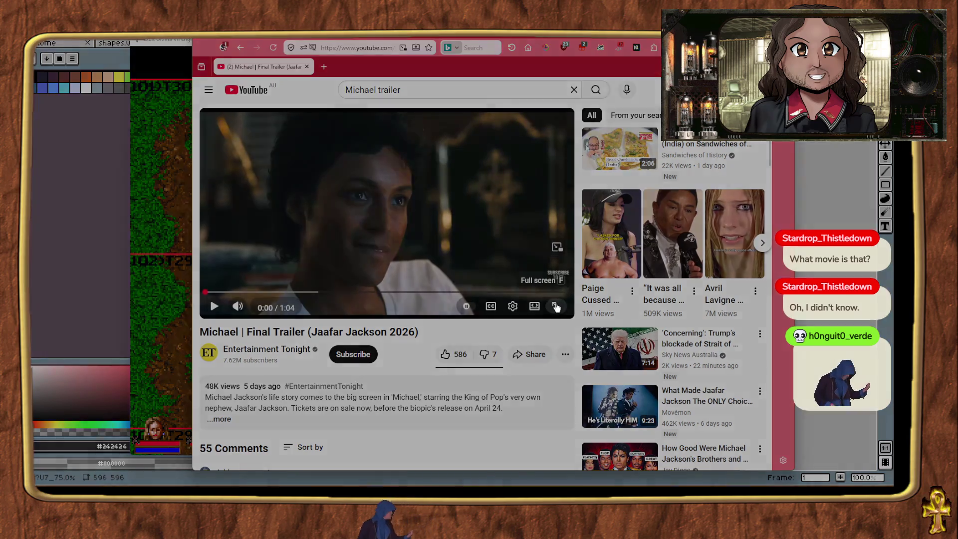
Watch the Michael final trailer full screen to its end card, exit full screen and close the tab.
{"action": "left_click", "coordinate": [556, 306]}
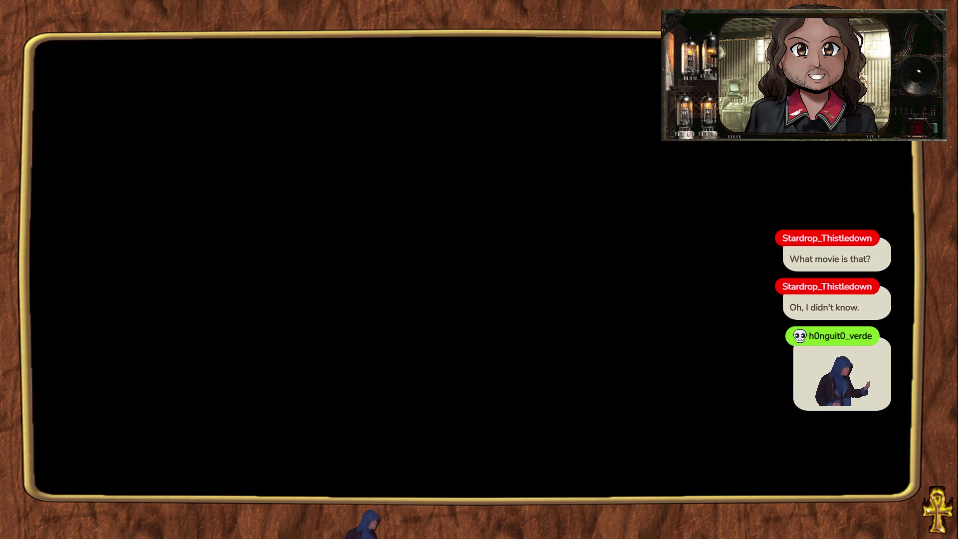
{"action": "left_click", "coordinate": [520, 289]}
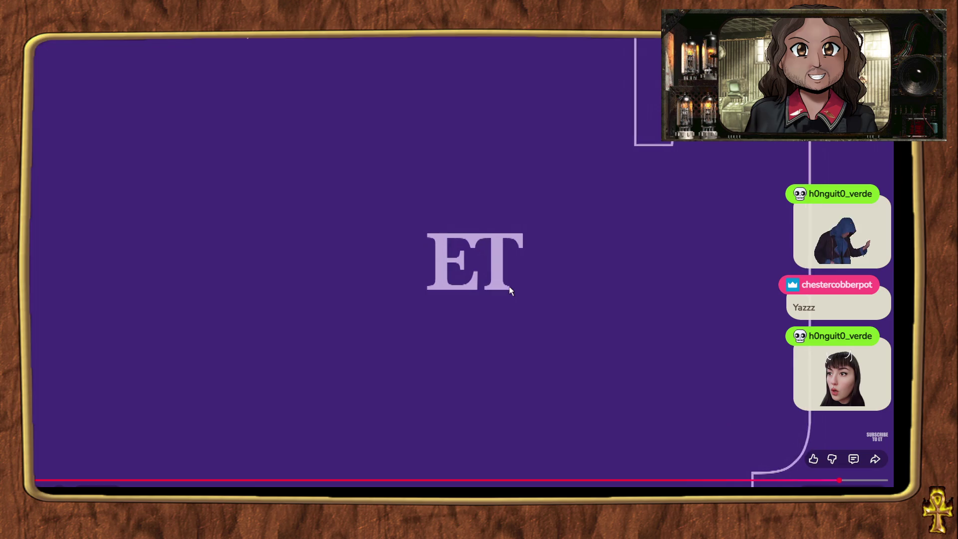
{"action": "left_click", "coordinate": [509, 282]}
{"action": "key", "text": "Escape"}
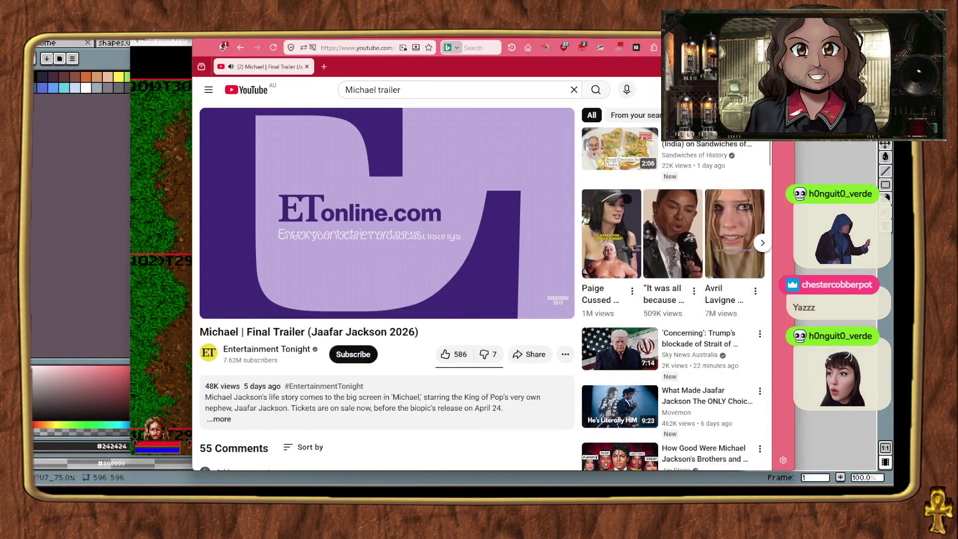
{"action": "key", "text": "ctrl+w"}
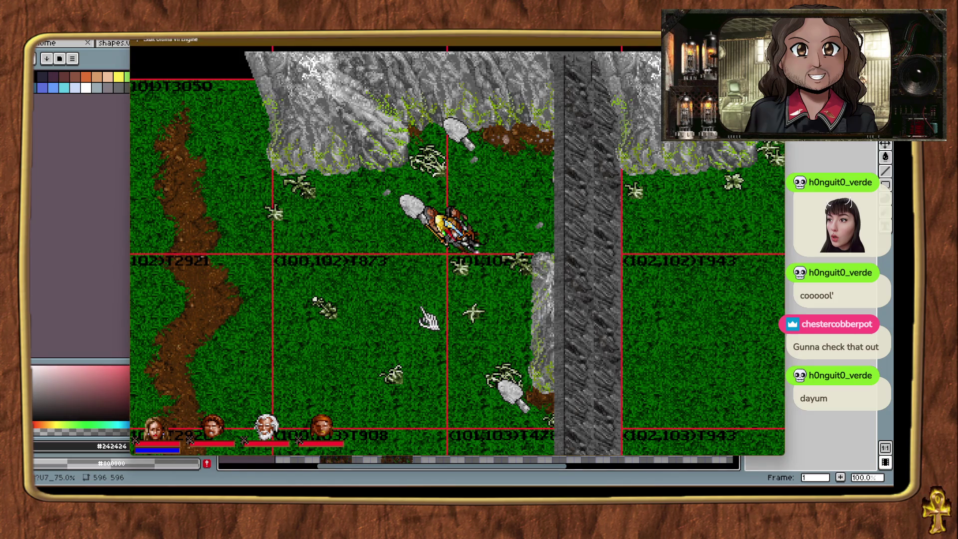
Teleport the avatar to chunk (100,102), between a dirt path and the grey rock wall.
{"action": "key", "text": "alt+t"}
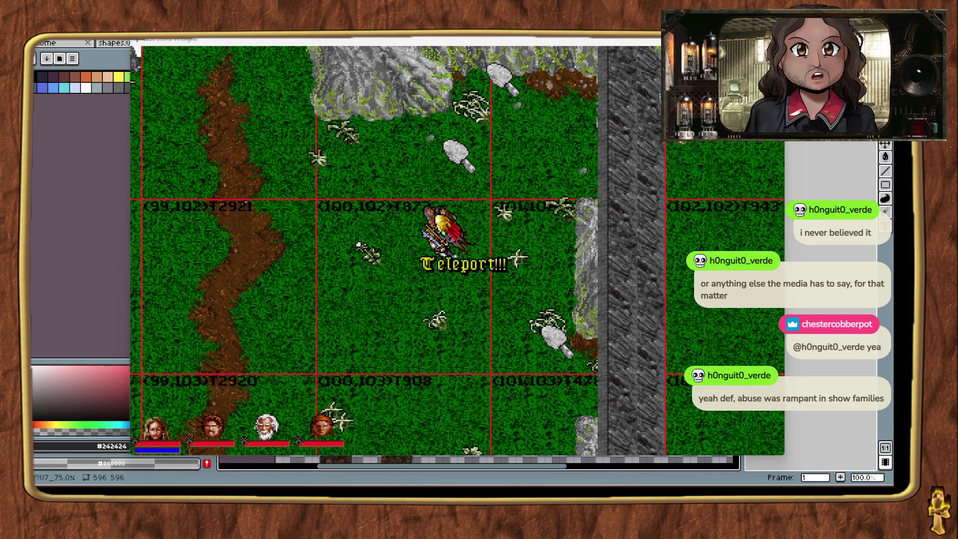
{"action": "left_click", "coordinate": [402, 332]}
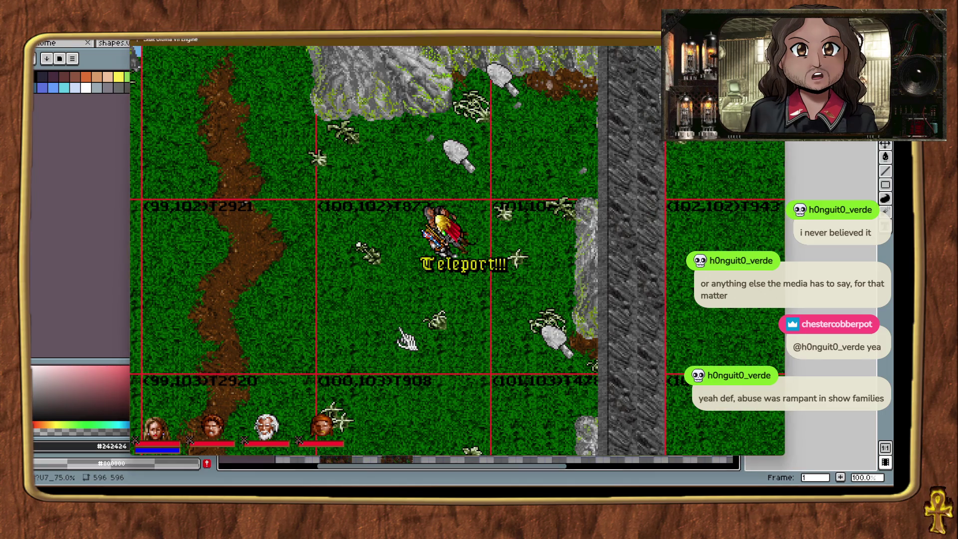
Teleport to the southern wall, place a ramp atop (99,117), and raise the cliff tiles along the wall top.
{"action": "key", "text": "ctrl+alt+t"}
{"action": "key", "text": "ctrl+alt+t"}
{"action": "key", "text": "ctrl+alt+t"}
{"action": "key", "text": "ctrl+alt+t"}
{"action": "key", "text": "ctrl+alt+t"}
{"action": "key", "text": "ctrl+alt+t"}
{"action": "key", "text": "ctrl+alt+t"}
{"action": "key", "text": "ctrl+alt+t"}
{"action": "key", "text": "ctrl+alt+t"}
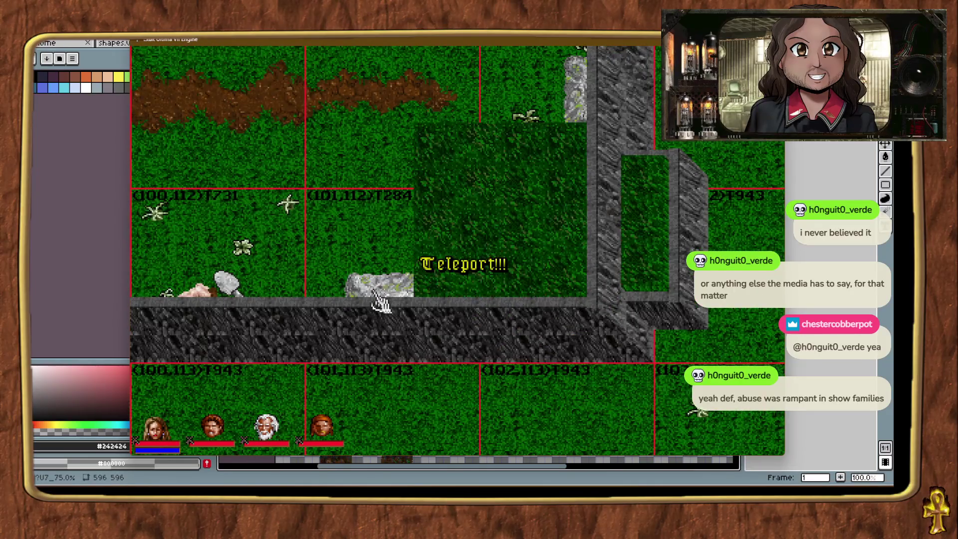
{"action": "key", "text": "ctrl+alt+t"}
{"action": "key", "text": "ctrl+alt+t"}
{"action": "key", "text": "ctrl+alt+t"}
{"action": "key", "text": "ctrl+alt+t"}
{"action": "key", "text": "ctrl+alt+t"}
{"action": "key", "text": "ctrl+alt+t"}
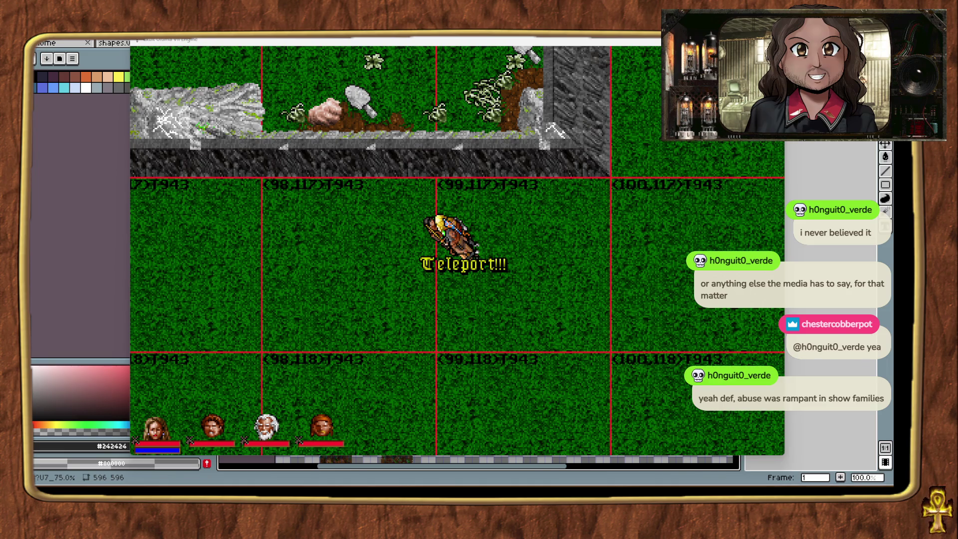
{"action": "mouse_move", "coordinate": [768, 242]}
{"action": "left_mouse_down"}
{"action": "mouse_move", "coordinate": [565, 206]}
{"action": "mouse_move", "coordinate": [605, 176]}
{"action": "left_mouse_up"}
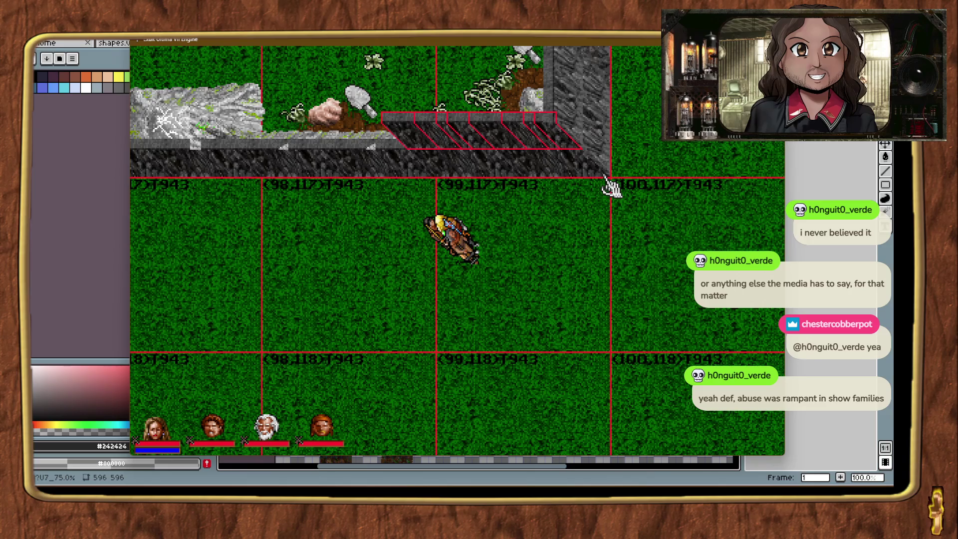
{"action": "left_click", "coordinate": [589, 219]}
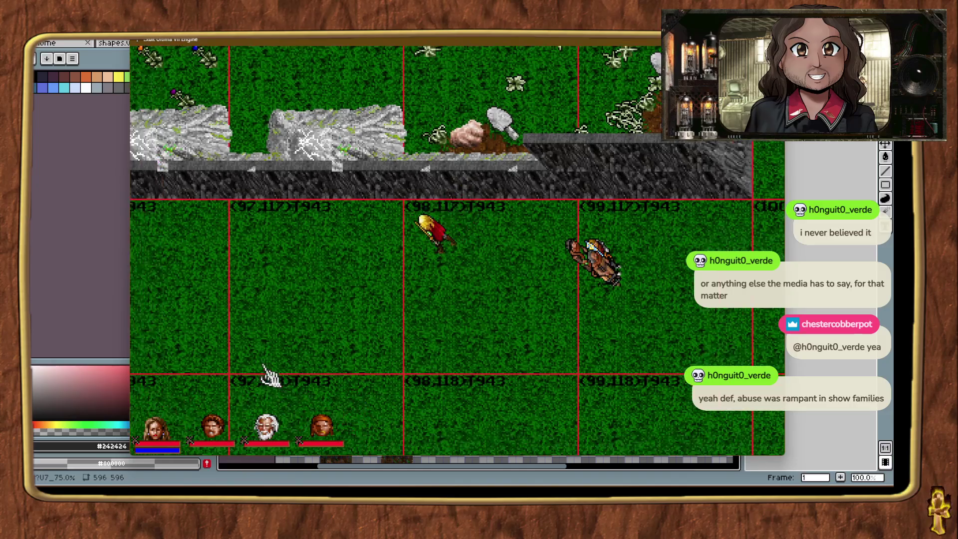
{"action": "mouse_move", "coordinate": [402, 239]}
{"action": "left_mouse_down"}
{"action": "mouse_move", "coordinate": [580, 232]}
{"action": "mouse_move", "coordinate": [579, 202]}
{"action": "left_mouse_up"}
{"action": "key", "text": "Up"}
{"action": "key", "text": "Up"}
{"action": "key", "text": "Up"}
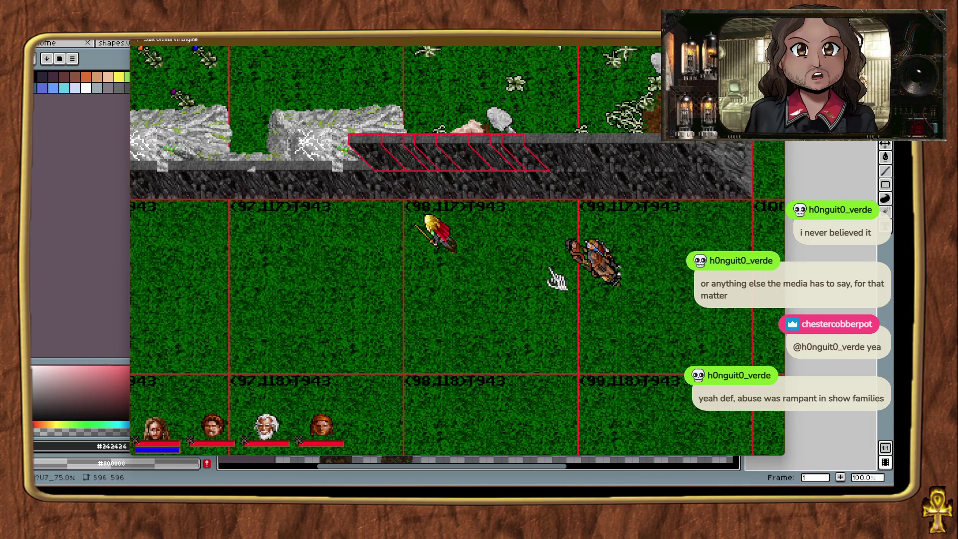
{"action": "left_click", "coordinate": [556, 279]}
Place a ledge piece on top of (96,117) and raise it to the wall's height.
{"action": "right_click", "coordinate": [132, 291]}
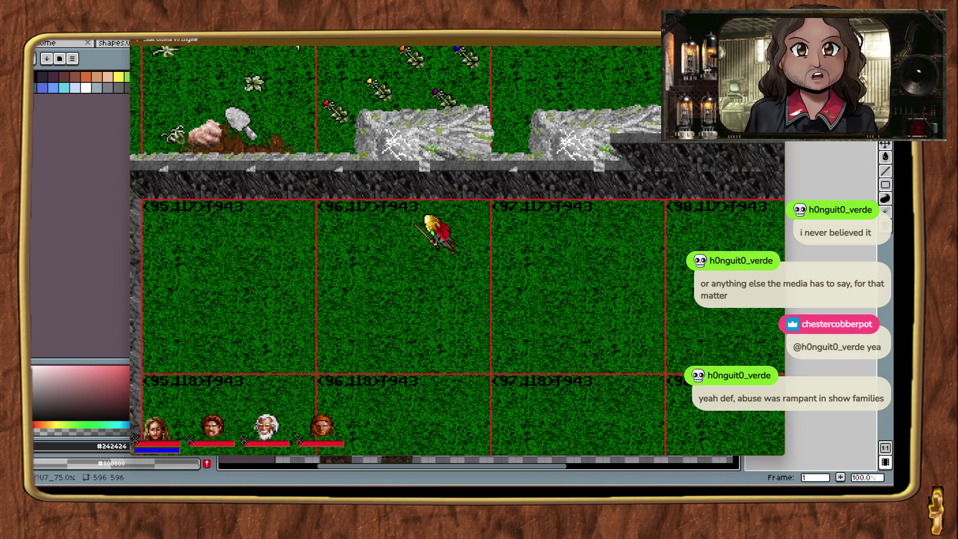
{"action": "mouse_move", "coordinate": [573, 311]}
{"action": "left_mouse_down"}
{"action": "mouse_move", "coordinate": [629, 231]}
{"action": "mouse_move", "coordinate": [669, 212]}
{"action": "left_mouse_up"}
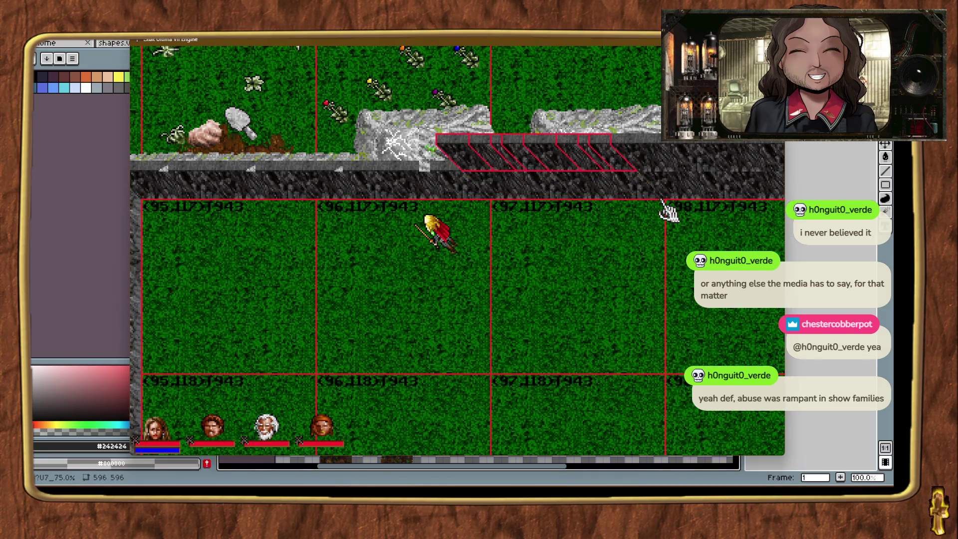
{"action": "mouse_move", "coordinate": [698, 324]}
{"action": "left_mouse_down"}
{"action": "mouse_move", "coordinate": [492, 212]}
{"action": "mouse_move", "coordinate": [490, 197]}
{"action": "left_mouse_up"}
{"action": "key", "text": "Up"}
{"action": "key", "text": "Up"}
{"action": "key", "text": "Up"}
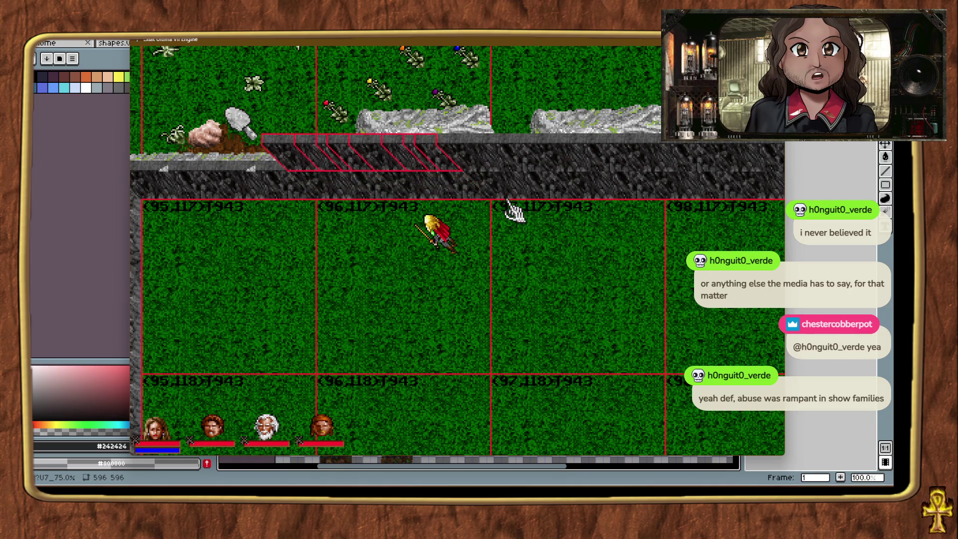
{"action": "key", "text": "ctrl+t"}
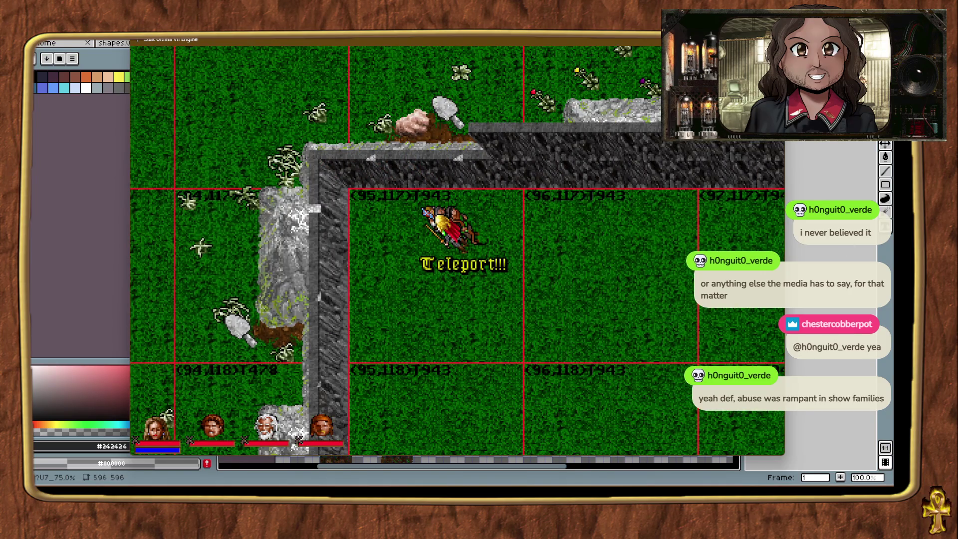
Fit a ledge piece into the north-west corner, raise it, and raise the west wall piece to match.
{"action": "mouse_move", "coordinate": [518, 192]}
{"action": "left_mouse_down"}
{"action": "mouse_move", "coordinate": [577, 217]}
{"action": "mouse_move", "coordinate": [514, 202]}
{"action": "mouse_move", "coordinate": [521, 199]}
{"action": "left_mouse_up"}
{"action": "key", "text": "Page_Up"}
{"action": "key", "text": "Page_Up"}
{"action": "key", "text": "Page_Up"}
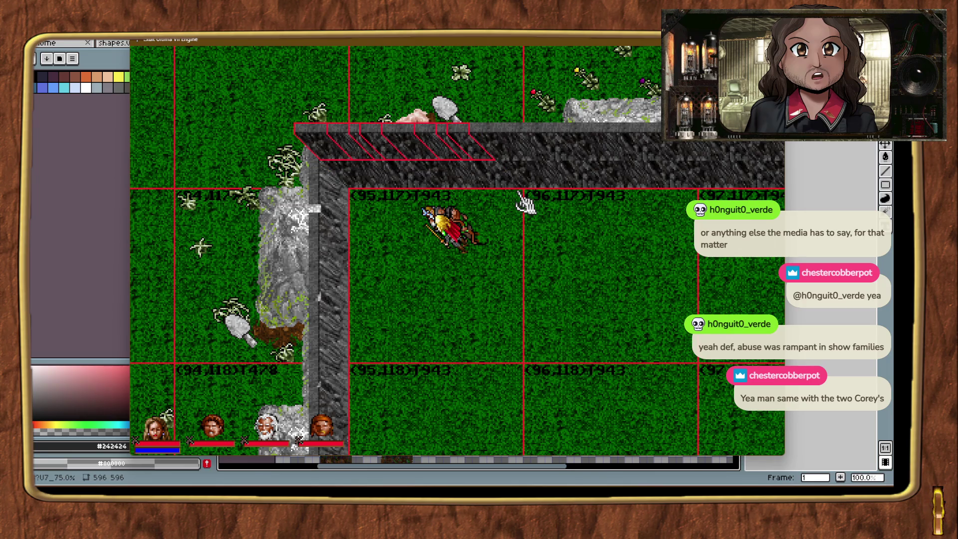
{"action": "left_click", "coordinate": [579, 306]}
{"action": "right_click", "coordinate": [445, 321]}
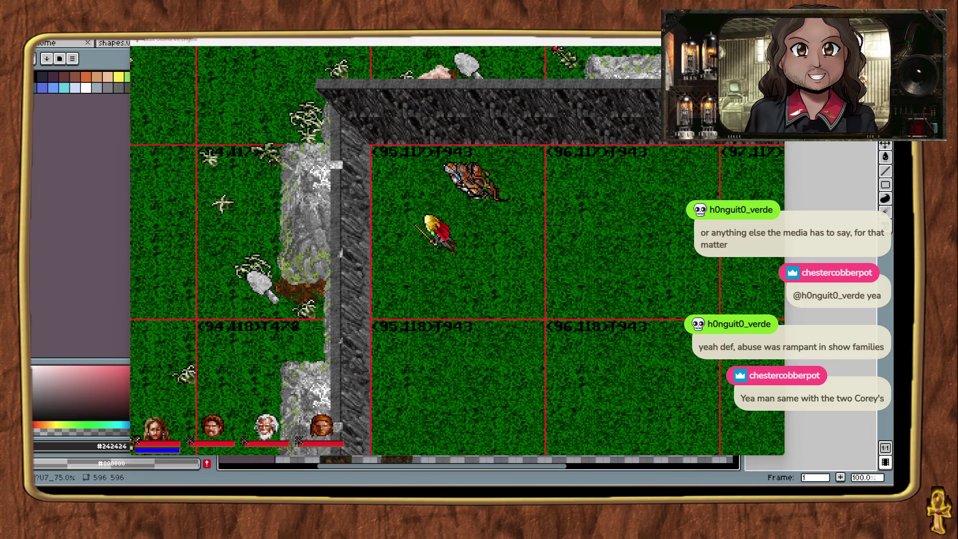
{"action": "left_click", "coordinate": [369, 316]}
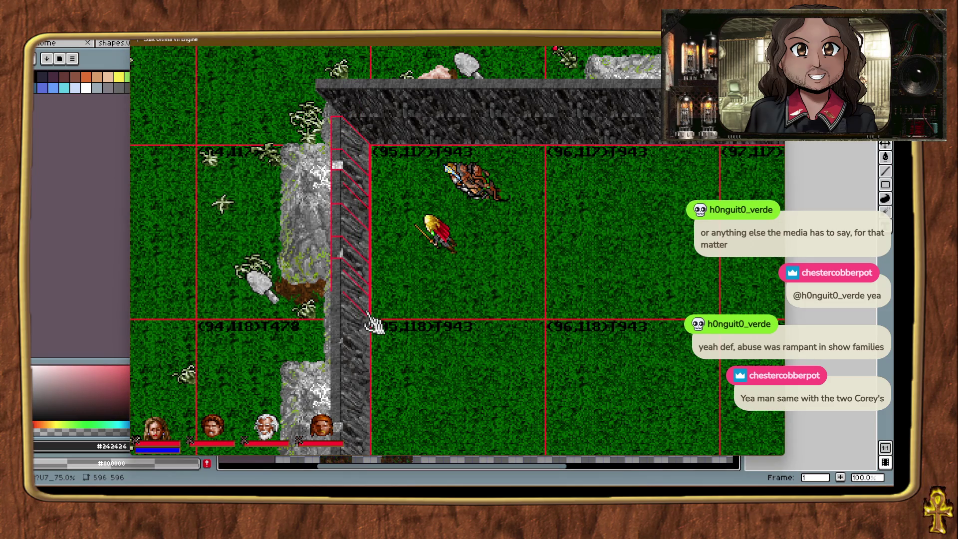
{"action": "key", "text": "Up"}
{"action": "key", "text": "Up"}
{"action": "key", "text": "Up"}
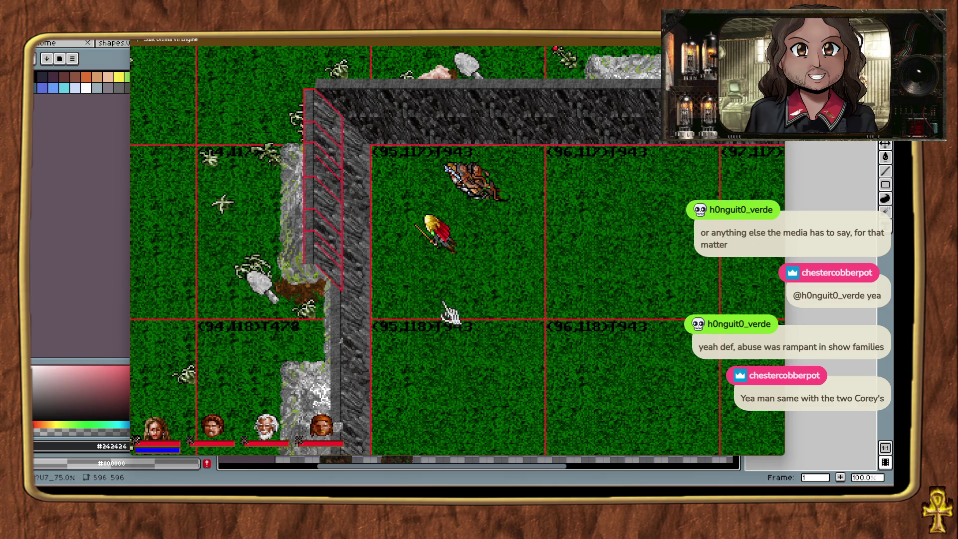
Teleport around to check the walls, ending at chunk (93,123) by the river shoreline.
{"action": "key", "text": "ctrl+t"}
{"action": "key", "text": "ctrl+t"}
{"action": "key", "text": "ctrl+t"}
{"action": "key", "text": "ctrl+t"}
{"action": "key", "text": "ctrl+t"}
{"action": "key", "text": "ctrl+t"}
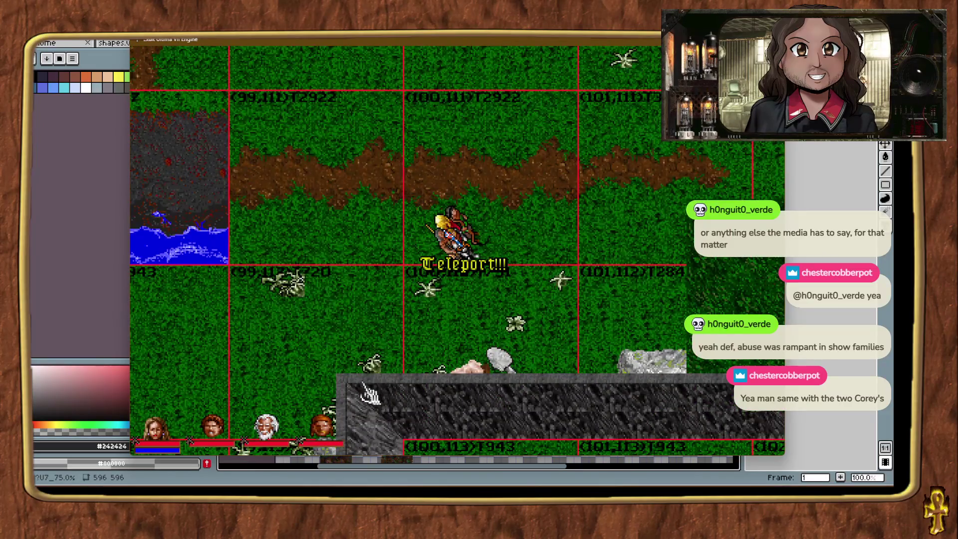
{"action": "key", "text": "ctrl+t"}
{"action": "key", "text": "ctrl+t"}
{"action": "key", "text": "ctrl+t"}
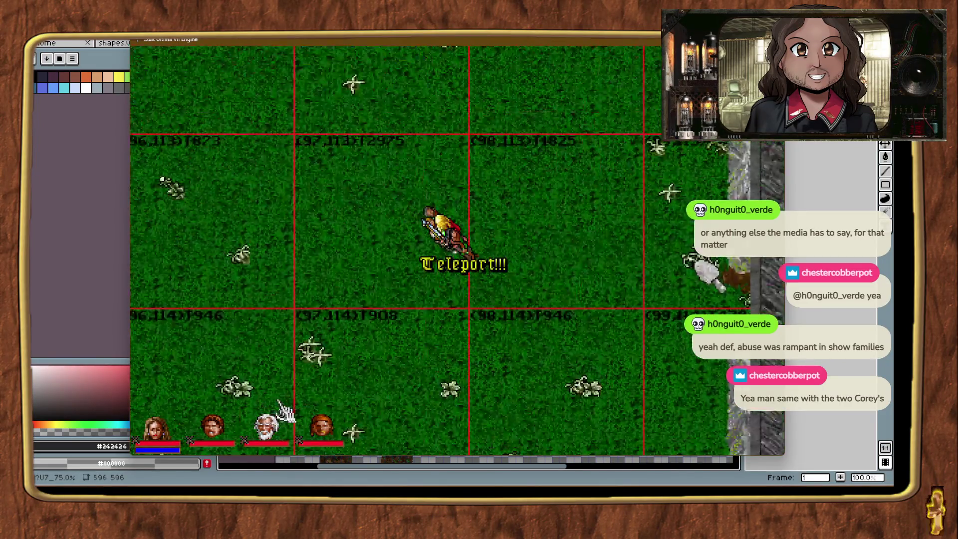
{"action": "key", "text": "ctrl+t"}
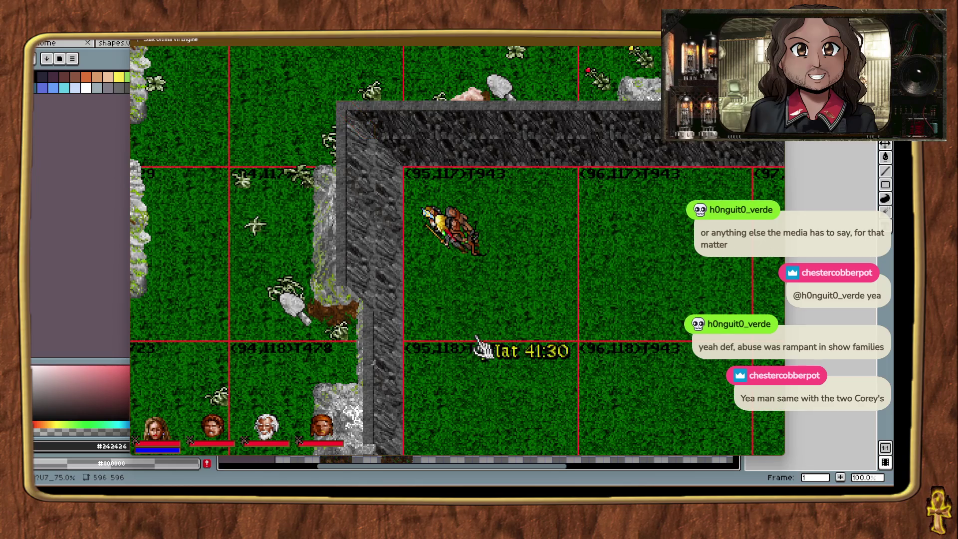
{"action": "key", "text": "ctrl+t"}
{"action": "key", "text": "ctrl+t"}
{"action": "key", "text": "ctrl+t"}
{"action": "key", "text": "ctrl+t"}
{"action": "key", "text": "ctrl+t"}
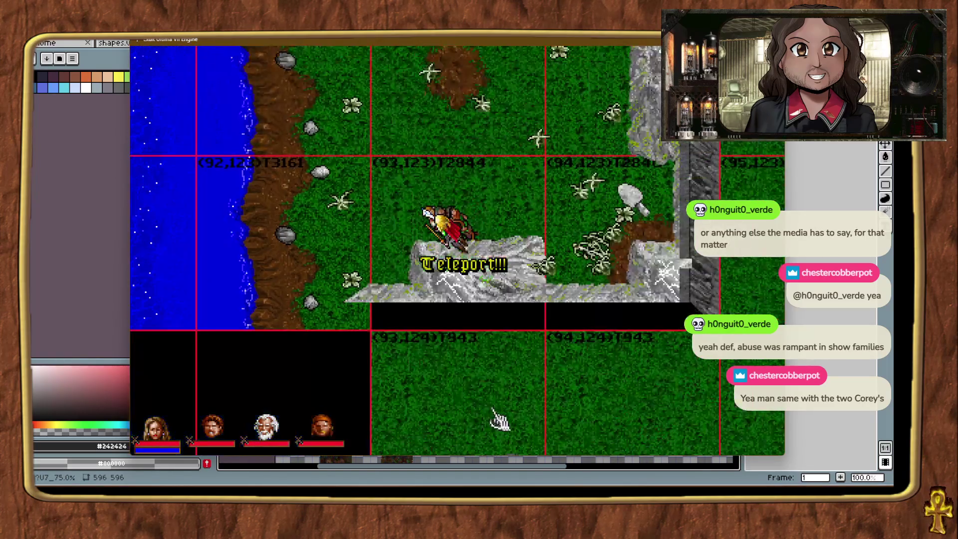
{"action": "key", "text": "ctrl+t"}
{"action": "key", "text": "ctrl+t"}
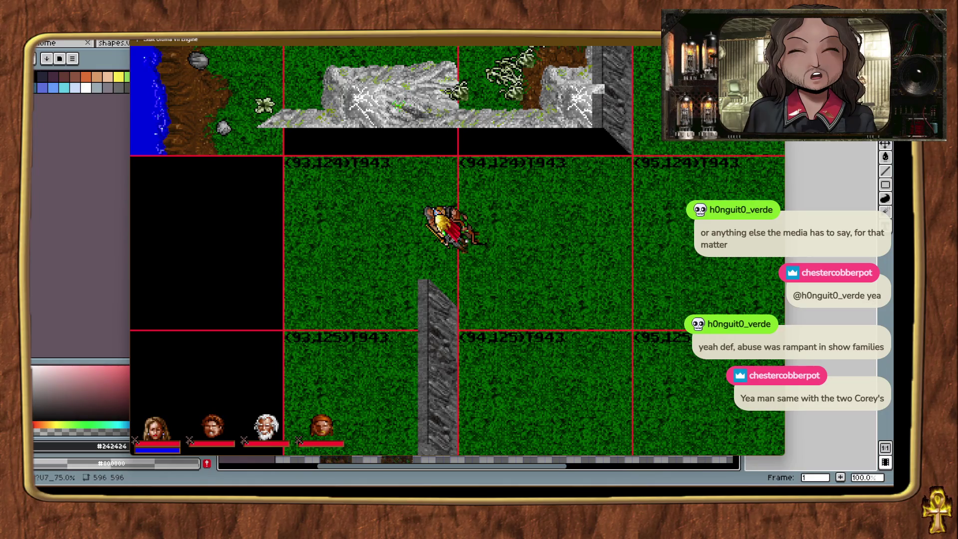
Place wall pieces to close the junction of the vertical wall and upper ledge at chunk (94,124).
{"action": "left_click_drag", "start_coordinate": [496, 340], "coordinate": [470, 279]}
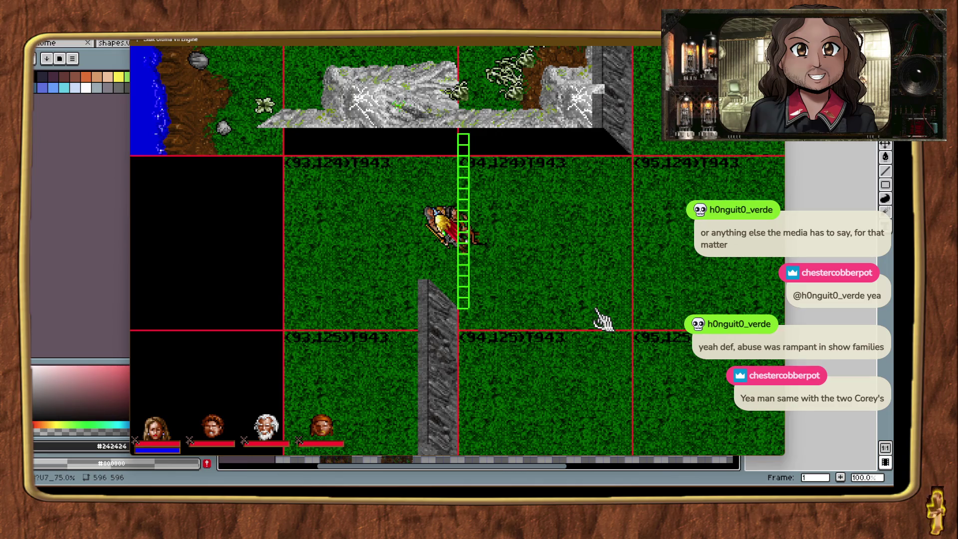
{"action": "left_click_drag", "start_coordinate": [464, 299], "coordinate": [464, 300]}
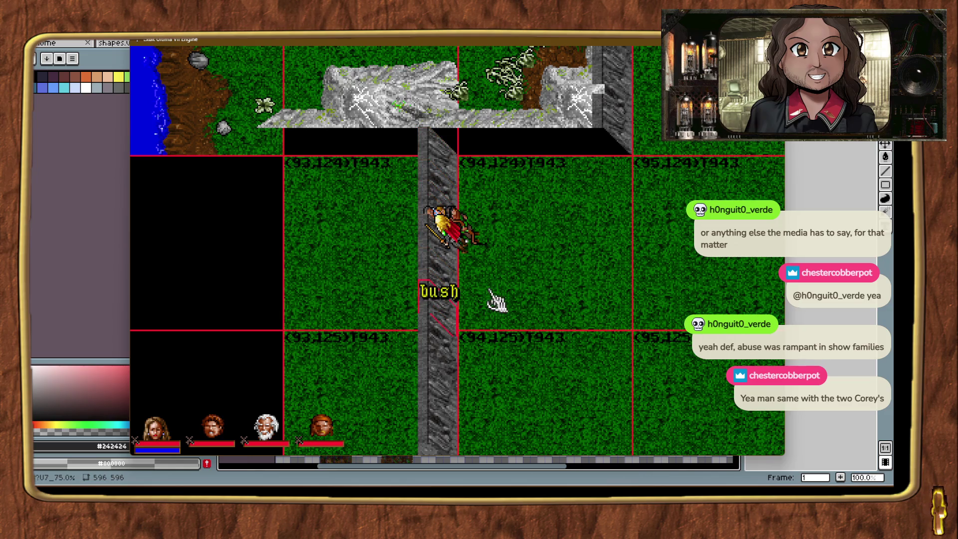
{"action": "left_click", "coordinate": [435, 298]}
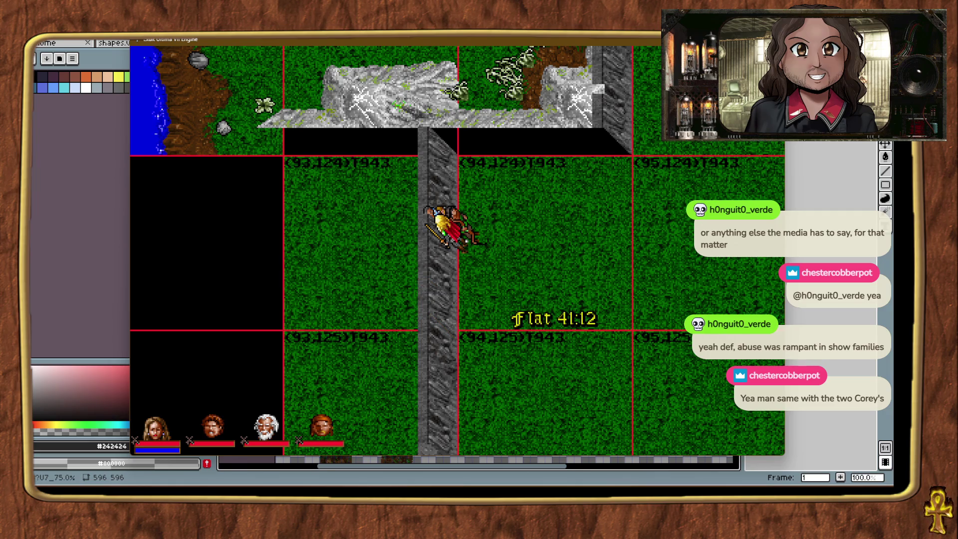
{"action": "mouse_move", "coordinate": [689, 219]}
{"action": "left_mouse_down"}
{"action": "mouse_move", "coordinate": [628, 179]}
{"action": "mouse_move", "coordinate": [633, 156]}
{"action": "left_mouse_up"}
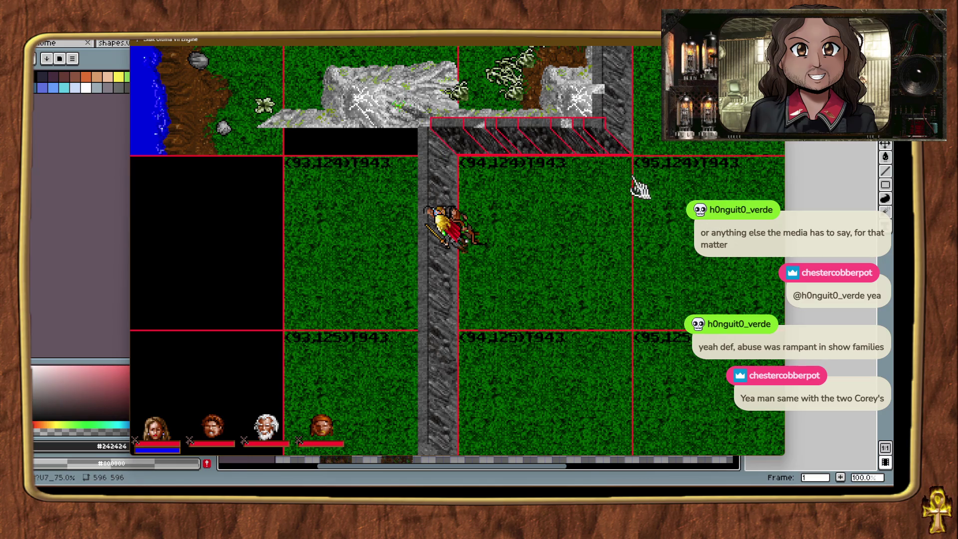
{"action": "left_click", "coordinate": [451, 142]}
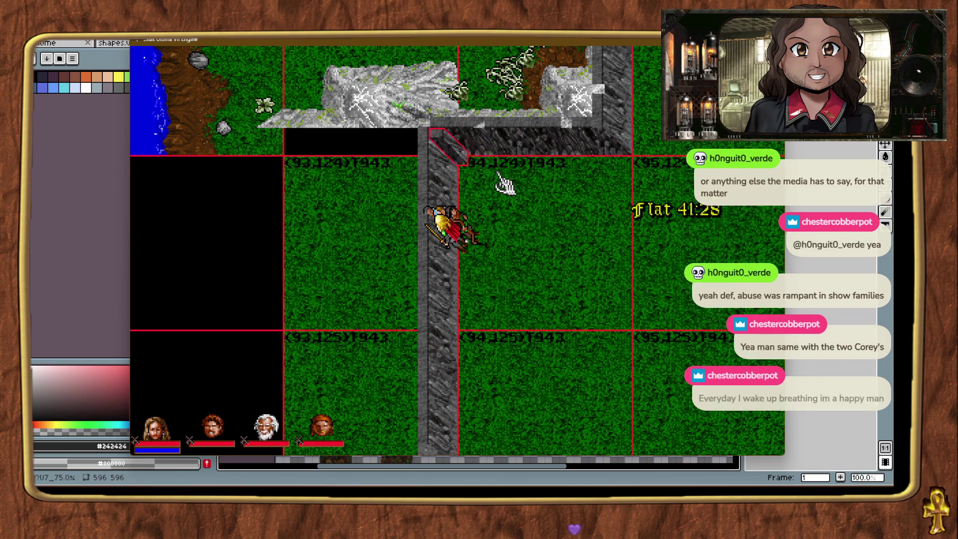
{"action": "left_click", "coordinate": [528, 207]}
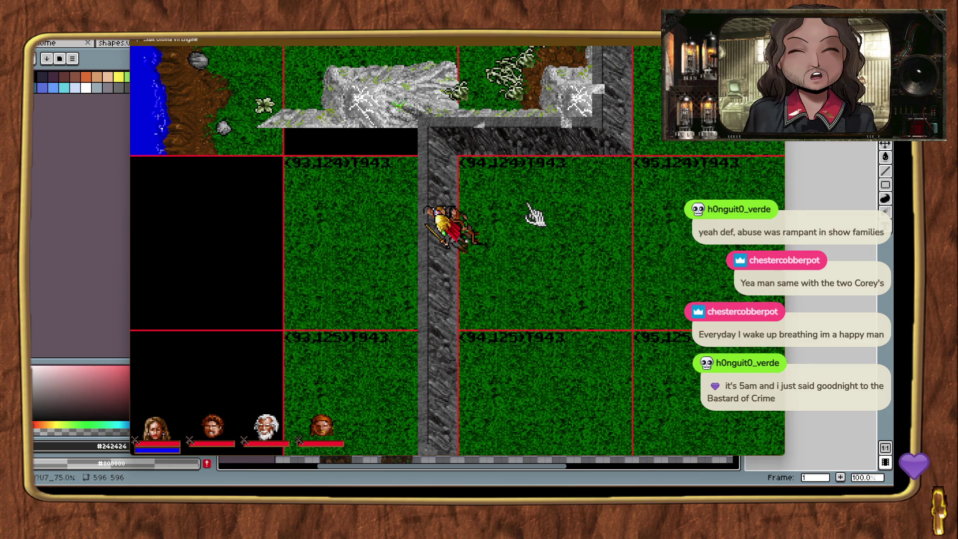
{"action": "left_click", "coordinate": [550, 290]}
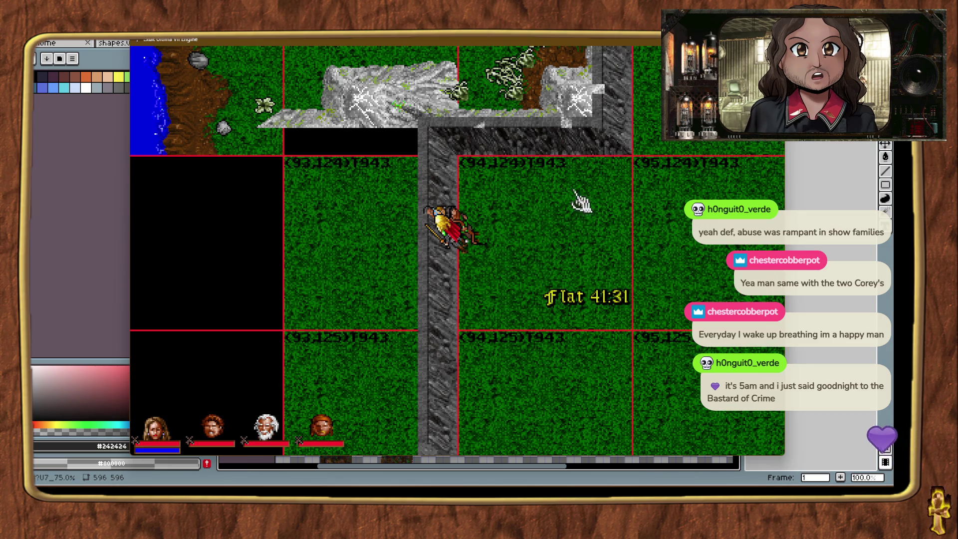
{"action": "key", "text": "ctrl+t"}
{"action": "key", "text": "ctrl+t"}
{"action": "key", "text": "ctrl+t"}
{"action": "key", "text": "ctrl+t"}
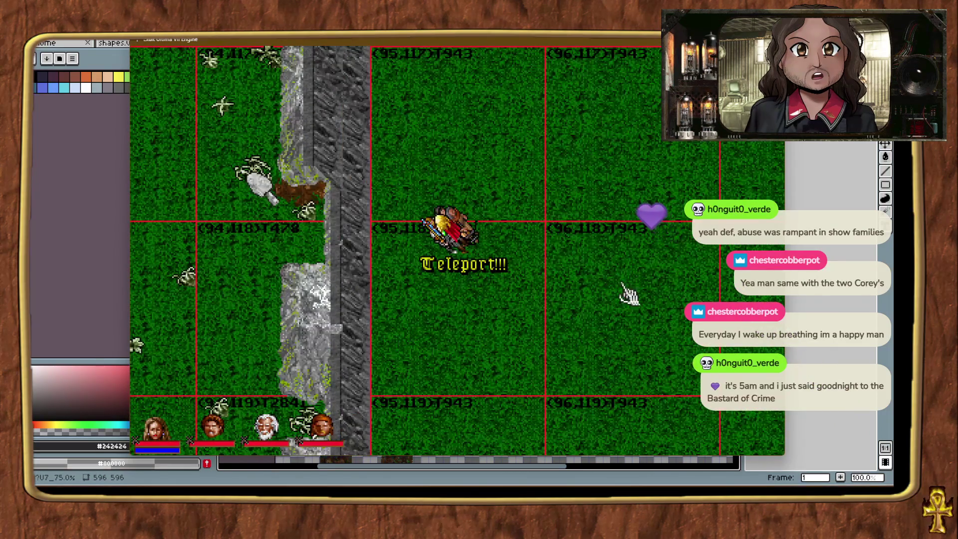
Add three wall segments along the vertical stone wall, nudging each left flush into line.
{"action": "mouse_move", "coordinate": [368, 391]}
{"action": "left_mouse_down"}
{"action": "mouse_move", "coordinate": [386, 310]}
{"action": "mouse_move", "coordinate": [378, 392]}
{"action": "left_mouse_up"}
{"action": "key", "text": "Left"}
{"action": "key", "text": "Left"}
{"action": "key", "text": "Left"}
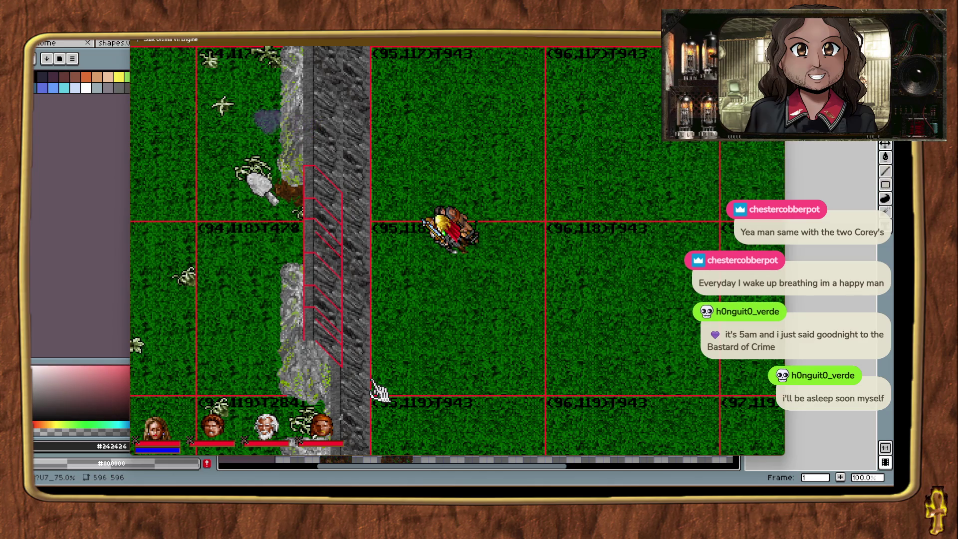
{"action": "key", "text": "ctrl+t"}
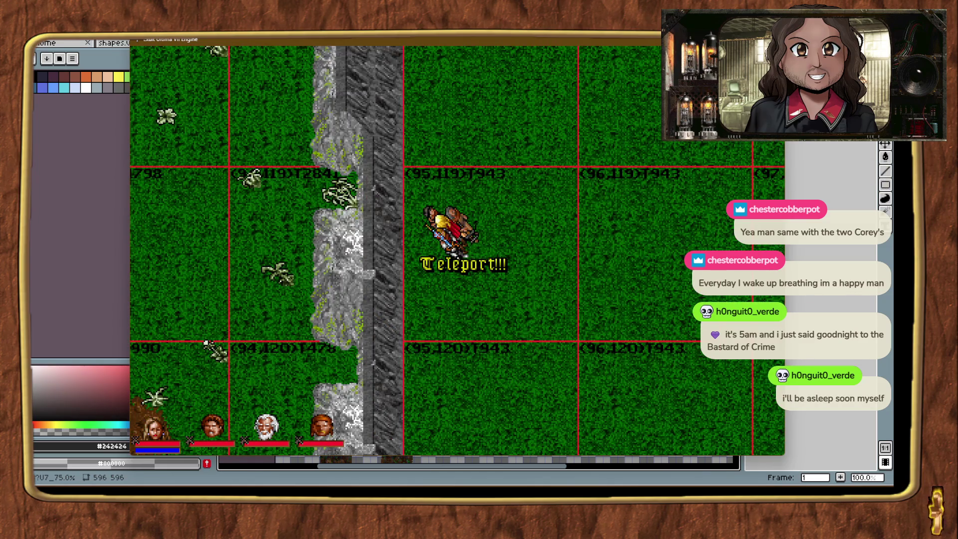
{"action": "mouse_move", "coordinate": [808, 299]}
{"action": "left_mouse_down"}
{"action": "mouse_move", "coordinate": [452, 381]}
{"action": "mouse_move", "coordinate": [406, 299]}
{"action": "mouse_move", "coordinate": [413, 330]}
{"action": "left_mouse_up"}
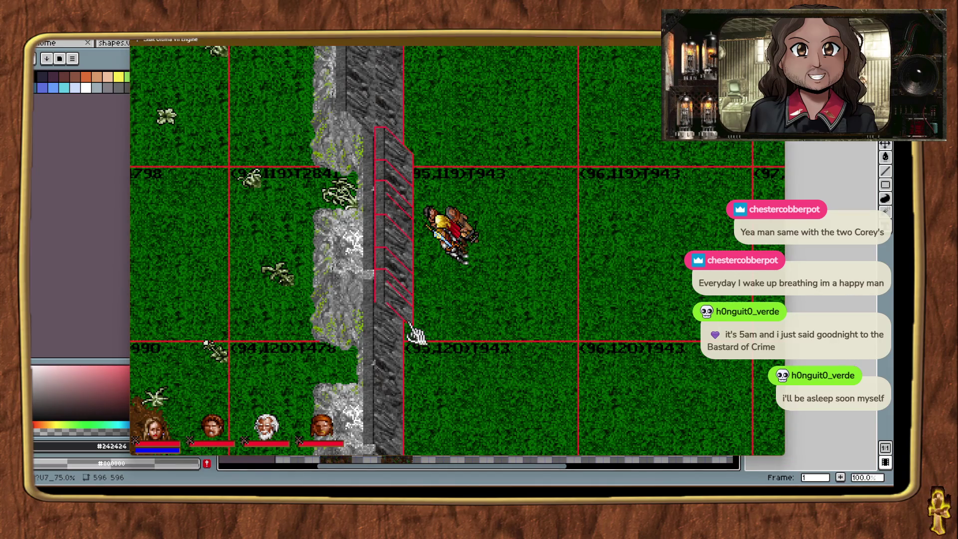
{"action": "key", "text": "Left"}
{"action": "key", "text": "Left"}
{"action": "key", "text": "Left"}
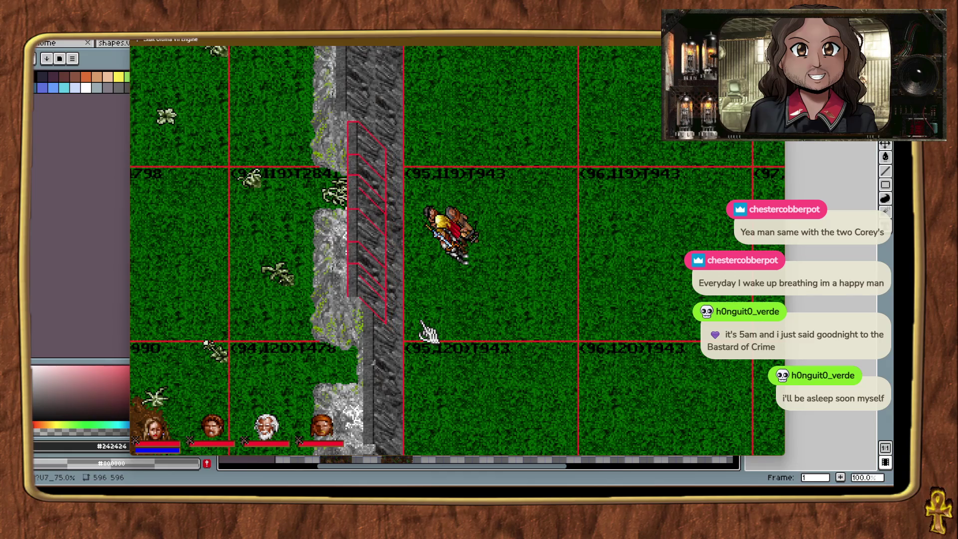
{"action": "key", "text": "ctrl+t"}
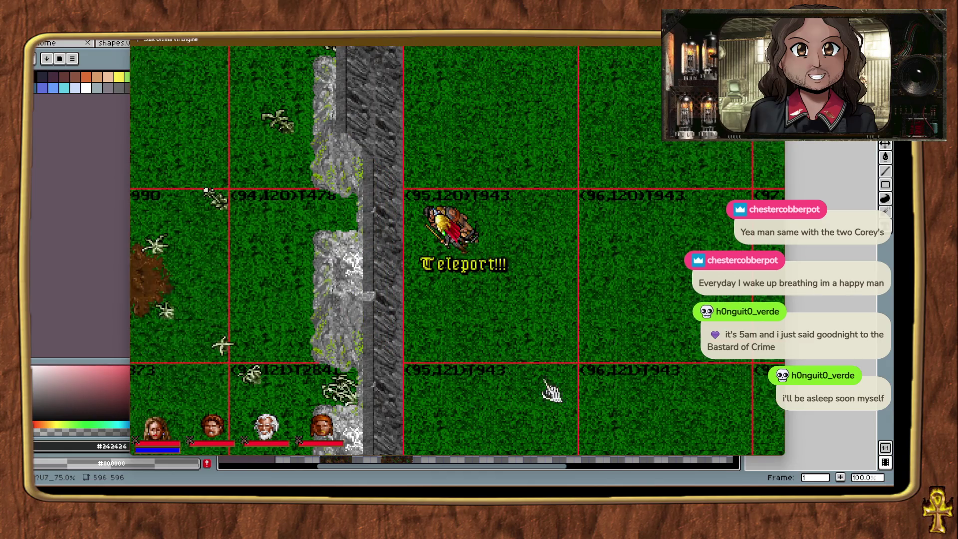
{"action": "left_click_drag", "start_coordinate": [427, 325], "coordinate": [419, 374]}
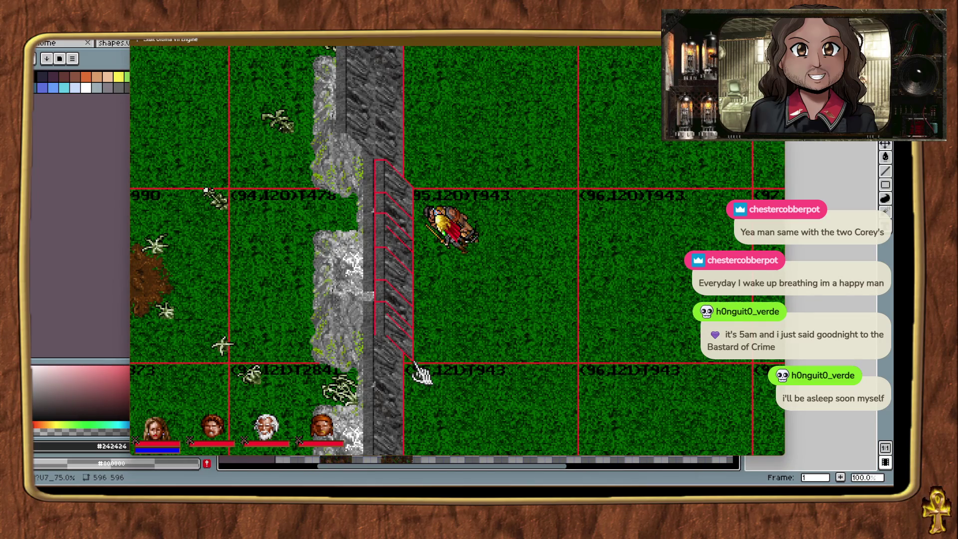
{"action": "key", "text": "Left"}
{"action": "key", "text": "Left"}
{"action": "key", "text": "Left"}
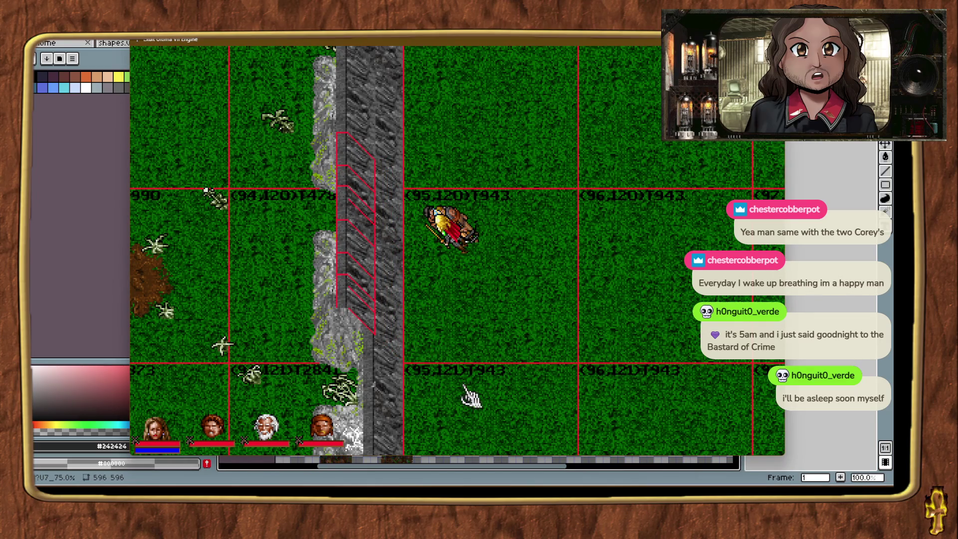
Teleport further down the wall to inspect it, then return north to chunk (96,120).
{"action": "key", "text": "ctrl+t"}
{"action": "left_click", "coordinate": [514, 399]}
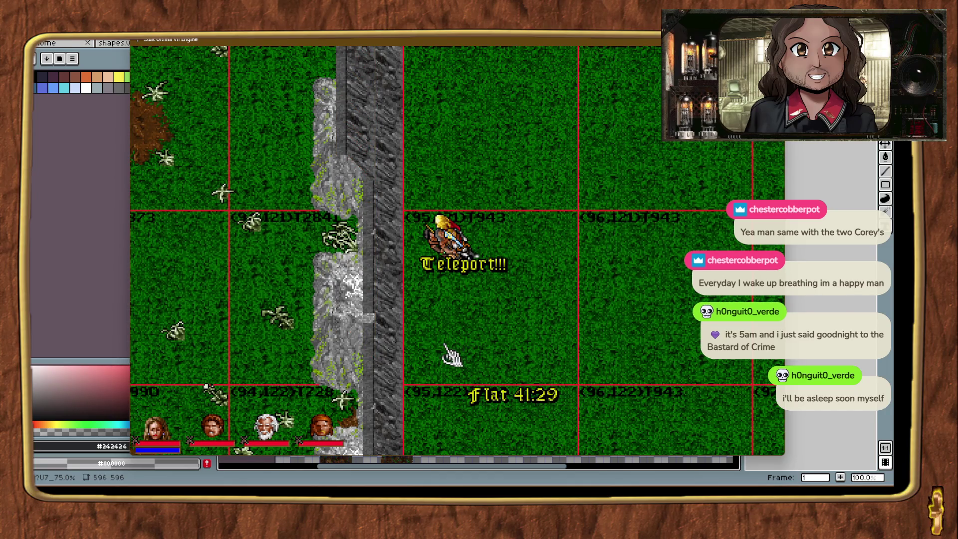
{"action": "key", "text": "ctrl+t"}
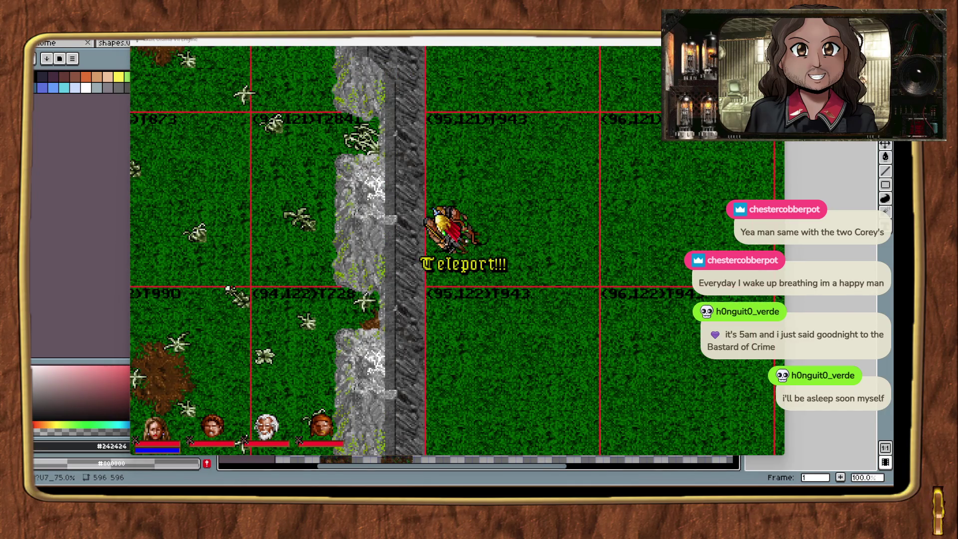
{"action": "left_click", "coordinate": [435, 292]}
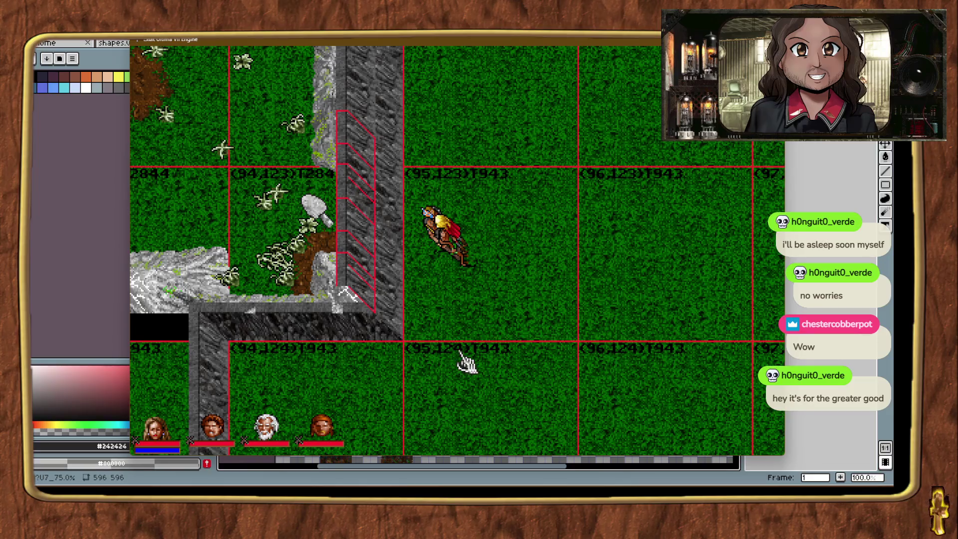
{"action": "left_click", "coordinate": [496, 218]}
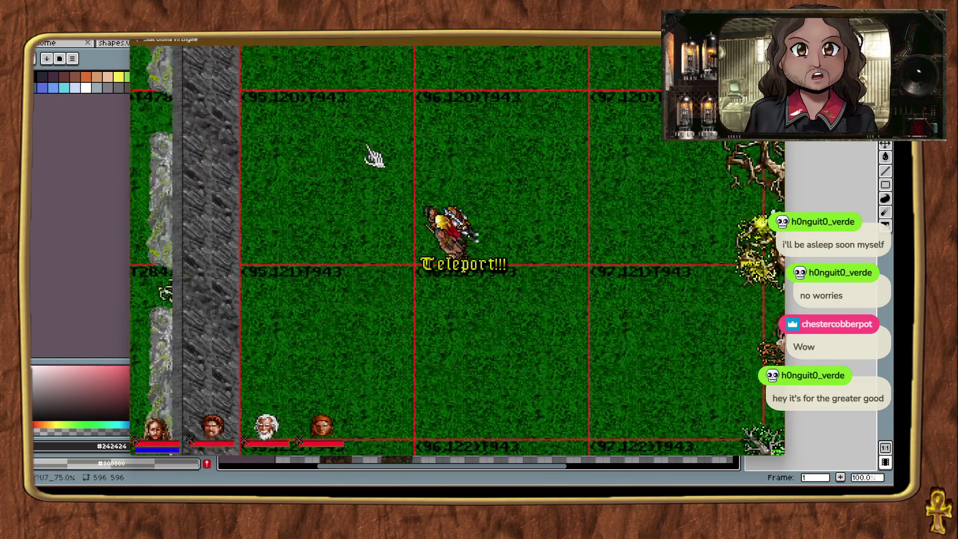
Align the top wall piece at the lower corner and place more segments along the vertical wall.
{"action": "key", "text": "ctrl+alt+t"}
{"action": "key", "text": "ctrl+alt+t"}
{"action": "key", "text": "ctrl+alt+t"}
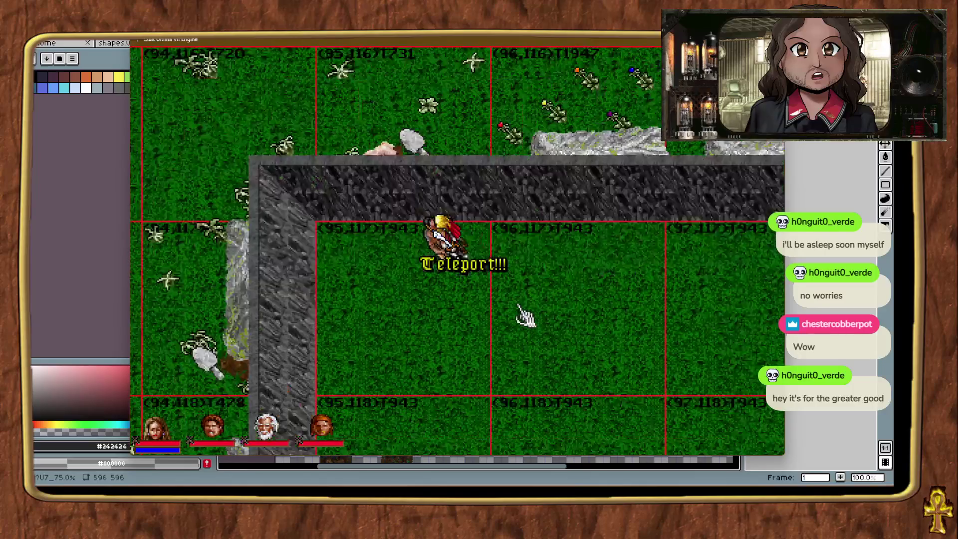
{"action": "key", "text": "ctrl+alt+t"}
{"action": "key", "text": "ctrl+alt+t"}
{"action": "key", "text": "ctrl+alt+t"}
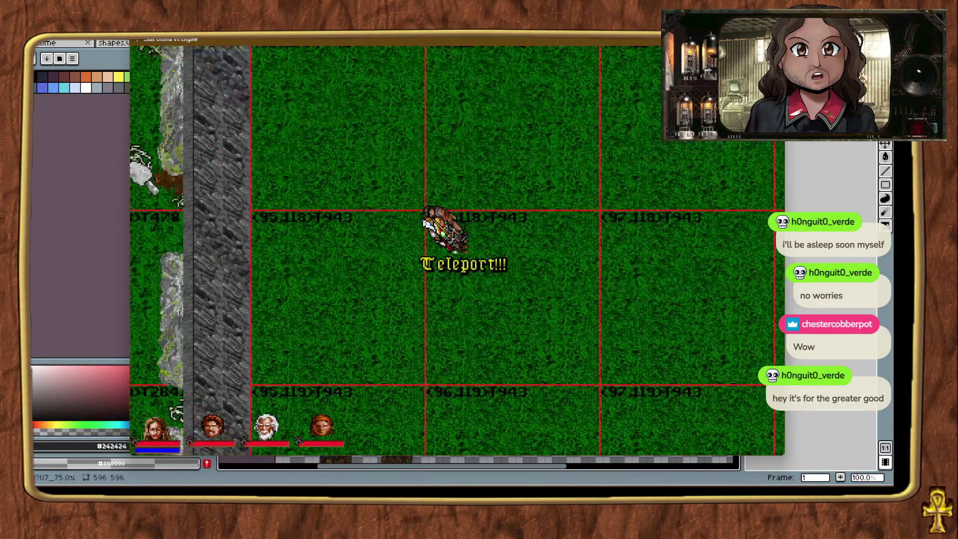
{"action": "key", "text": "ctrl+alt+t"}
{"action": "key", "text": "ctrl+alt+t"}
{"action": "key", "text": "ctrl+alt+t"}
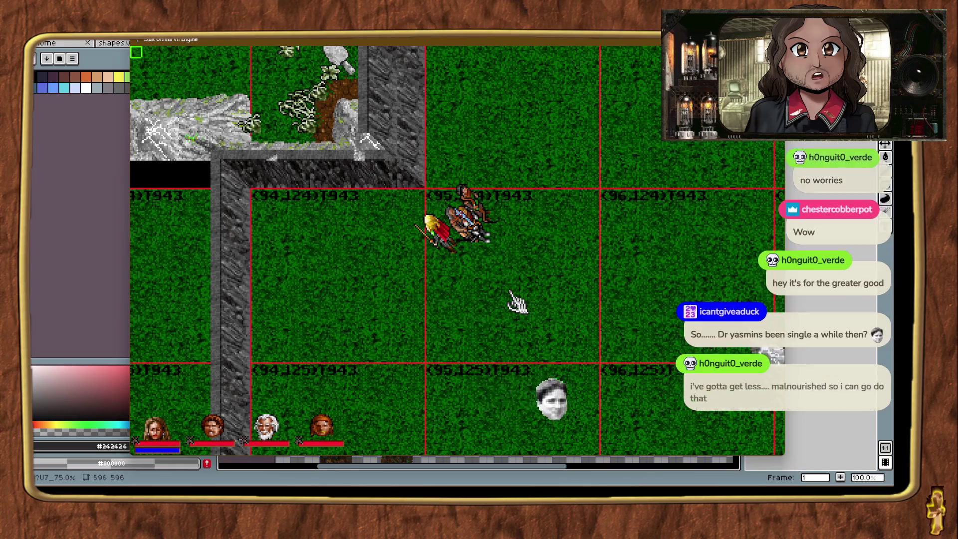
{"action": "mouse_move", "coordinate": [419, 192]}
{"action": "left_mouse_down"}
{"action": "mouse_move", "coordinate": [381, 254]}
{"action": "mouse_move", "coordinate": [439, 183]}
{"action": "mouse_move", "coordinate": [425, 203]}
{"action": "left_mouse_up"}
{"action": "key", "text": "Up"}
{"action": "key", "text": "Up"}
{"action": "key", "text": "Up"}
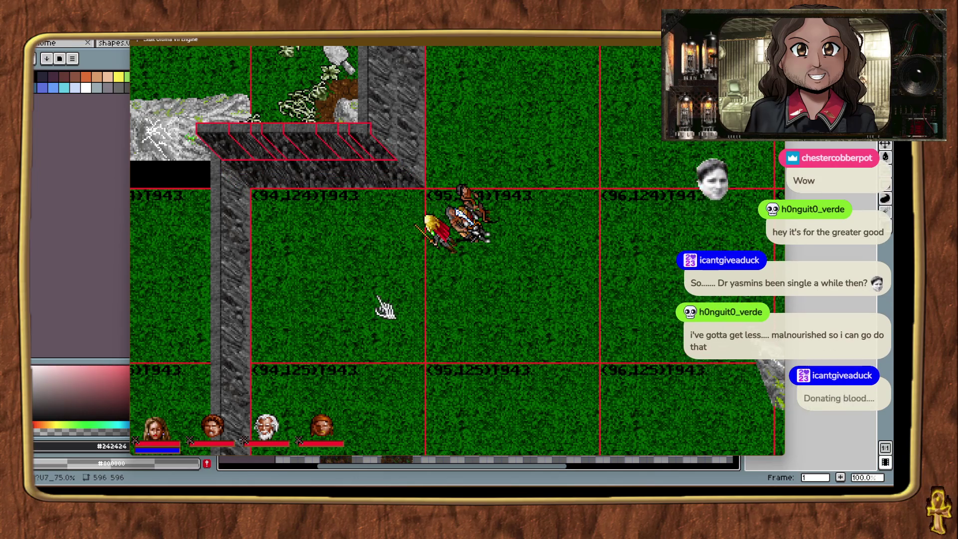
{"action": "key", "text": "ctrl+t"}
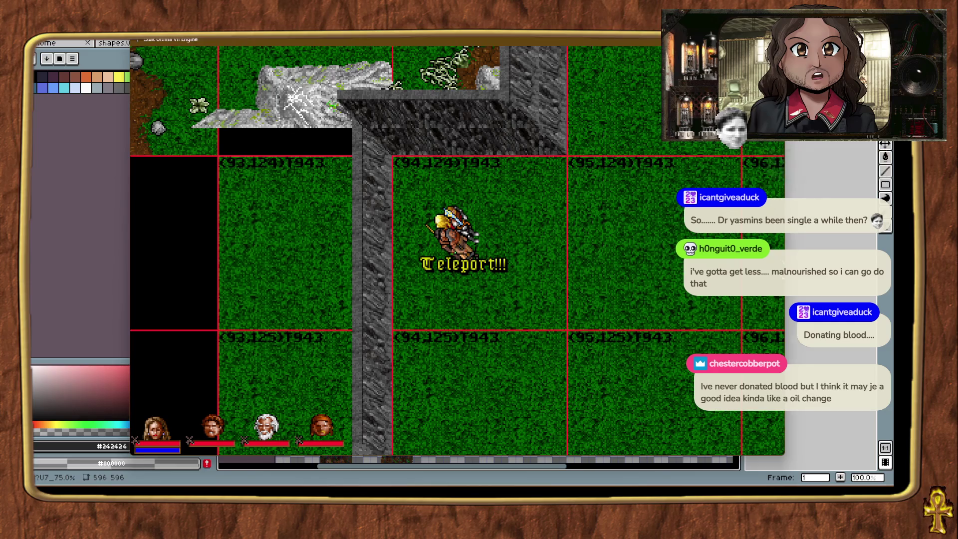
{"action": "left_click_drag", "start_coordinate": [398, 300], "coordinate": [399, 329]}
{"action": "scroll", "coordinate": [399, 329], "scroll_direction": "up", "scroll_amount": 5}
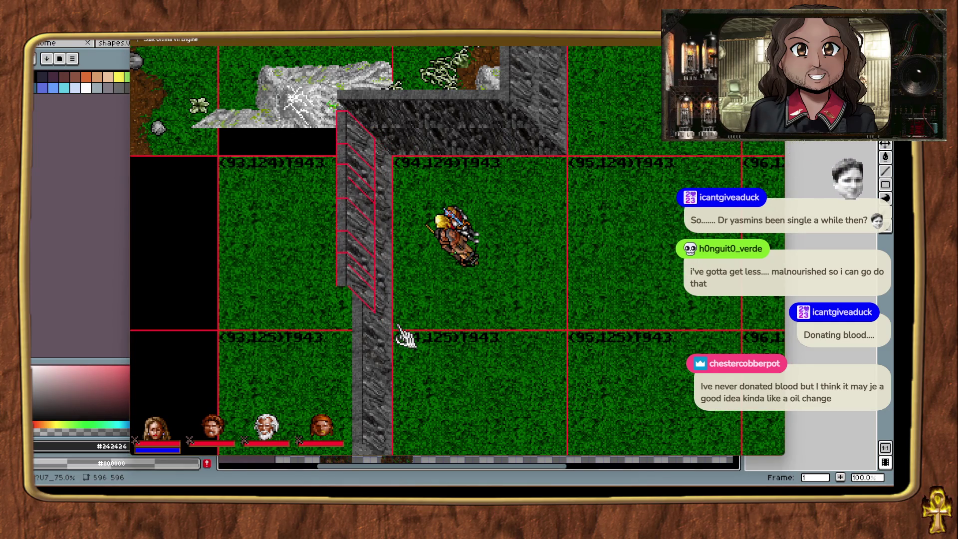
{"action": "left_click", "coordinate": [415, 187]}
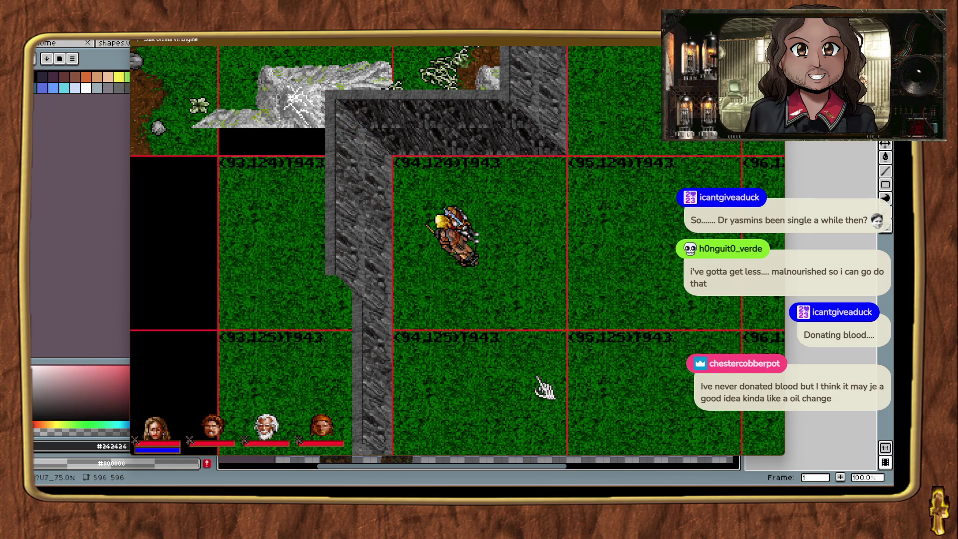
{"action": "key", "text": "ctrl+alt+t"}
{"action": "key", "text": "ctrl+alt+t"}
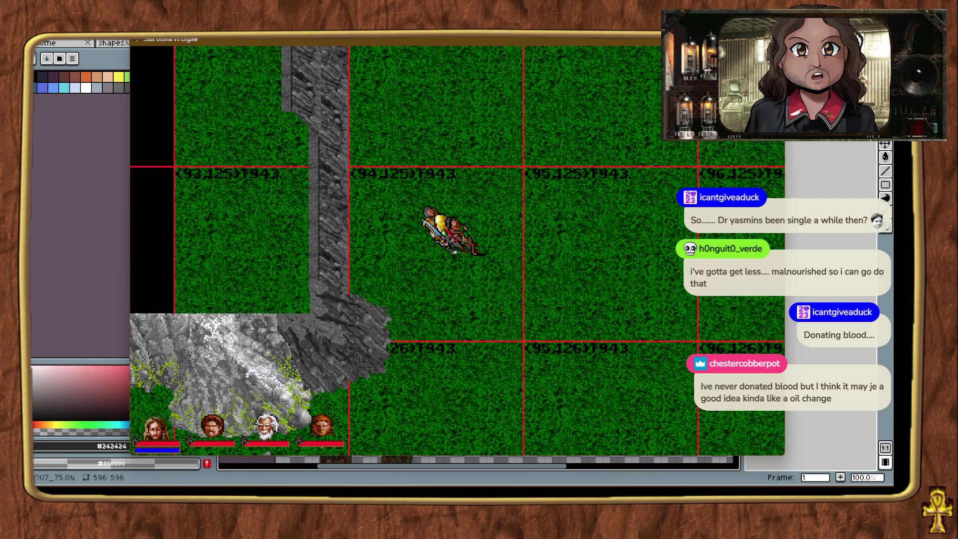
{"action": "left_click_drag", "start_coordinate": [456, 276], "coordinate": [389, 295]}
{"action": "left_click", "coordinate": [509, 344]}
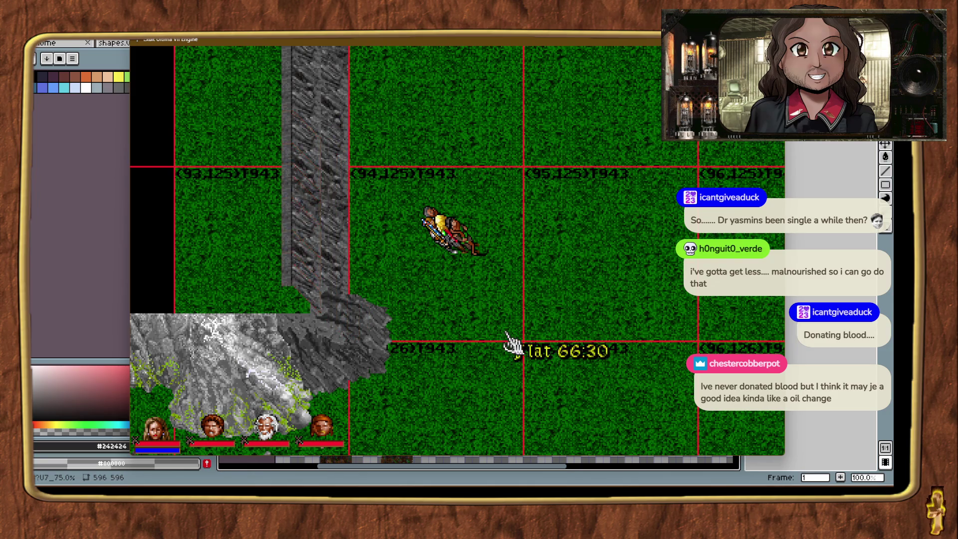
Tour the grass area back to chunk (93,124) and paint new terrain into the chunk north of the wall.
{"action": "key", "text": "ctrl+t"}
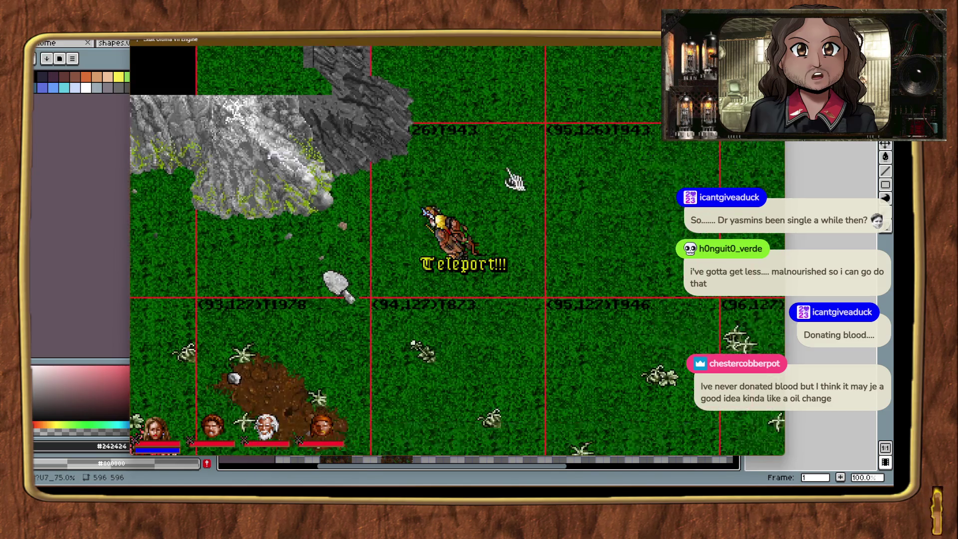
{"action": "key", "text": "ctrl+t"}
{"action": "key", "text": "ctrl+t"}
{"action": "key", "text": "ctrl+t"}
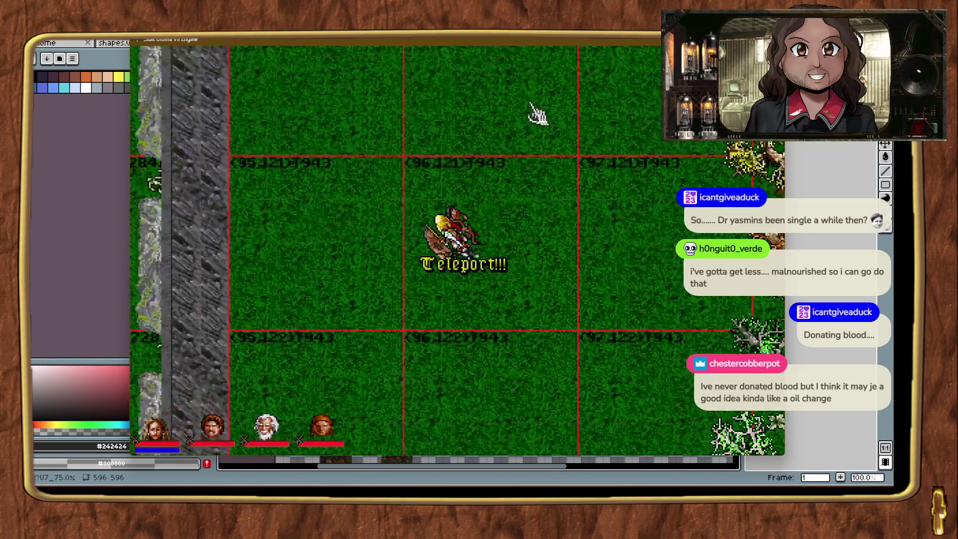
{"action": "key", "text": "ctrl+t"}
{"action": "key", "text": "ctrl+t"}
{"action": "key", "text": "ctrl+t"}
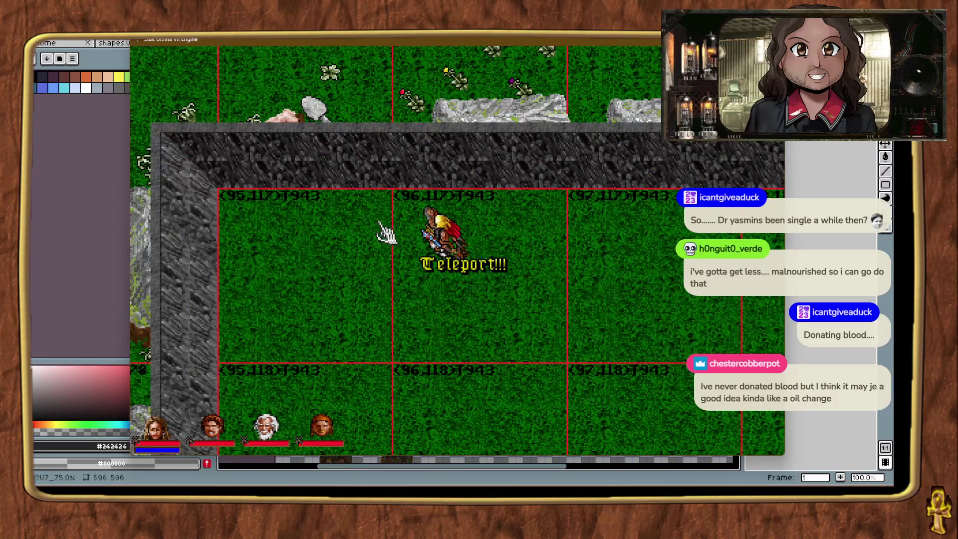
{"action": "key", "text": "ctrl+t"}
{"action": "key", "text": "ctrl+t"}
{"action": "key", "text": "ctrl+t"}
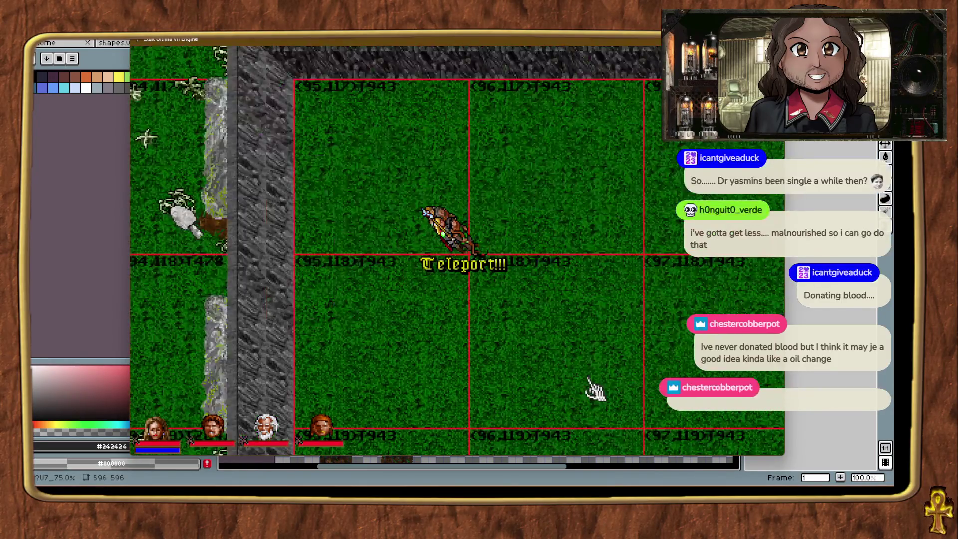
{"action": "key", "text": "ctrl+t"}
{"action": "key", "text": "ctrl+t"}
{"action": "key", "text": "ctrl+t"}
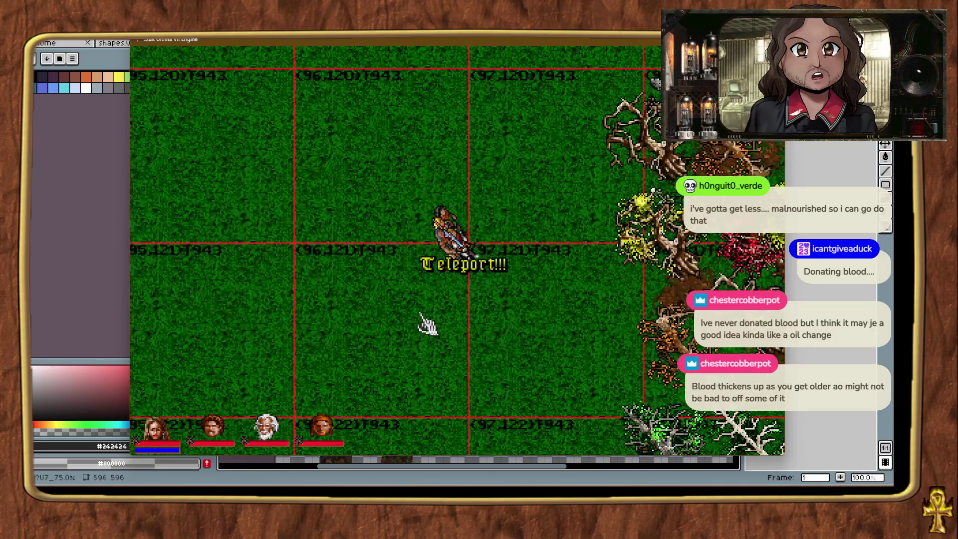
{"action": "key", "text": "ctrl+t"}
{"action": "key", "text": "ctrl+t"}
{"action": "key", "text": "ctrl+t"}
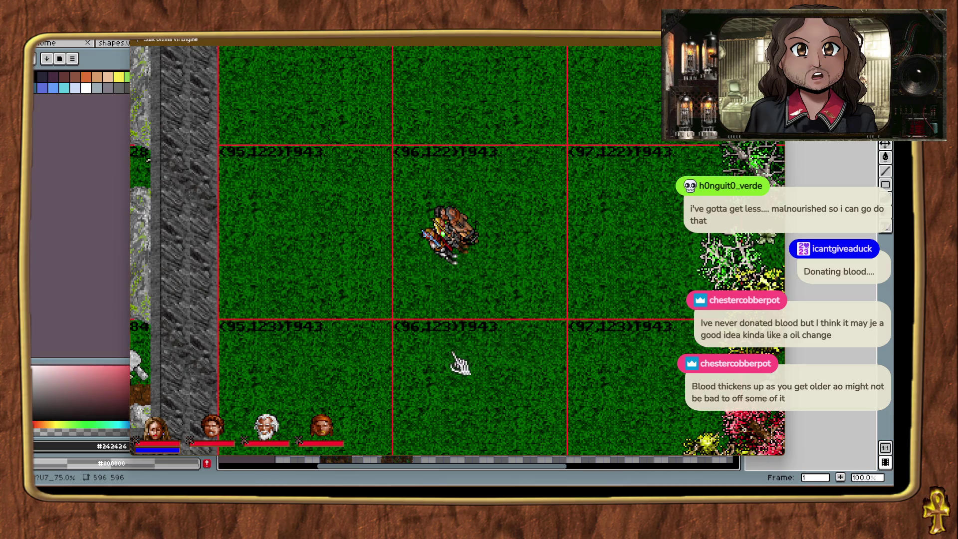
{"action": "key", "text": "ctrl+t"}
{"action": "key", "text": "ctrl+t"}
{"action": "key", "text": "ctrl+t"}
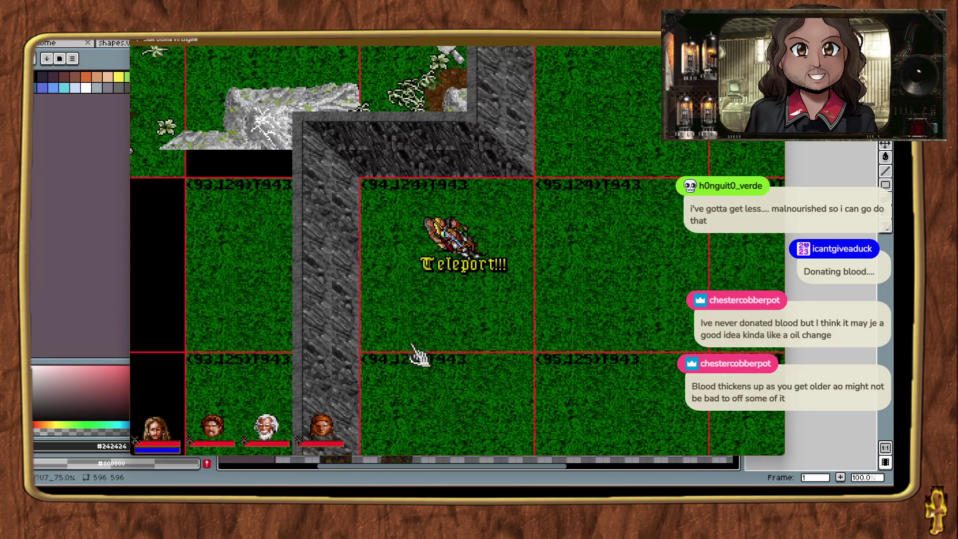
{"action": "key", "text": "ctrl+t"}
{"action": "key", "text": "ctrl+t"}
{"action": "key", "text": "ctrl+t"}
{"action": "key", "text": "ctrl+t"}
{"action": "key", "text": "ctrl+t"}
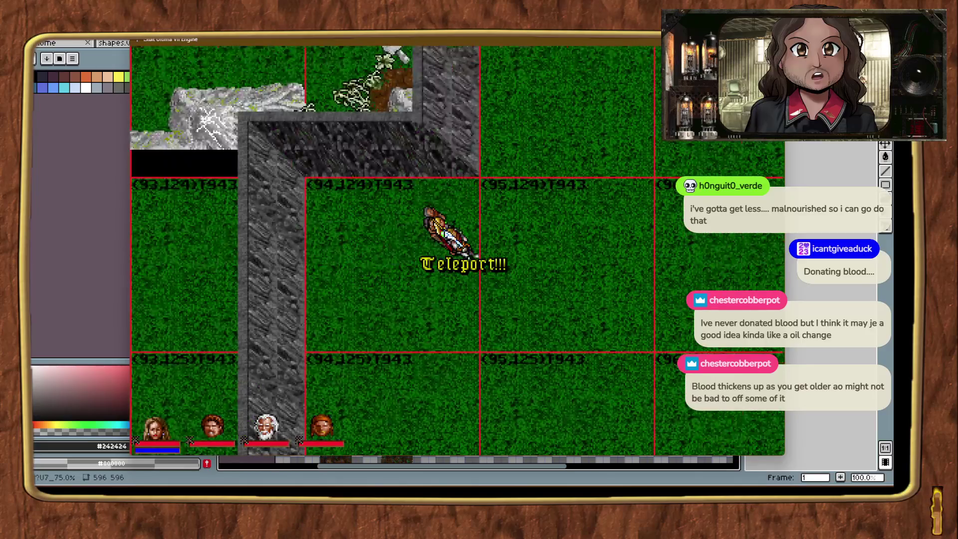
{"action": "key", "text": "ctrl+t"}
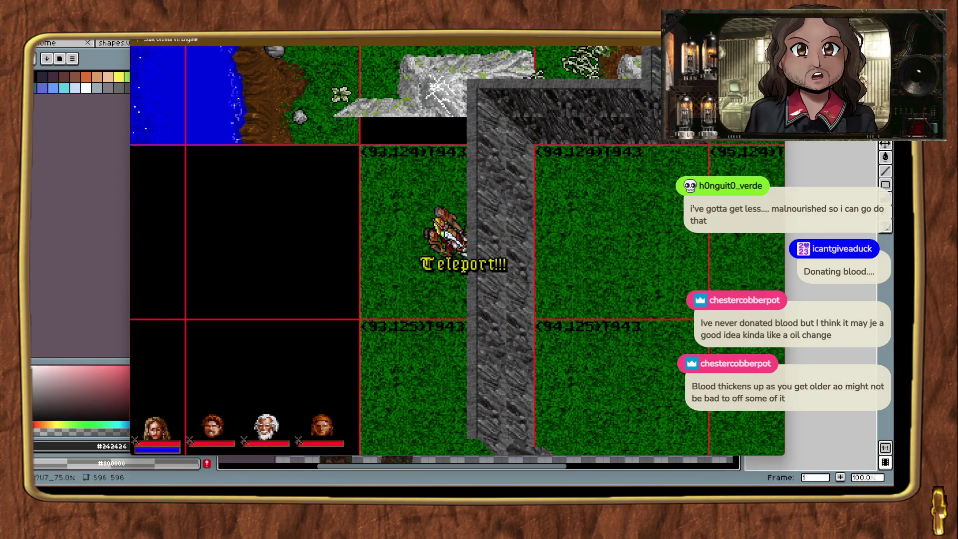
{"action": "key", "text": "ctrl+t"}
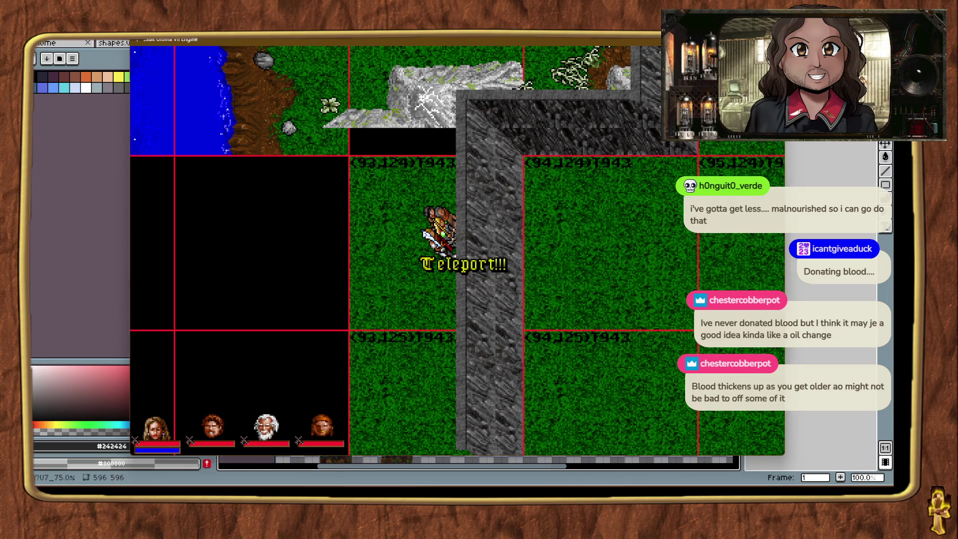
{"action": "left_click_drag", "start_coordinate": [393, 105], "coordinate": [516, 155]}
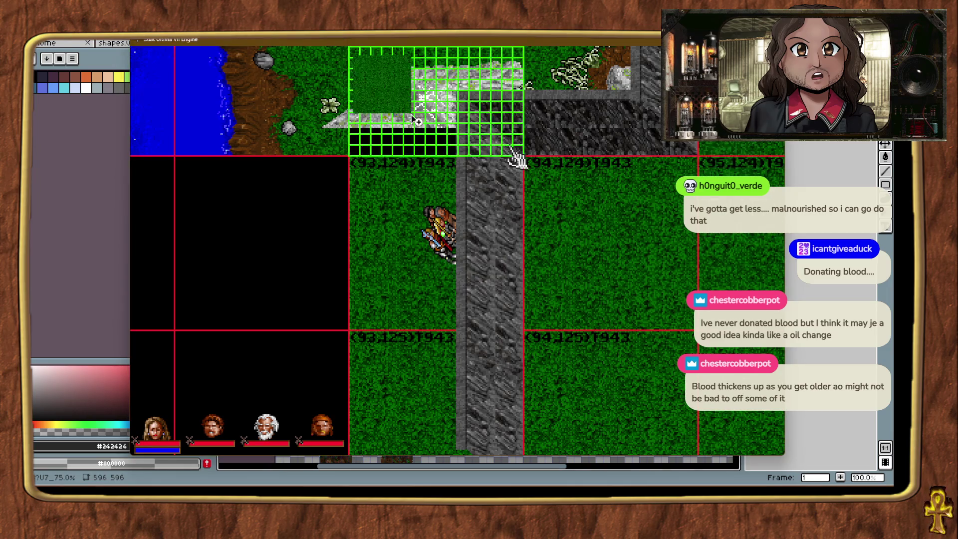
Teleport north along the wall to the grass below the grey cliffs near chunk (103,108).
{"action": "key", "text": "ctrl+t"}
{"action": "key", "text": "ctrl+t"}
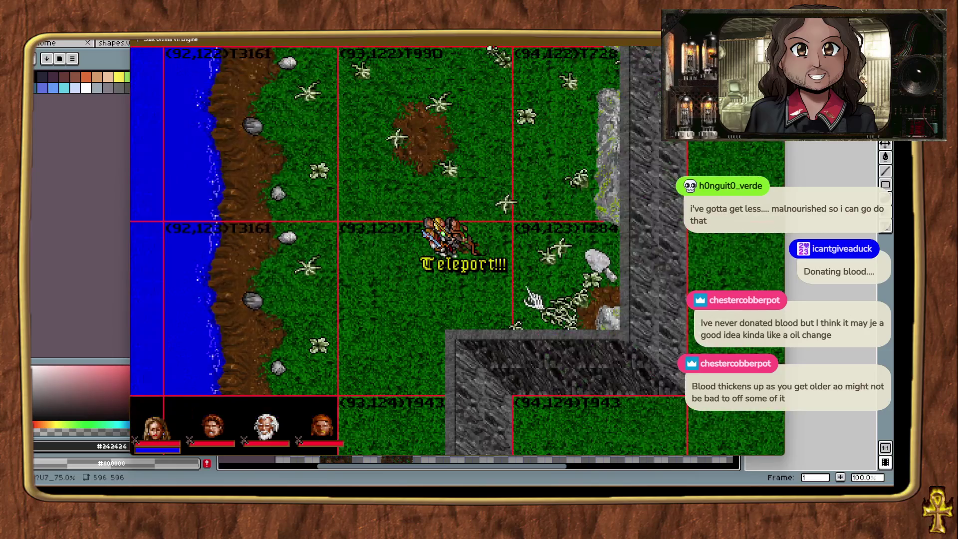
{"action": "key", "text": "ctrl+t"}
{"action": "key", "text": "ctrl+t"}
{"action": "key", "text": "ctrl+t"}
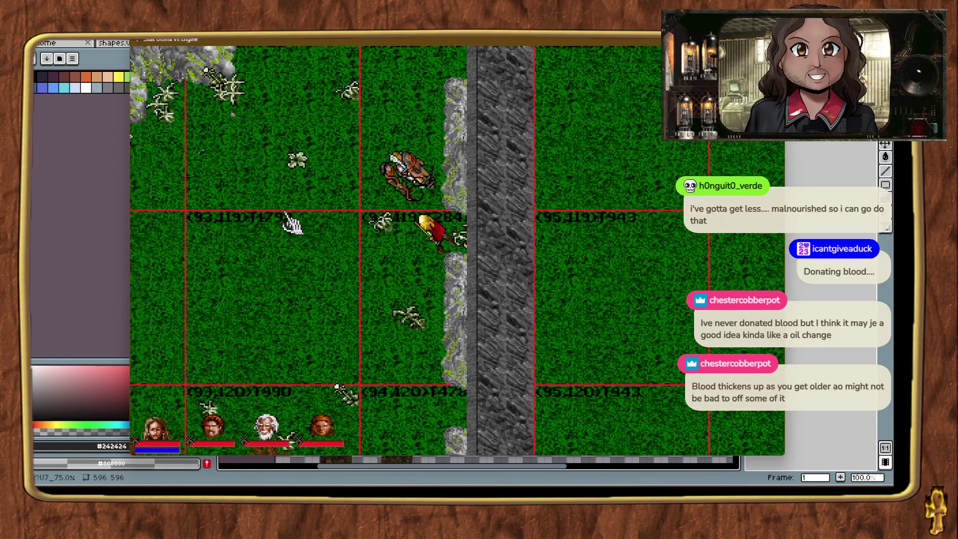
{"action": "key", "text": "ctrl+t"}
{"action": "key", "text": "ctrl+t"}
{"action": "key", "text": "ctrl+t"}
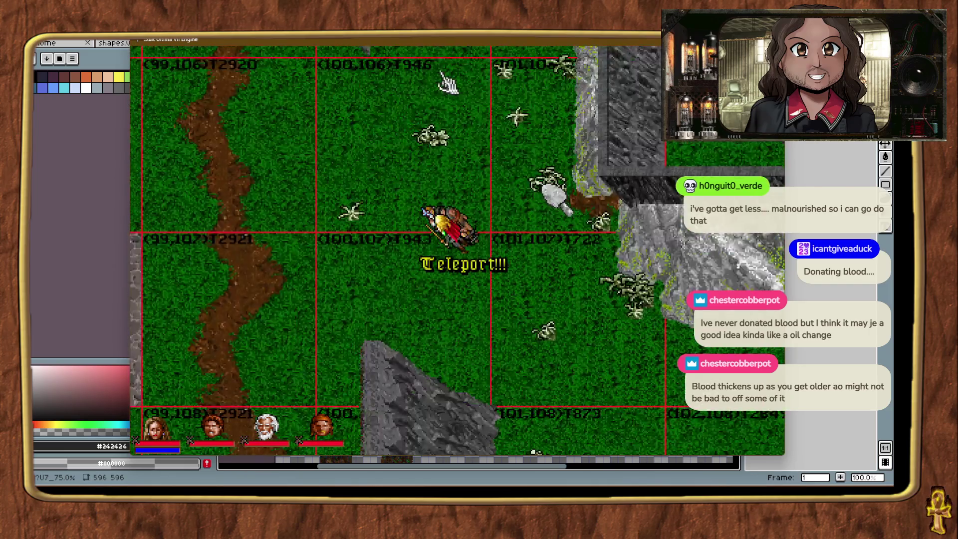
{"action": "left_click", "coordinate": [448, 83], "text": "ctrl+alt"}
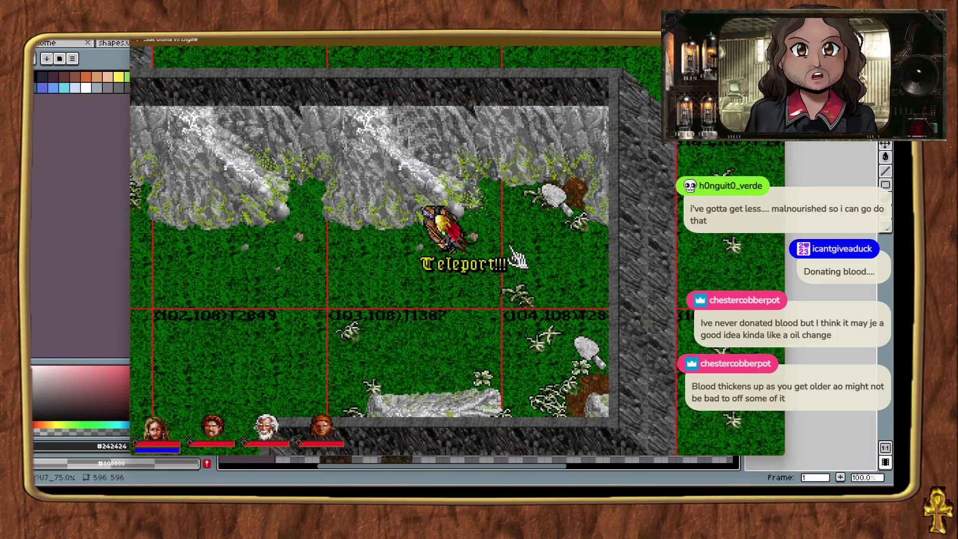
Teleport in repeated hops down the long north-south stone wall to its lower end at chunk 94,125.
{"action": "left_click", "coordinate": [344, 248]}
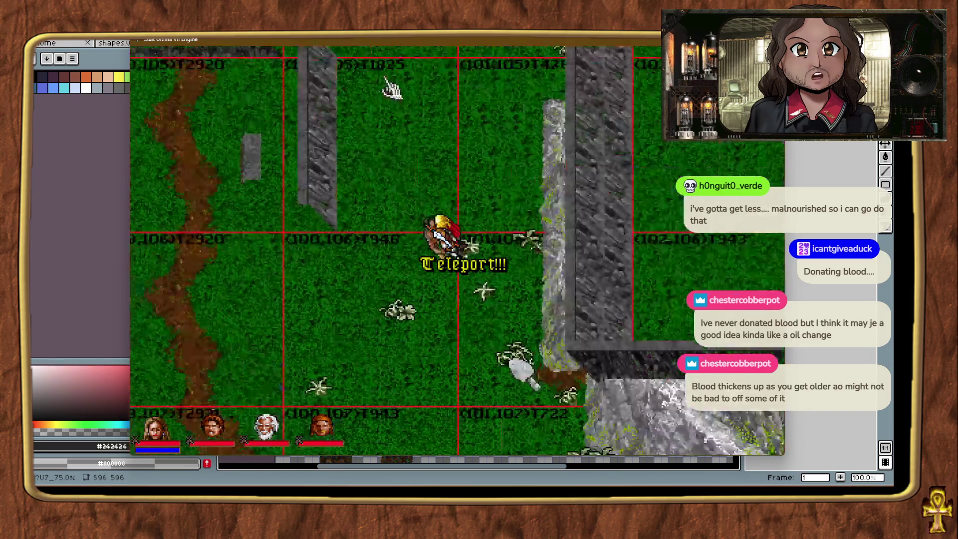
{"action": "left_click", "coordinate": [504, 389]}
{"action": "left_click", "coordinate": [514, 364]}
{"action": "left_click", "coordinate": [514, 363]}
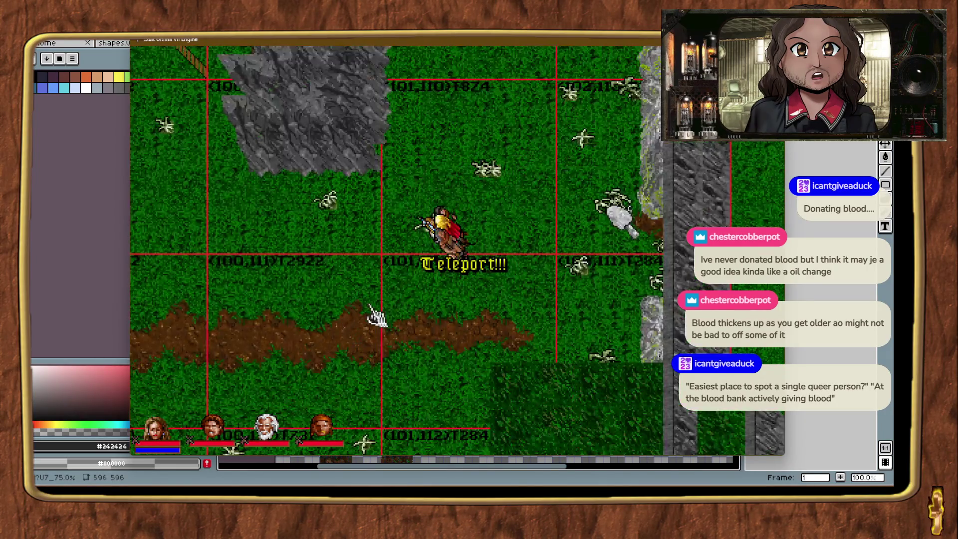
{"action": "left_click", "coordinate": [371, 310]}
{"action": "key", "text": "ctrl+t"}
{"action": "key", "text": "ctrl+t"}
{"action": "key", "text": "ctrl+t"}
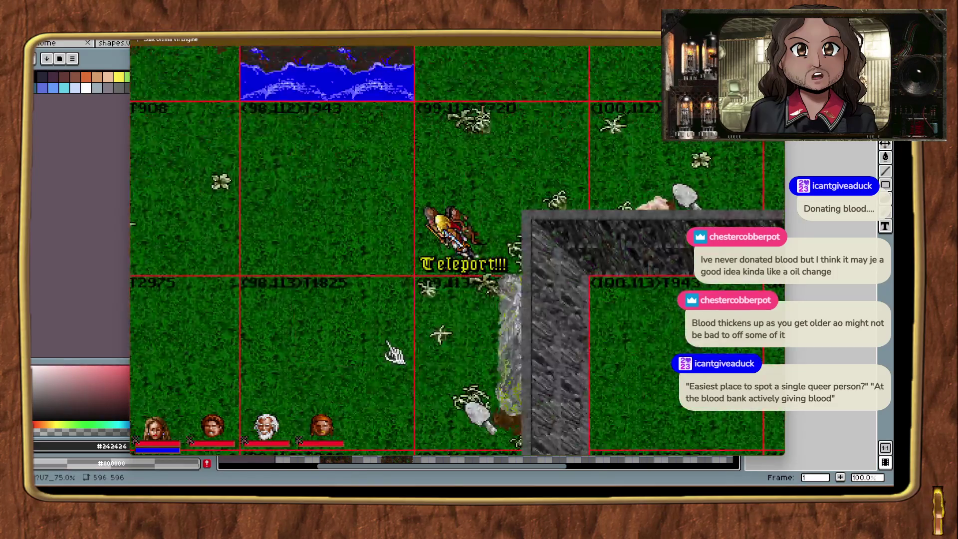
{"action": "key", "text": "ctrl+t"}
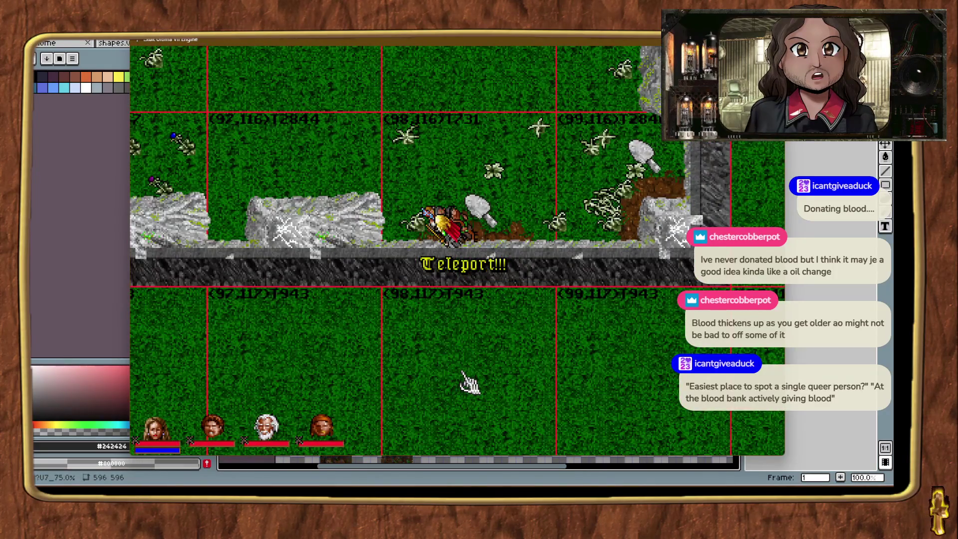
{"action": "key", "text": "ctrl+t"}
{"action": "key", "text": "ctrl+t"}
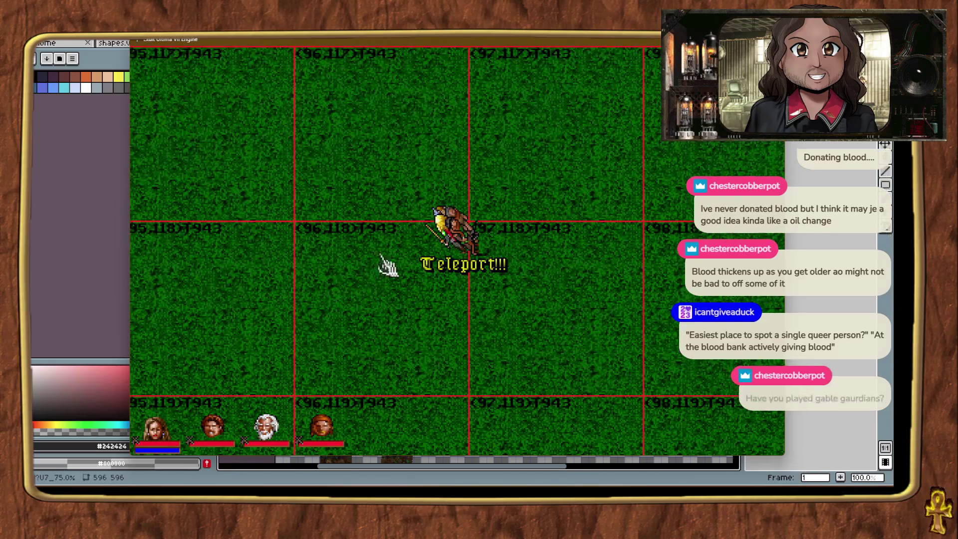
{"action": "key", "text": "ctrl+t"}
{"action": "key", "text": "ctrl+t"}
{"action": "key", "text": "ctrl+t"}
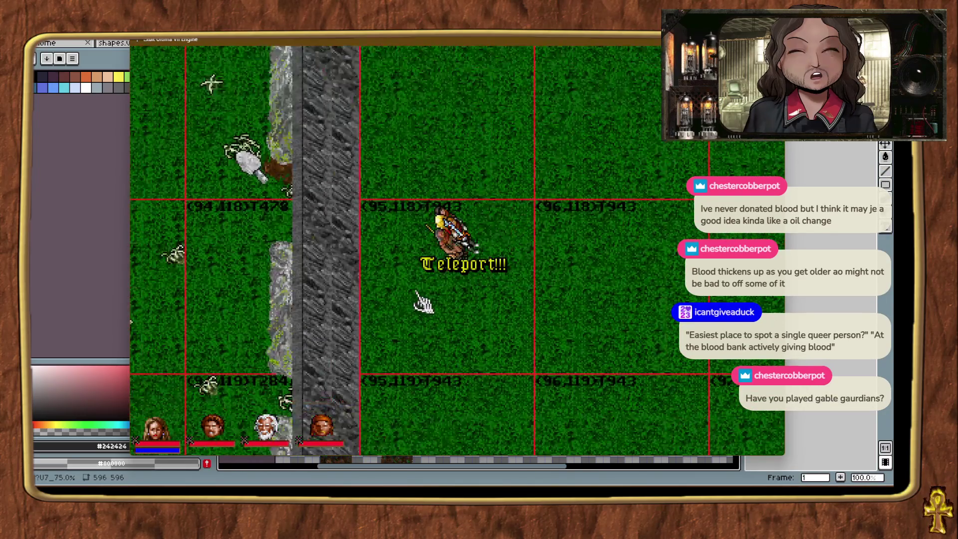
{"action": "key", "text": "ctrl+t"}
{"action": "key", "text": "ctrl+t"}
{"action": "key", "text": "ctrl+t"}
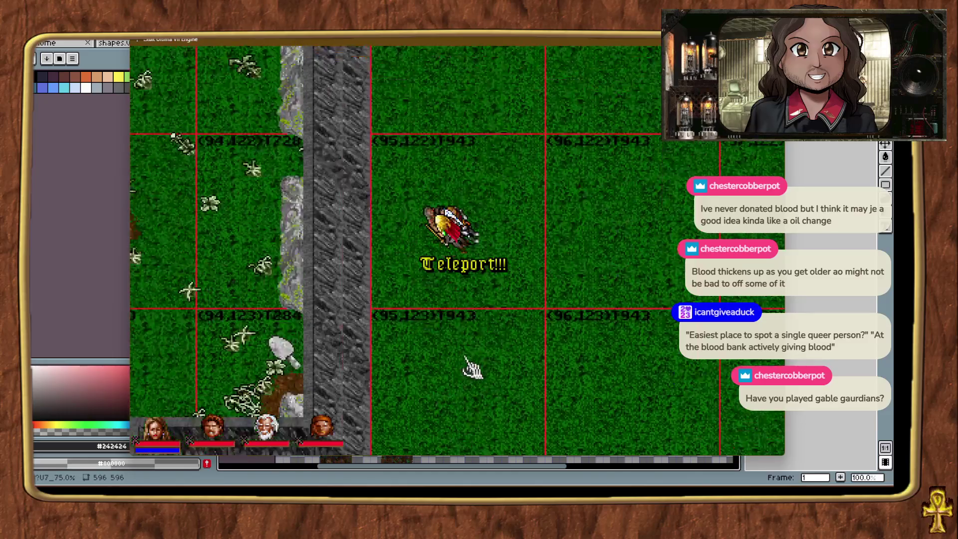
{"action": "key", "text": "ctrl+t"}
{"action": "key", "text": "ctrl+t"}
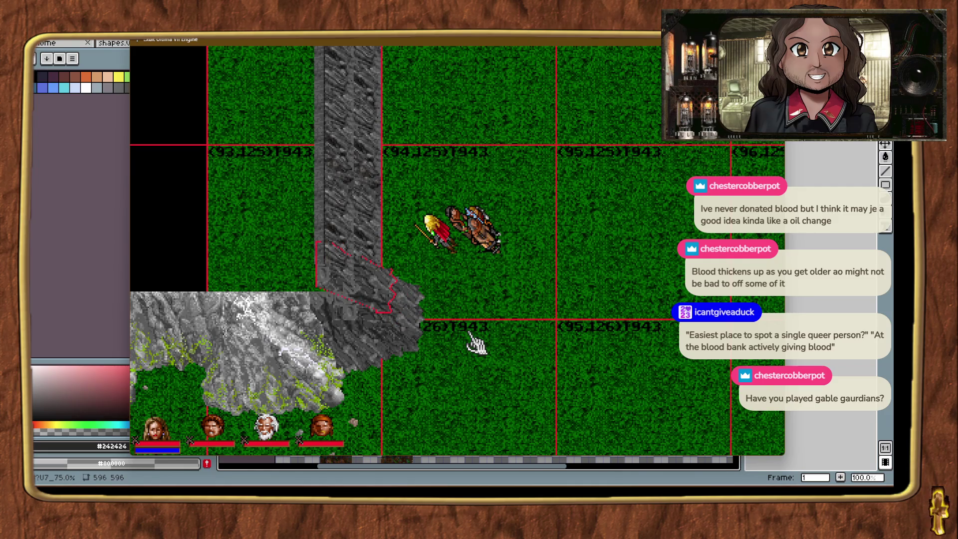
{"action": "right_click", "coordinate": [474, 331]}
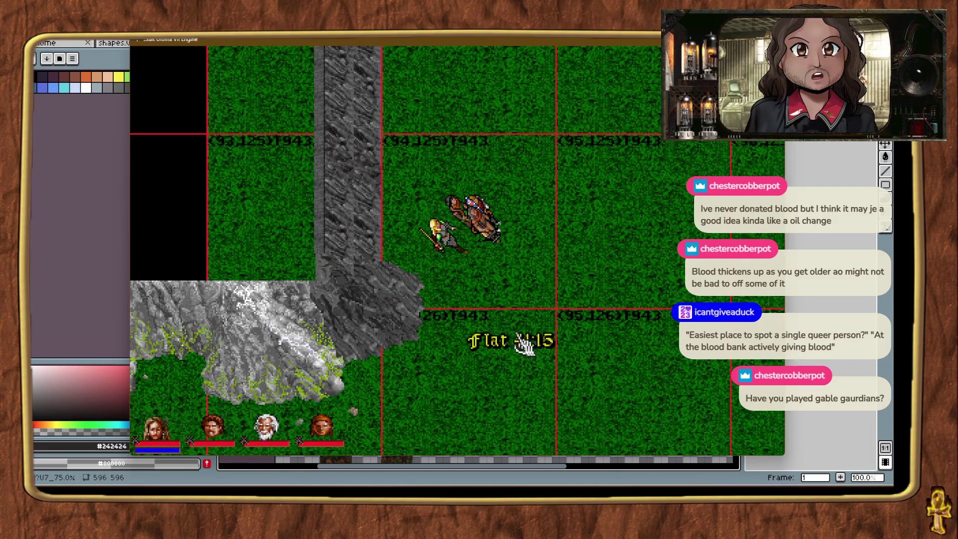
{"action": "right_click", "coordinate": [252, 267]}
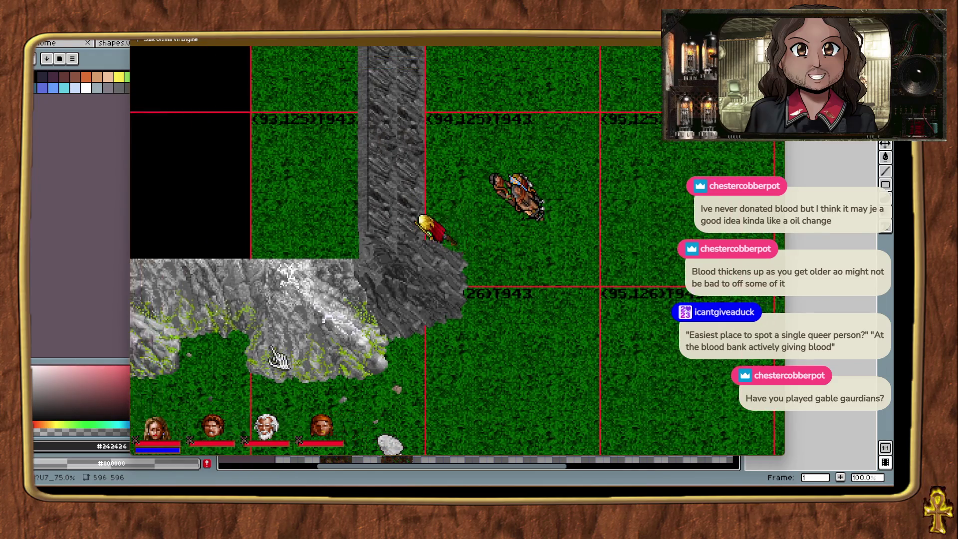
{"action": "right_click", "coordinate": [466, 397]}
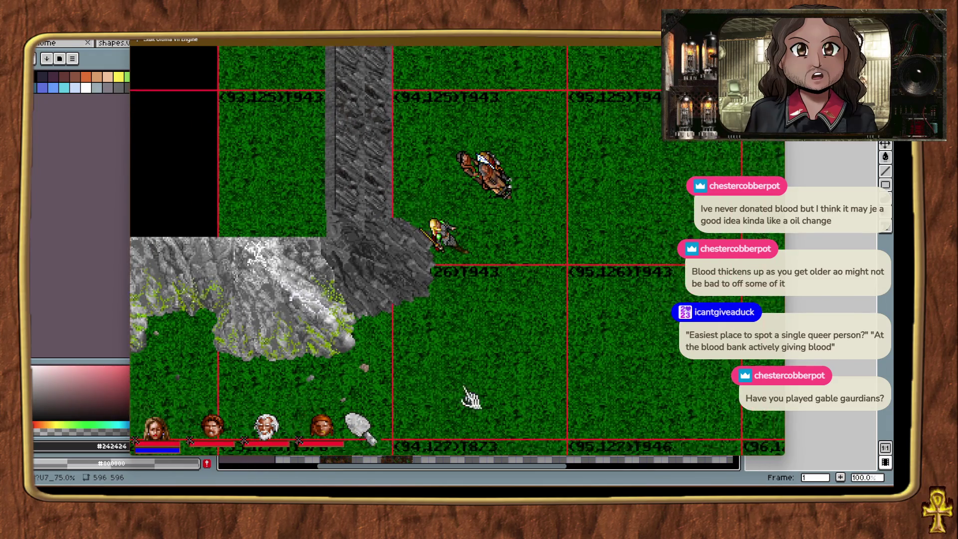
{"action": "right_click", "coordinate": [210, 145]}
{"action": "right_click", "coordinate": [214, 324]}
{"action": "right_click", "coordinate": [205, 368]}
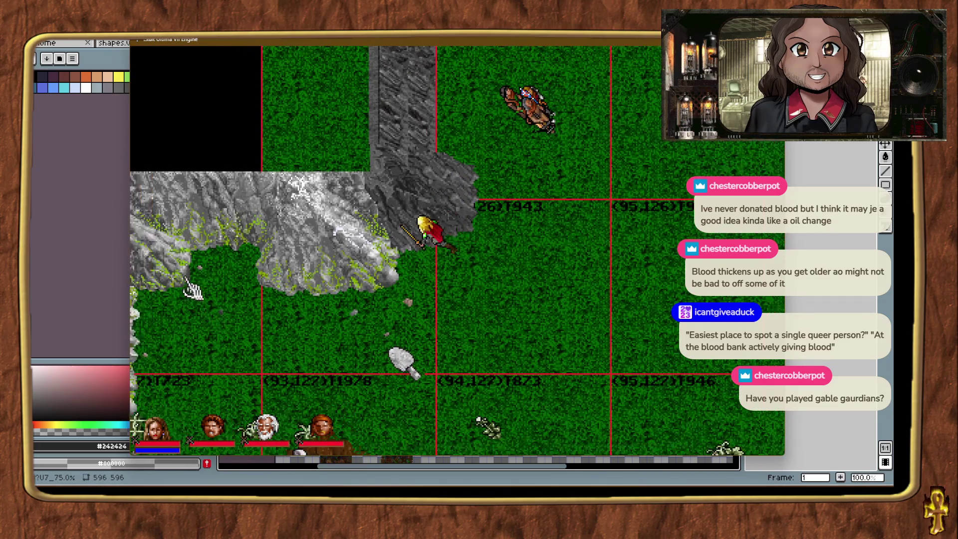
{"action": "key", "text": "alt+plus"}
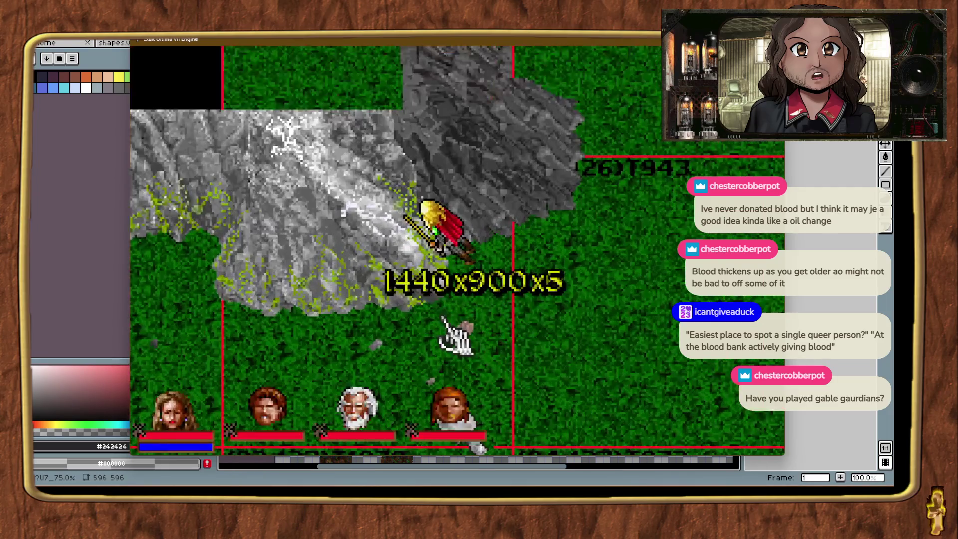
{"action": "right_click", "coordinate": [588, 252]}
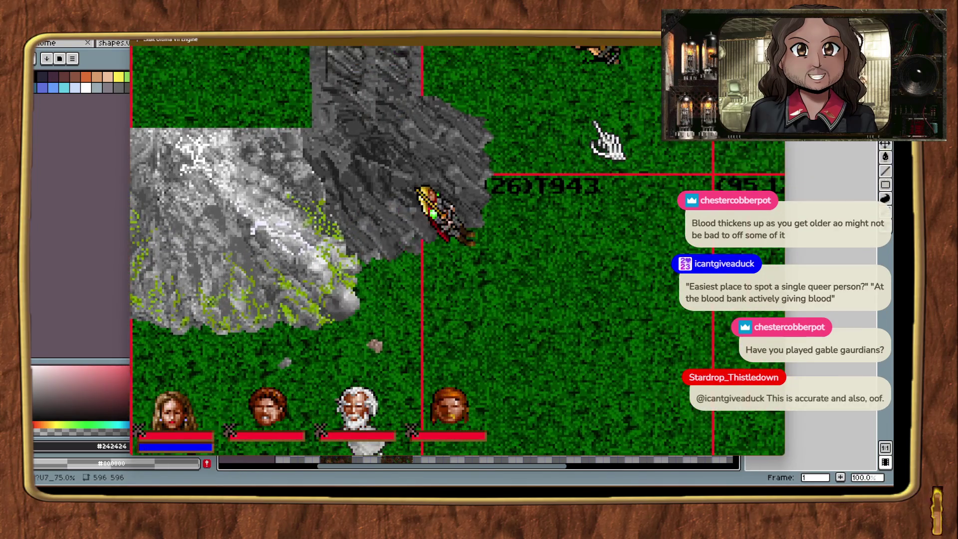
{"action": "right_click", "coordinate": [498, 85]}
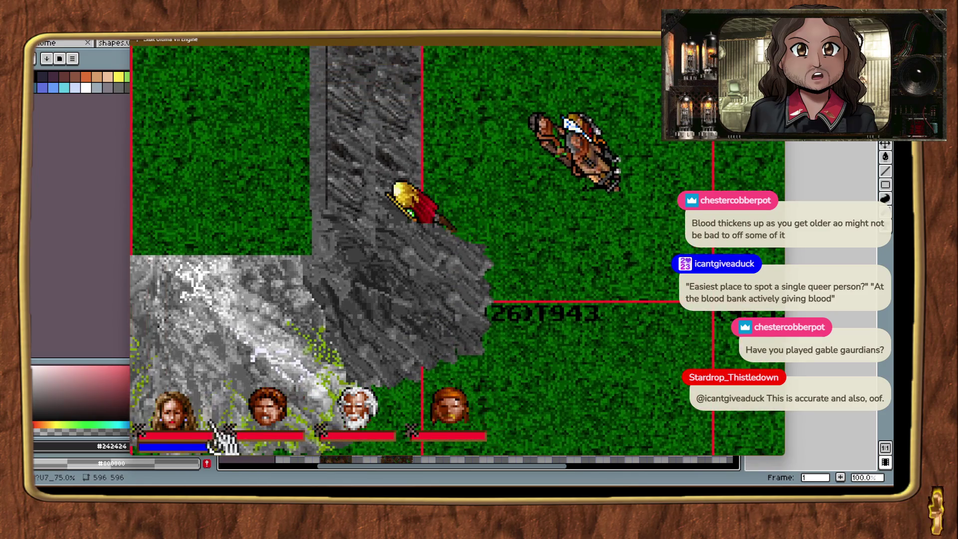
{"action": "right_click", "coordinate": [551, 278]}
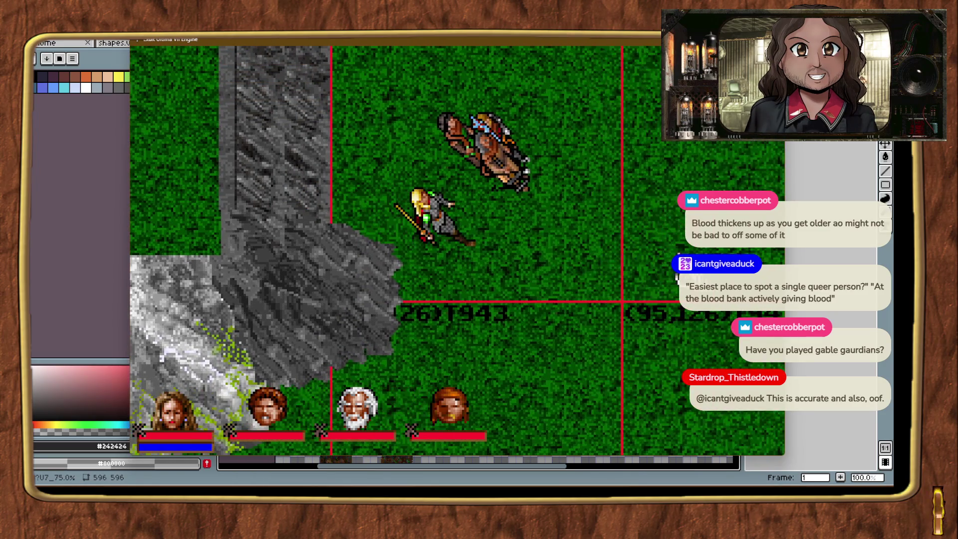
{"action": "right_click", "coordinate": [586, 267]}
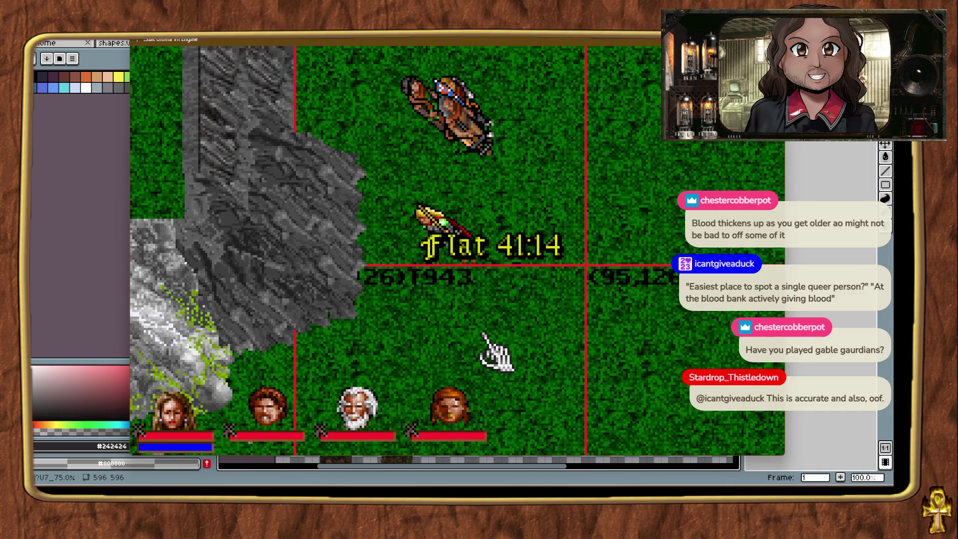
{"action": "key", "text": "alt+plus"}
{"action": "key", "text": "alt+plus"}
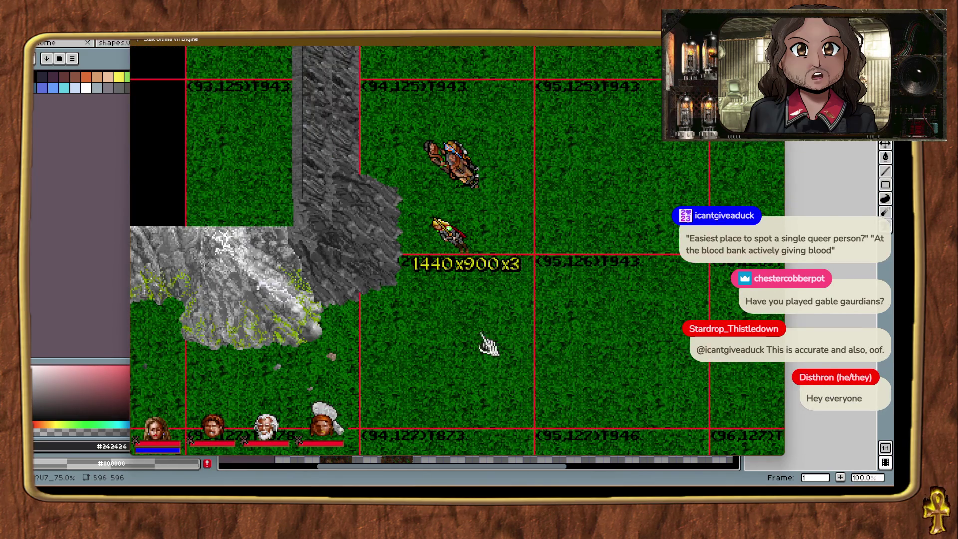
{"action": "left_click", "coordinate": [519, 381]}
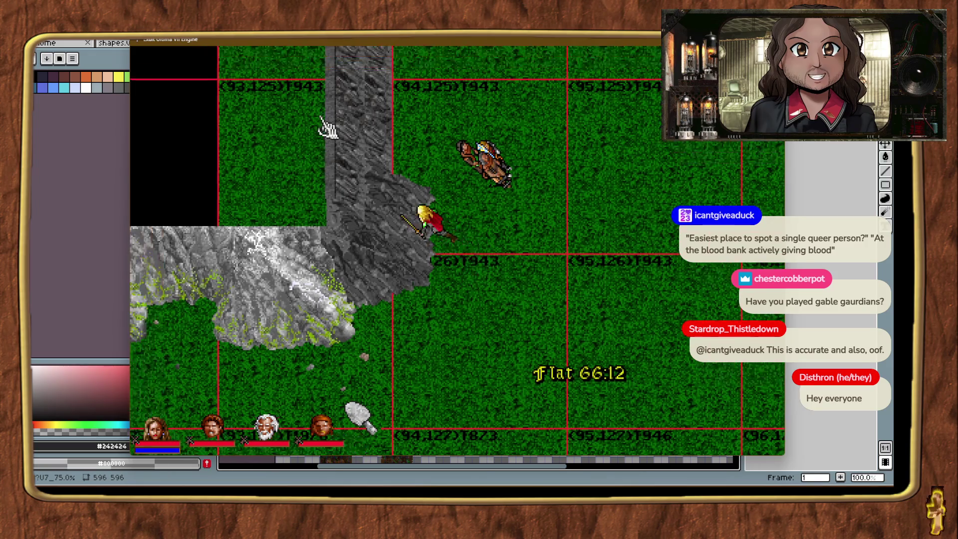
{"action": "right_click", "coordinate": [325, 132]}
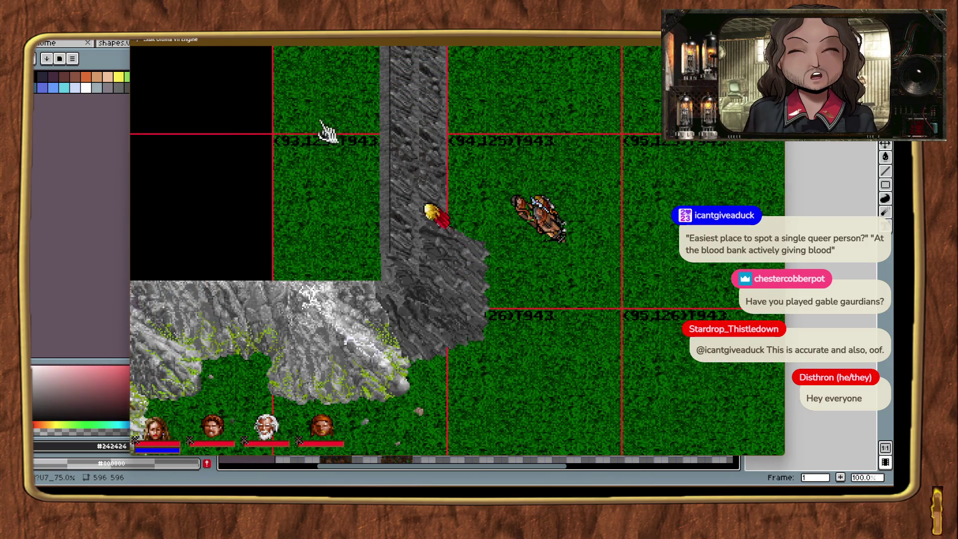
{"action": "right_click", "coordinate": [681, 344]}
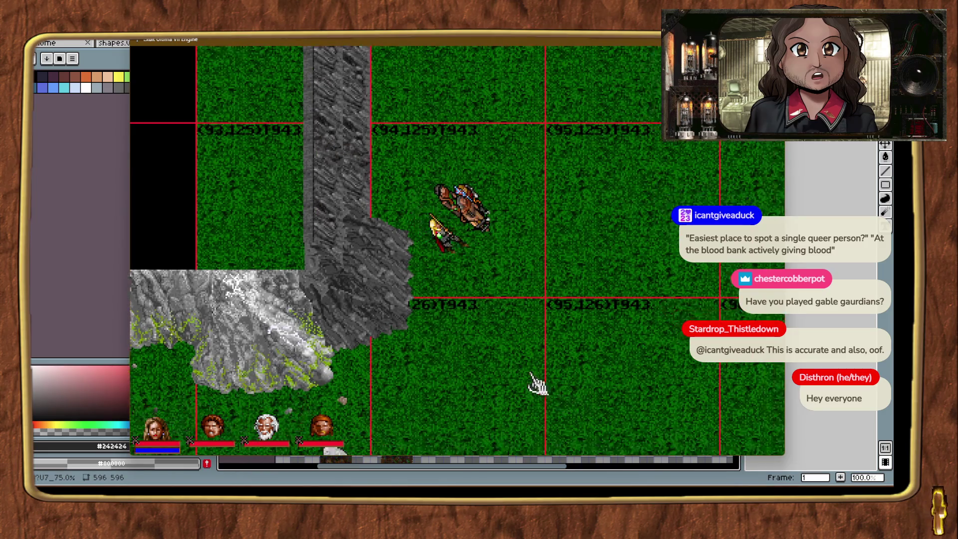
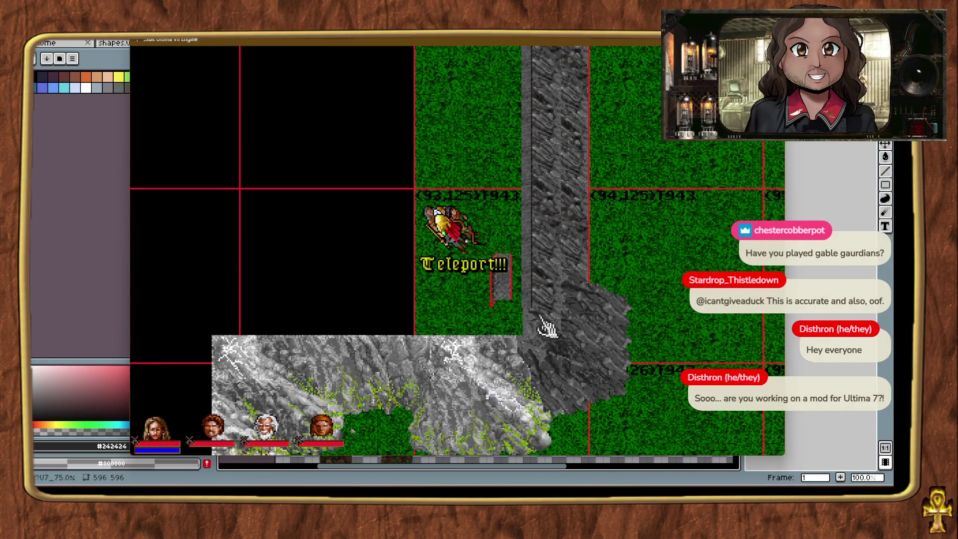
Place a grey rock wall piece beside the left side of the cliff.
{"action": "left_click", "coordinate": [652, 285]}
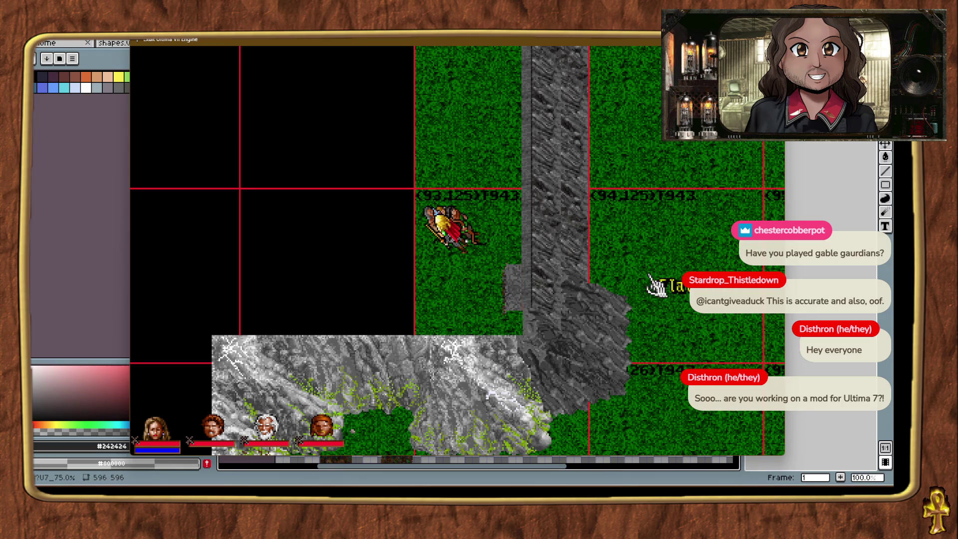
{"action": "right_click", "coordinate": [648, 285]}
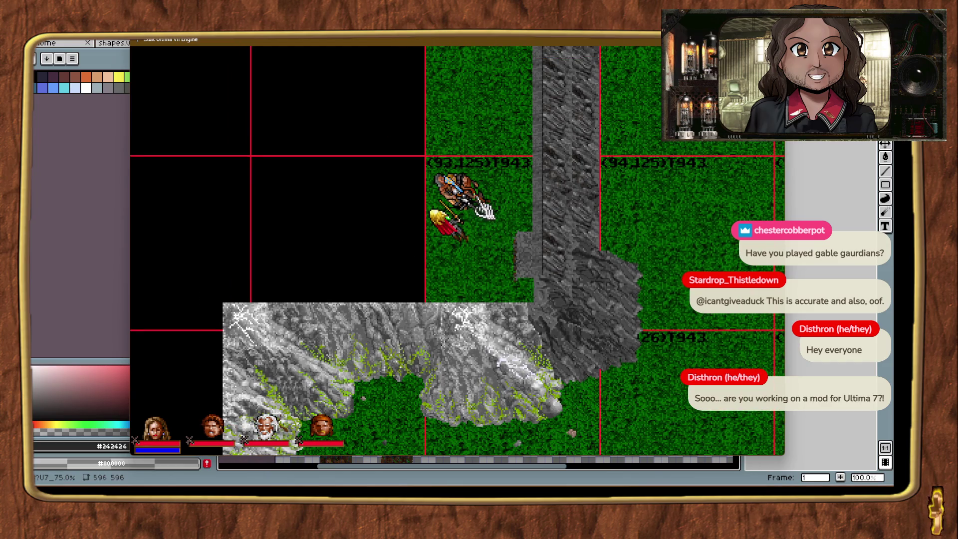
{"action": "left_click_drag", "start_coordinate": [522, 210], "coordinate": [561, 237]}
{"action": "left_click_drag", "start_coordinate": [525, 160], "coordinate": [533, 171]}
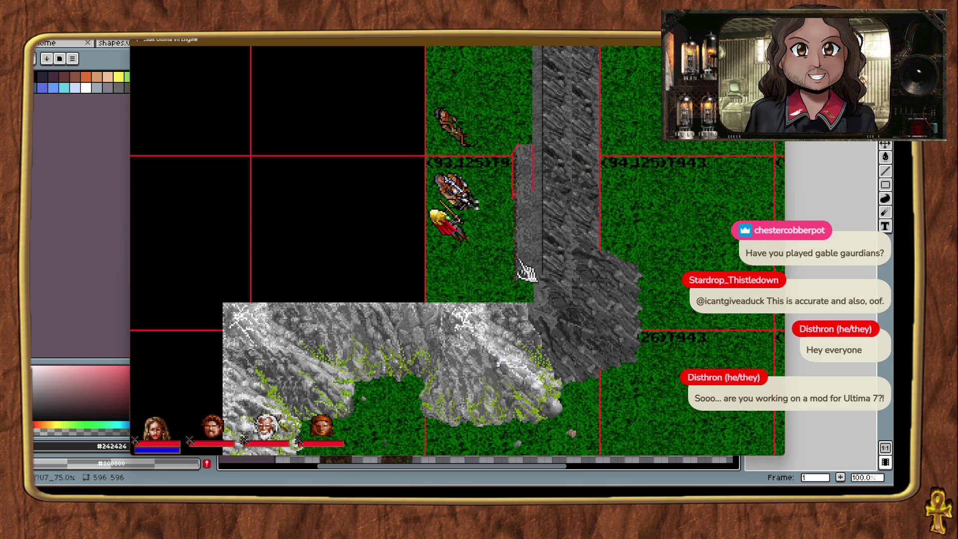
{"action": "left_click_drag", "start_coordinate": [502, 280], "coordinate": [558, 289]}
{"action": "left_click", "coordinate": [701, 198]}
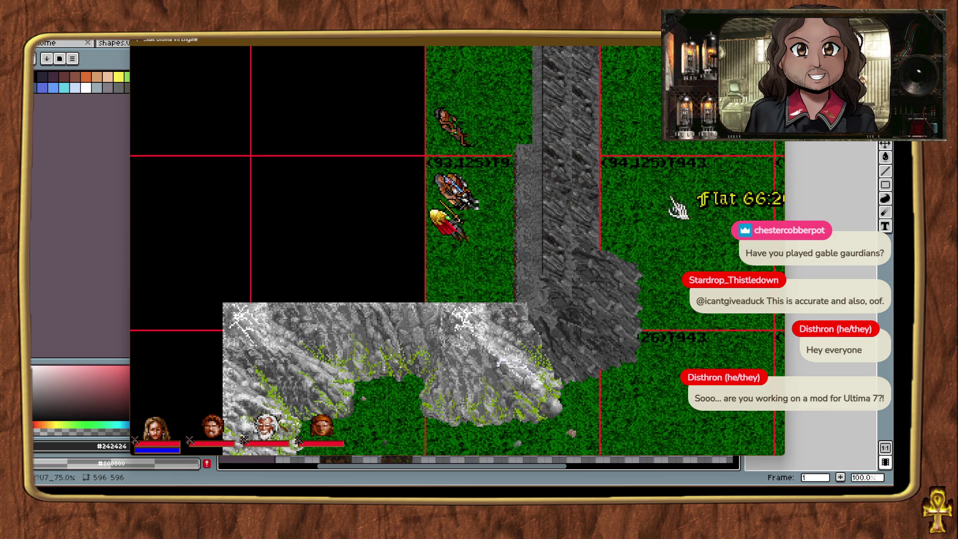
Walk the party north along the cliff and move the wall piece up the cliff edge.
{"action": "right_click", "coordinate": [649, 240]}
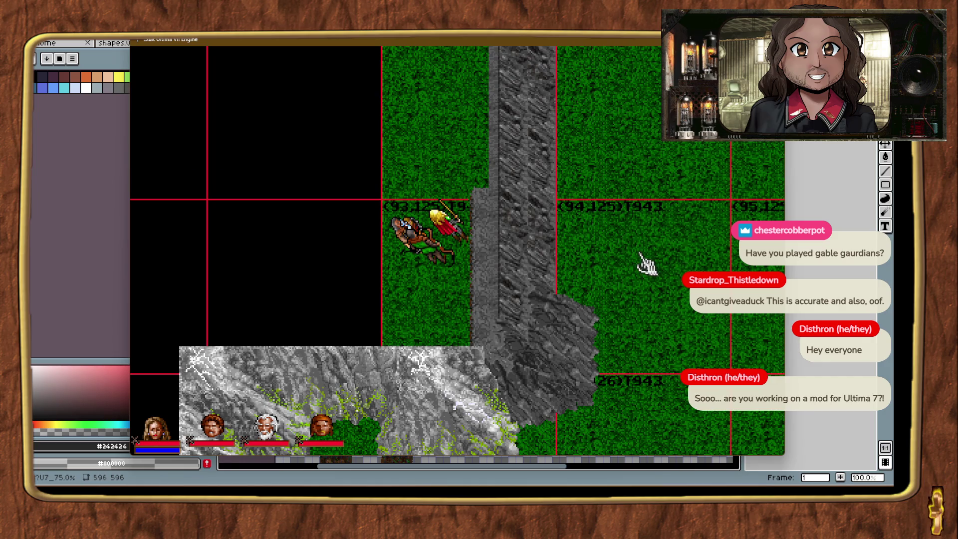
{"action": "right_click", "coordinate": [492, 188]}
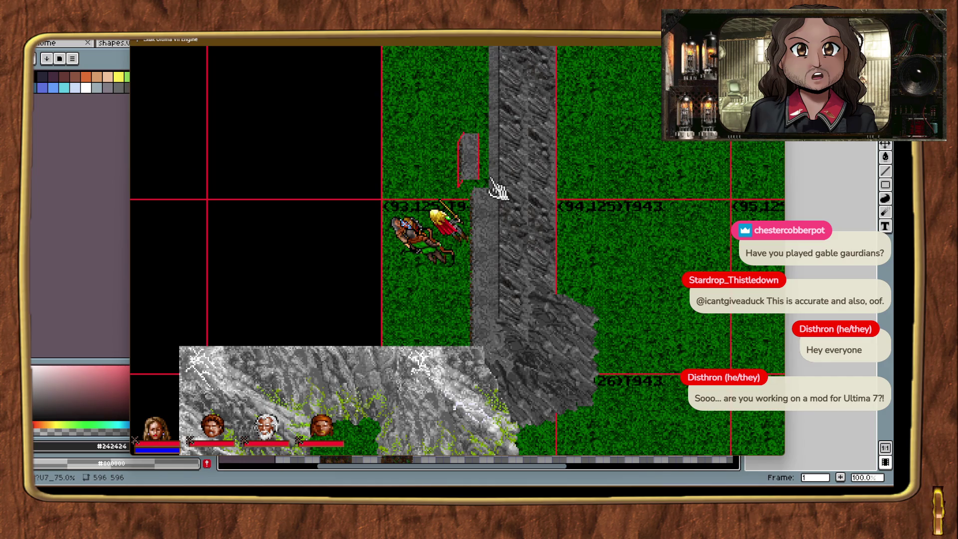
{"action": "mouse_move", "coordinate": [492, 188]}
{"action": "left_mouse_down"}
{"action": "mouse_move", "coordinate": [488, 155]}
{"action": "mouse_move", "coordinate": [512, 127]}
{"action": "mouse_move", "coordinate": [491, 145]}
{"action": "mouse_move", "coordinate": [503, 166]}
{"action": "left_mouse_up"}
Align the wall piece at the cliff top with arrow-key nudges and drags.
{"action": "left_click", "coordinate": [653, 295]}
{"action": "left_click", "coordinate": [513, 172]}
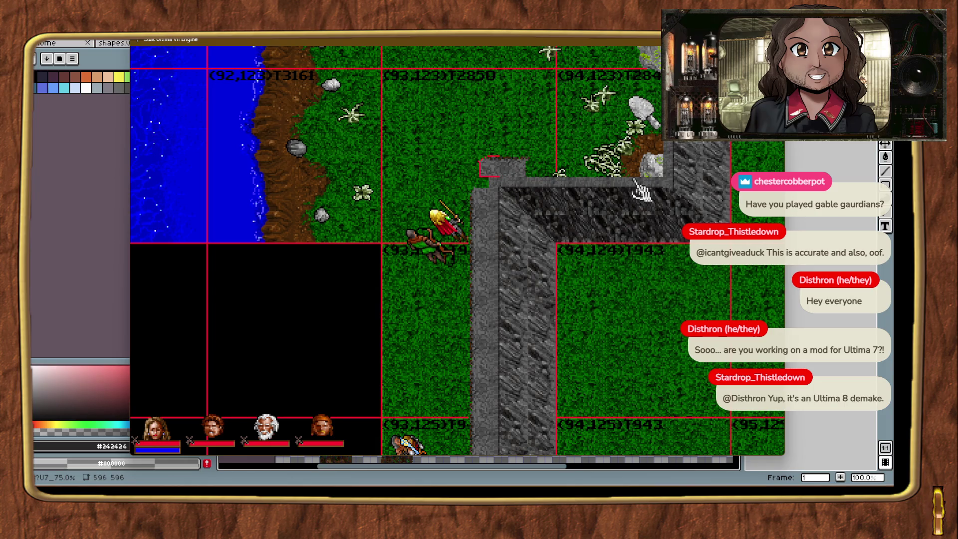
{"action": "key", "text": "Right"}
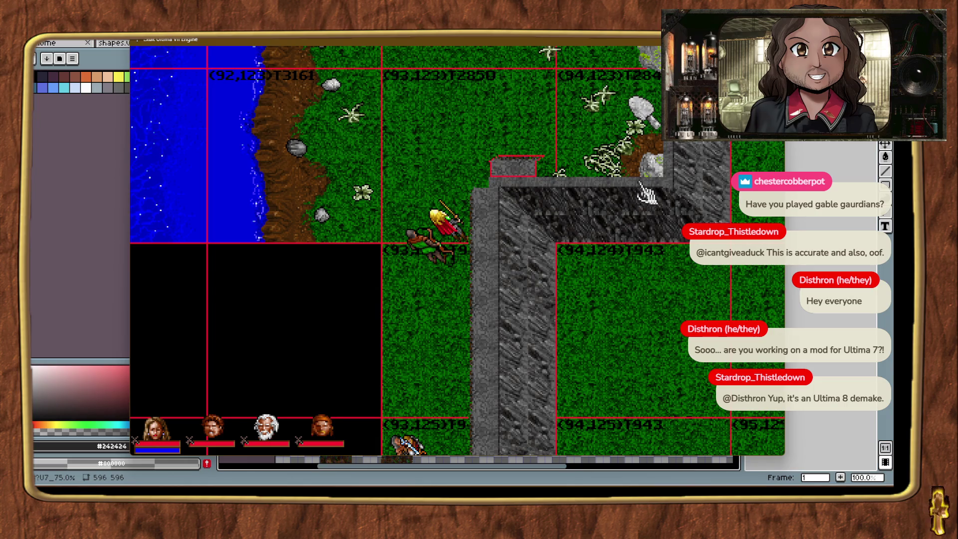
{"action": "left_click_drag", "start_coordinate": [529, 178], "coordinate": [488, 167]}
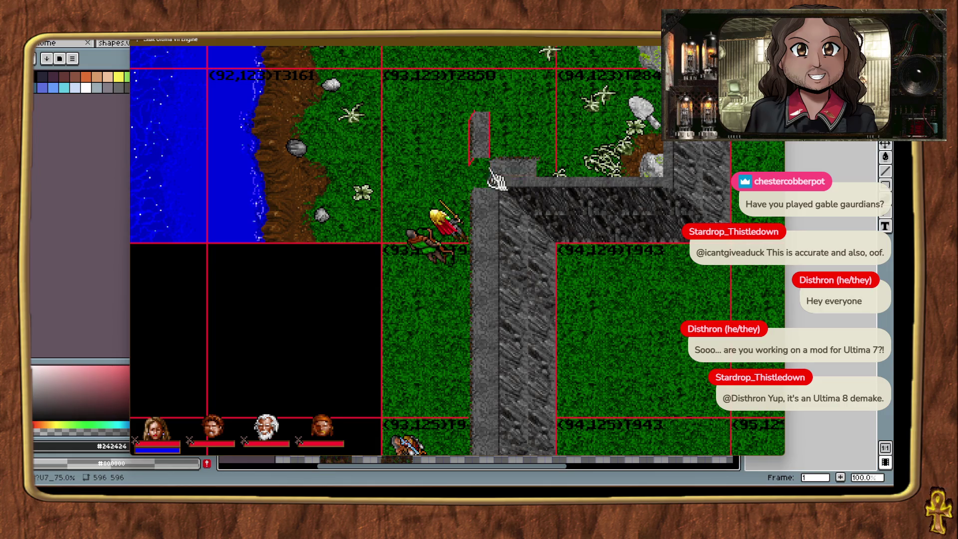
{"action": "key", "text": "Down"}
{"action": "key", "text": "Down"}
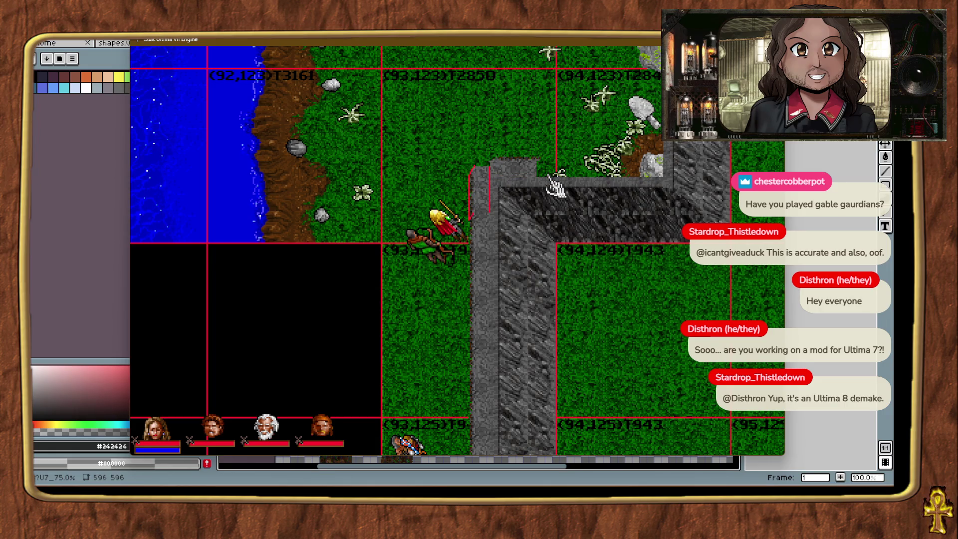
{"action": "key", "text": "Up"}
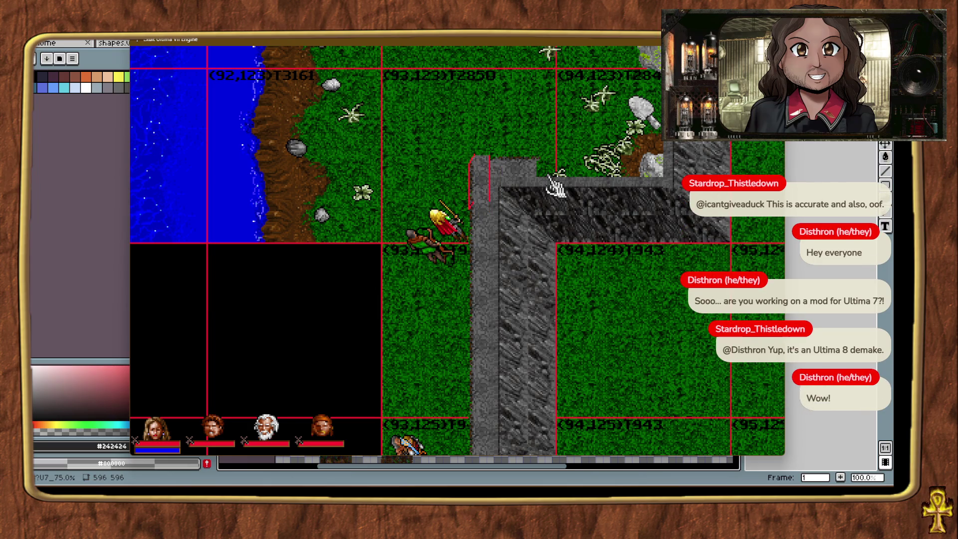
{"action": "key", "text": "Down"}
{"action": "mouse_move", "coordinate": [524, 177]}
{"action": "left_mouse_down"}
{"action": "mouse_move", "coordinate": [566, 176]}
{"action": "mouse_move", "coordinate": [529, 160]}
{"action": "mouse_move", "coordinate": [521, 181]}
{"action": "mouse_move", "coordinate": [578, 182]}
{"action": "mouse_move", "coordinate": [539, 159]}
{"action": "left_mouse_up"}
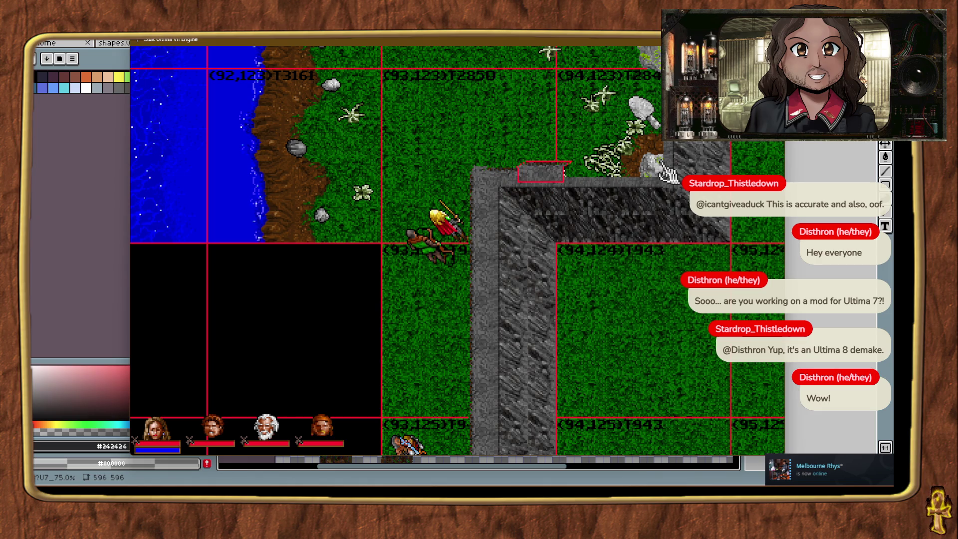
Walk north and place a flat rock tile from the chunk onto the cliff corner.
{"action": "left_click", "coordinate": [449, 120]}
{"action": "right_click", "coordinate": [449, 120]}
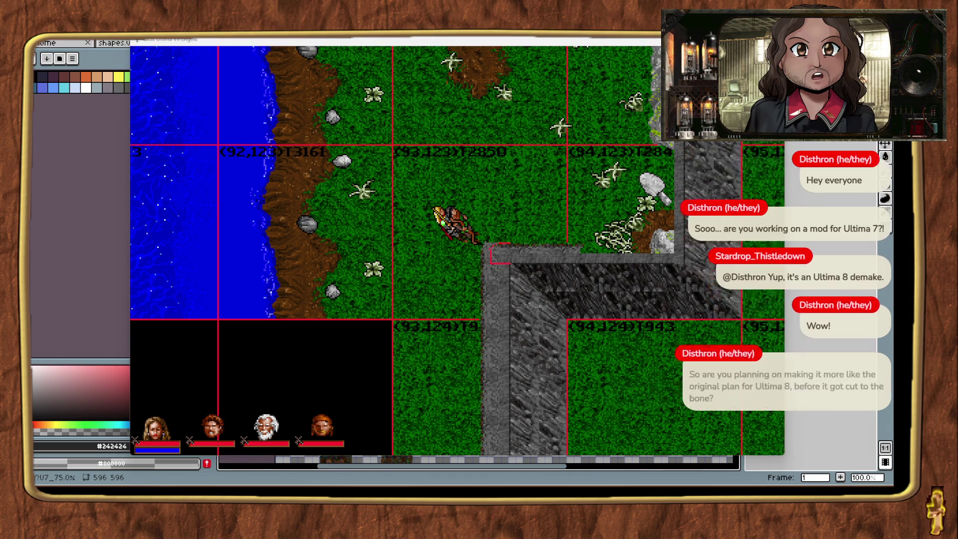
{"action": "left_click_drag", "start_coordinate": [748, 239], "coordinate": [684, 260]}
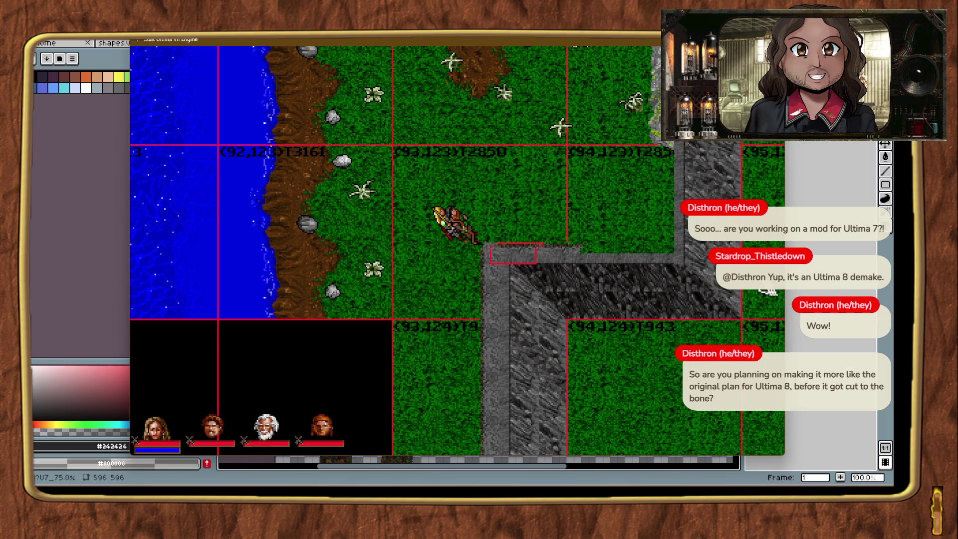
{"action": "left_click", "coordinate": [594, 231]}
{"action": "mouse_move", "coordinate": [618, 239]}
{"action": "left_mouse_down"}
{"action": "mouse_move", "coordinate": [622, 226]}
{"action": "mouse_move", "coordinate": [633, 236]}
{"action": "left_mouse_up"}
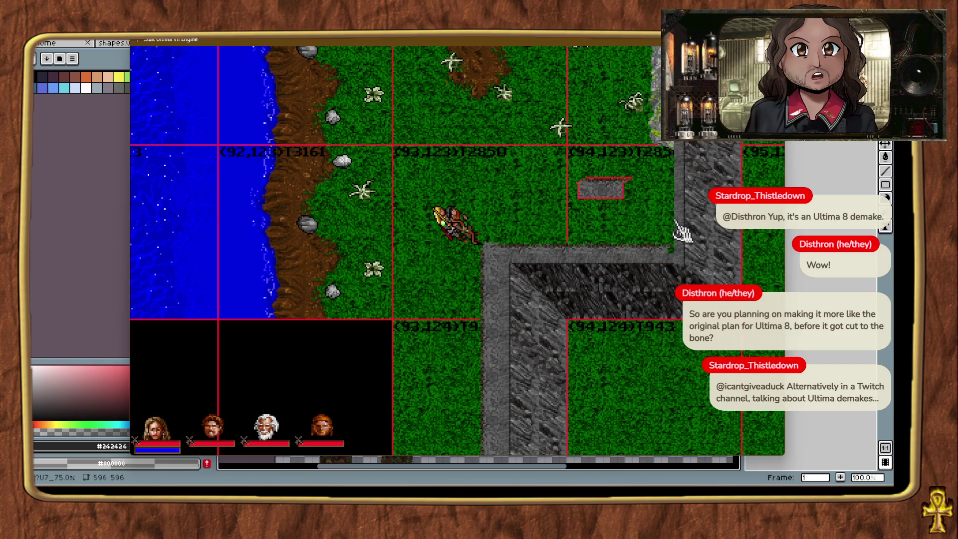
Move the corner wall piece onto the wall edge and identify the vertical wall piece.
{"action": "left_click", "coordinate": [499, 312]}
{"action": "mouse_move", "coordinate": [652, 218]}
{"action": "left_mouse_down"}
{"action": "mouse_move", "coordinate": [661, 214]}
{"action": "mouse_move", "coordinate": [686, 252]}
{"action": "mouse_move", "coordinate": [673, 252]}
{"action": "left_mouse_up"}
{"action": "left_click", "coordinate": [668, 255]}
{"action": "left_click", "coordinate": [678, 235]}
{"action": "left_click", "coordinate": [678, 242]}
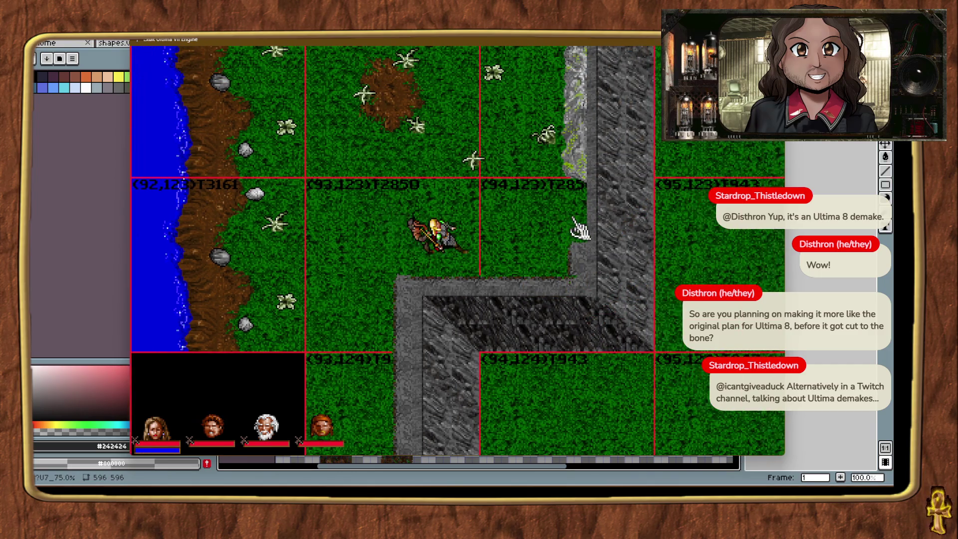
Shift the cliff-edge wall piece left so the vertical edge lines up.
{"action": "left_click", "coordinate": [586, 249]}
{"action": "mouse_move", "coordinate": [587, 249]}
{"action": "left_mouse_down"}
{"action": "mouse_move", "coordinate": [577, 239]}
{"action": "mouse_move", "coordinate": [538, 244]}
{"action": "left_mouse_up"}
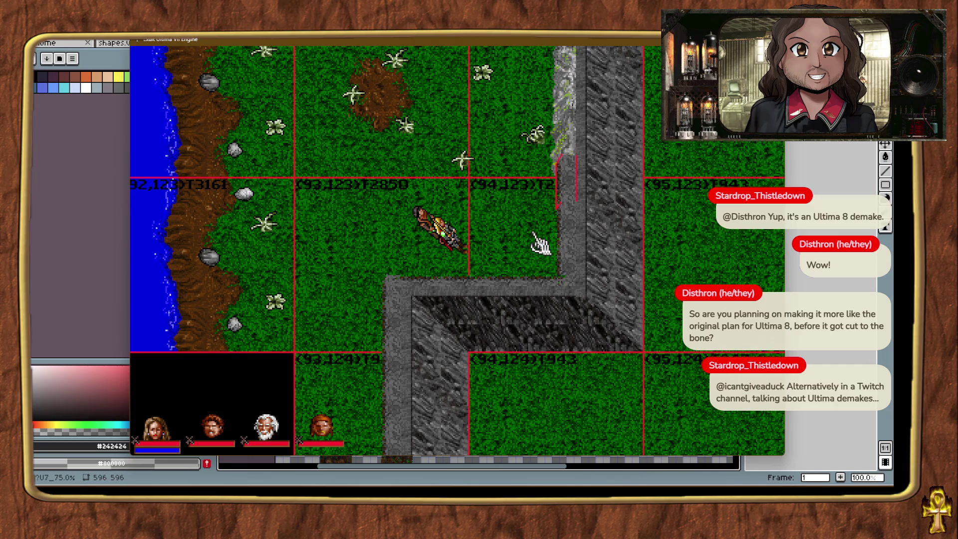
{"action": "left_click", "coordinate": [540, 244]}
Walk the party around the wall and teleport back beside the cliff's inner corner.
{"action": "right_click", "coordinate": [487, 241]}
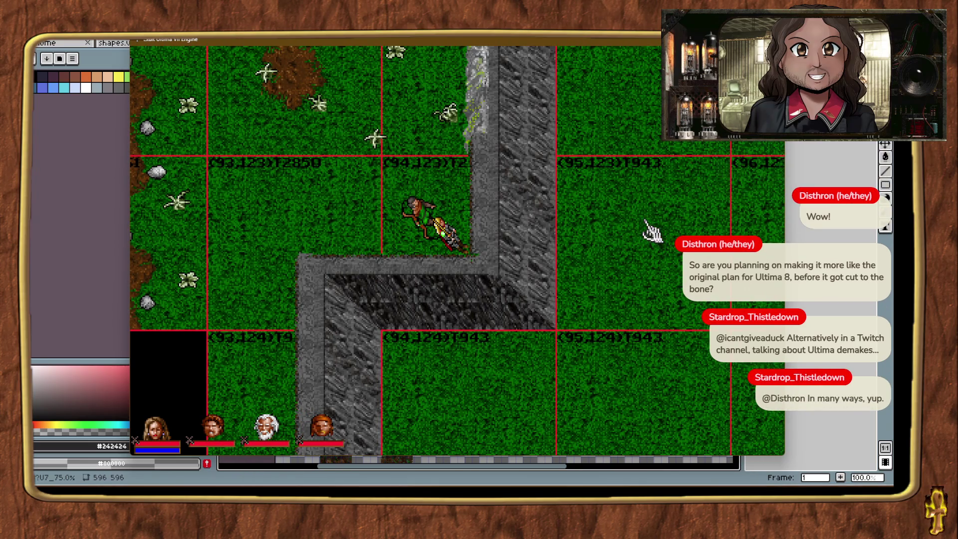
{"action": "right_click", "coordinate": [633, 209]}
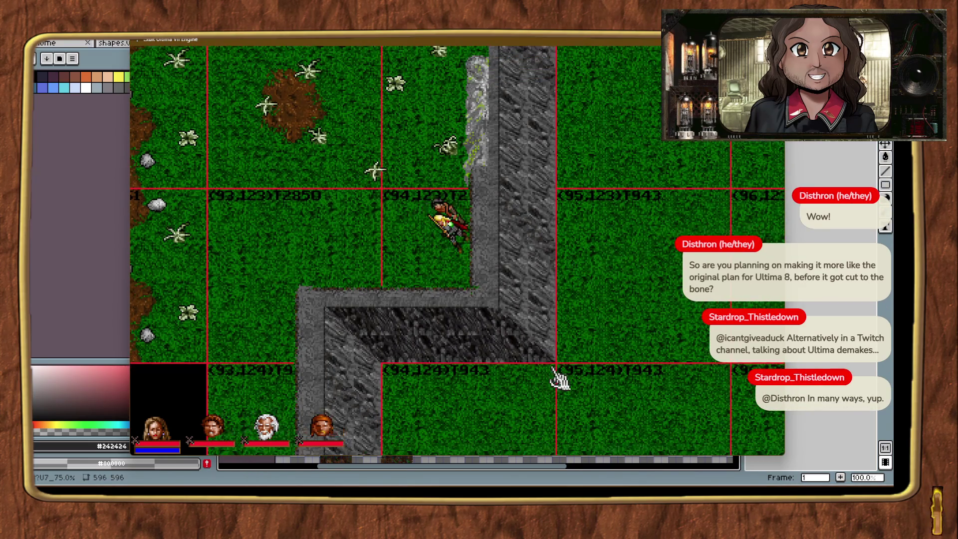
{"action": "right_click", "coordinate": [559, 379]}
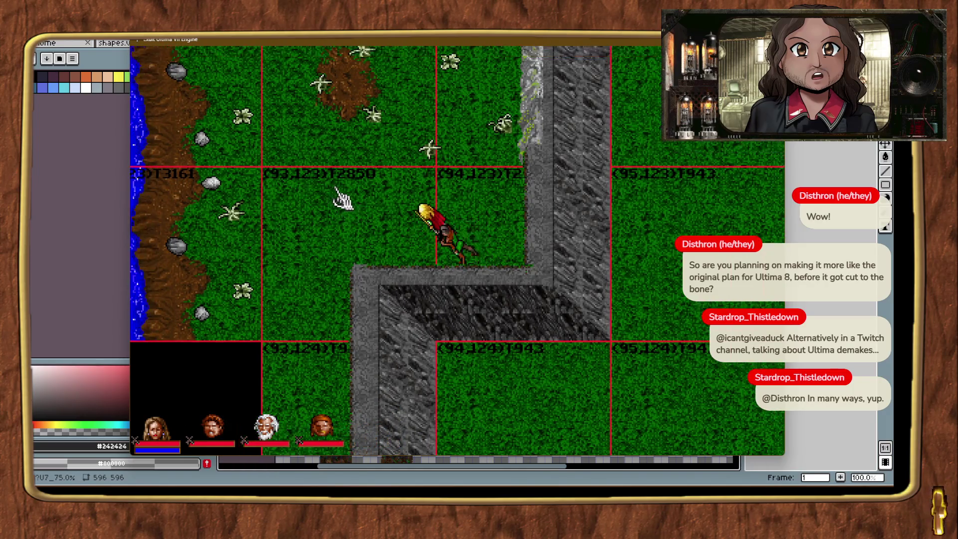
{"action": "right_click", "coordinate": [372, 223]}
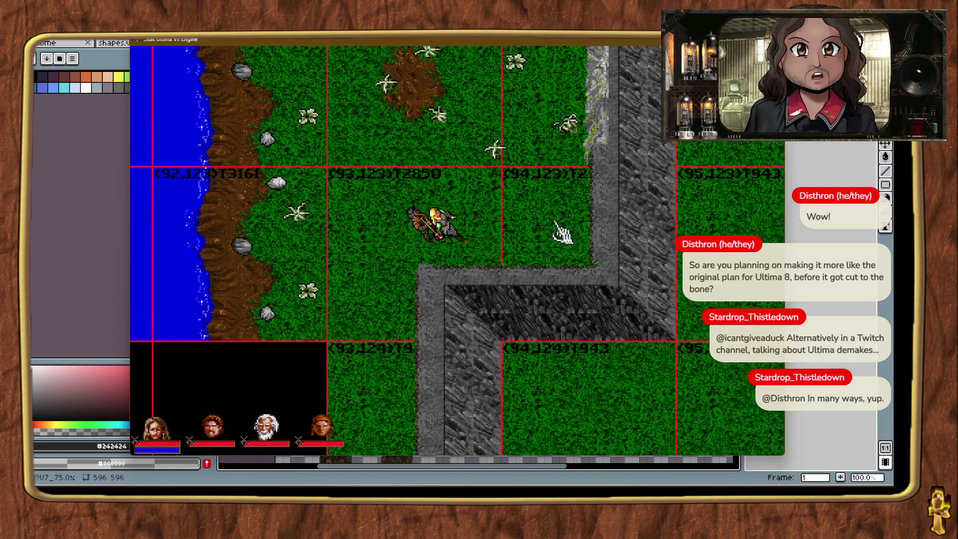
{"action": "right_click", "coordinate": [563, 232]}
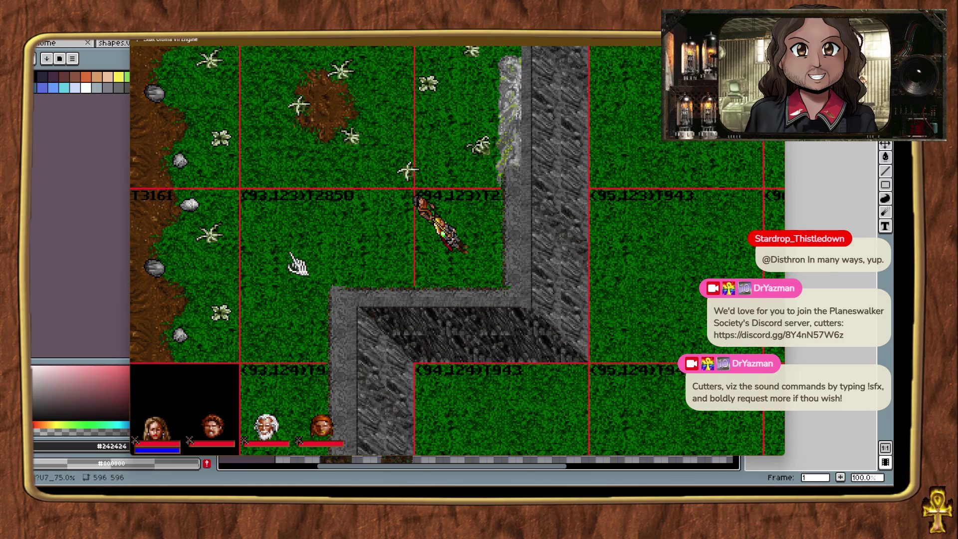
{"action": "key", "text": "ctrl+alt+t"}
{"action": "key", "text": "ctrl+alt+t"}
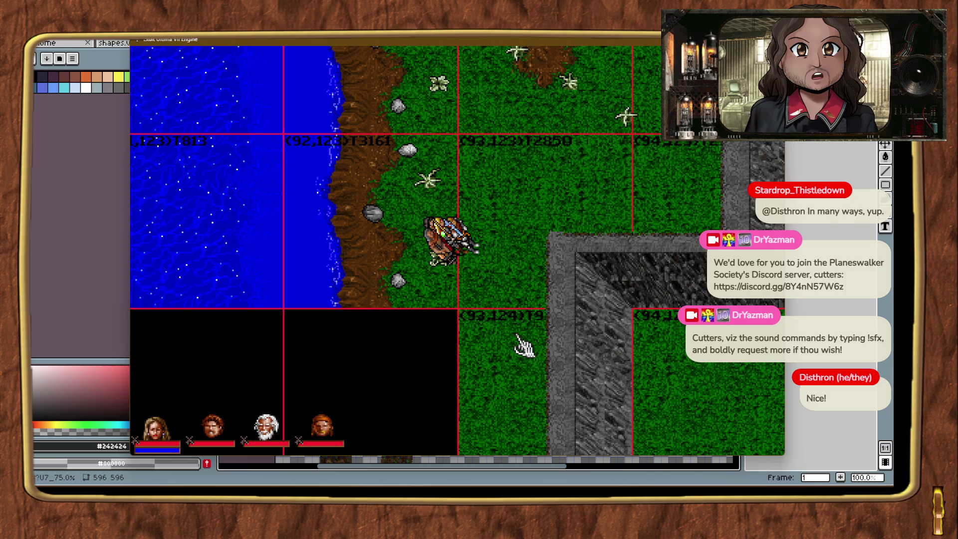
{"action": "key", "text": "ctrl+alt+t"}
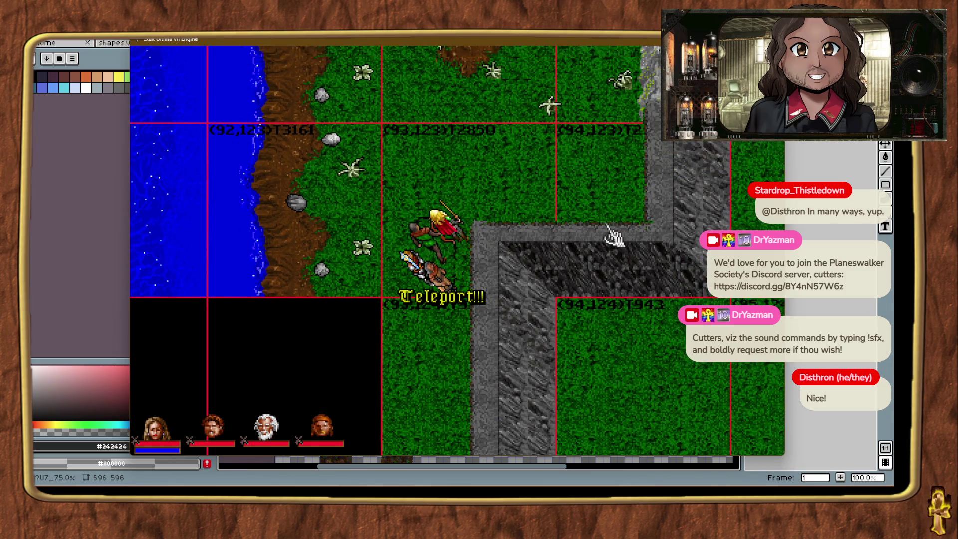
Walk and teleport the party around the mountain area.
{"action": "left_click_drag", "start_coordinate": [441, 438], "coordinate": [439, 446]}
{"action": "key", "text": "ctrl+alt+t"}
{"action": "key", "text": "ctrl+alt+t"}
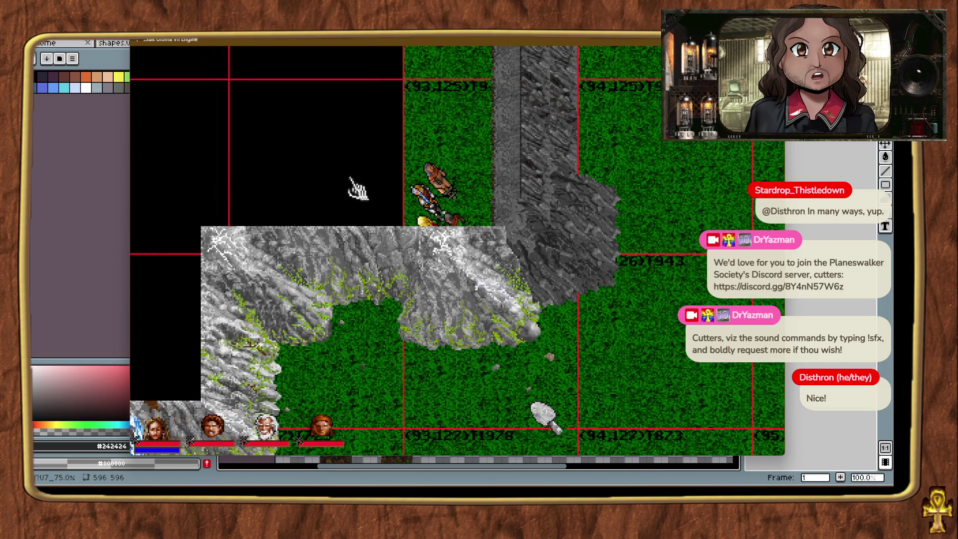
{"action": "mouse_move", "coordinate": [534, 114]}
{"action": "left_mouse_down"}
{"action": "mouse_move", "coordinate": [485, 103]}
{"action": "mouse_move", "coordinate": [483, 111]}
{"action": "left_mouse_up"}
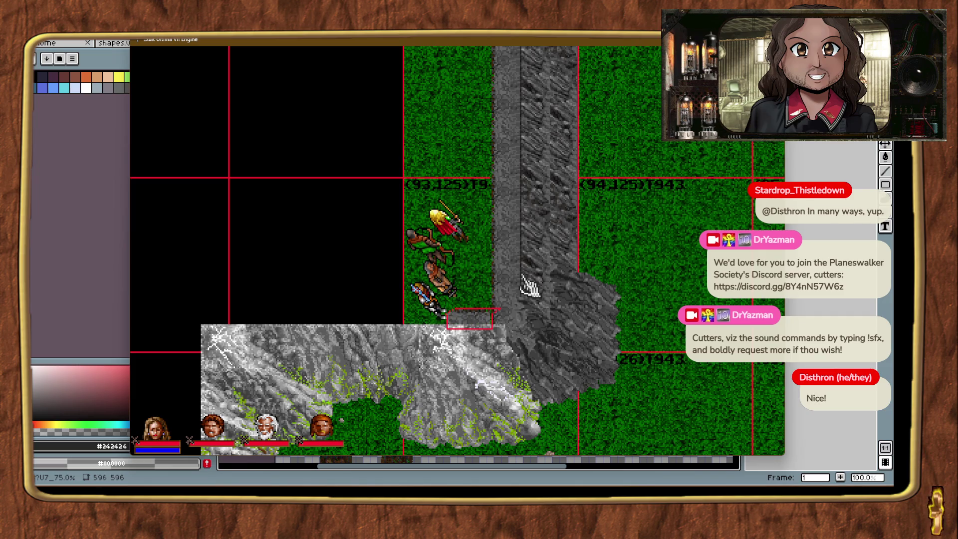
{"action": "left_click", "coordinate": [621, 269]}
{"action": "left_click_drag", "start_coordinate": [459, 187], "coordinate": [477, 261]}
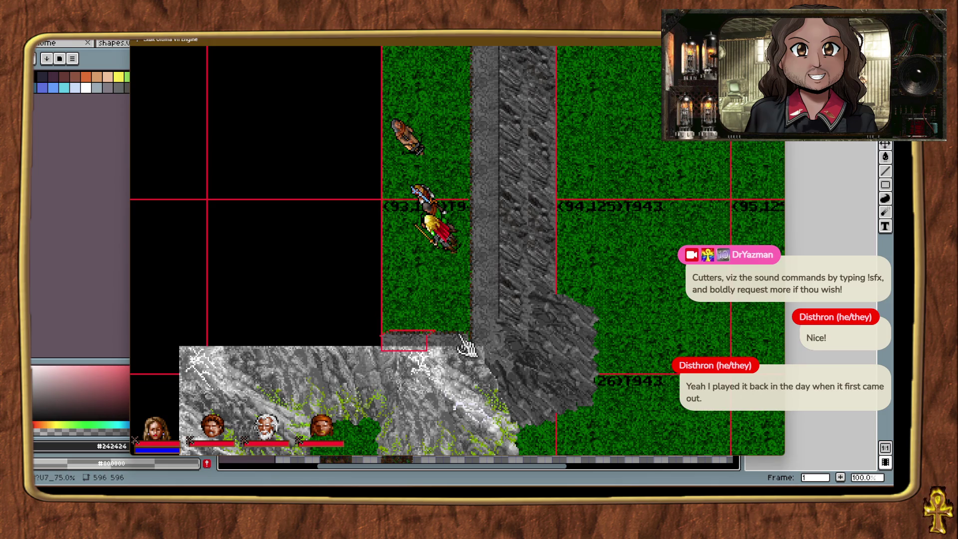
{"action": "right_click", "coordinate": [449, 280]}
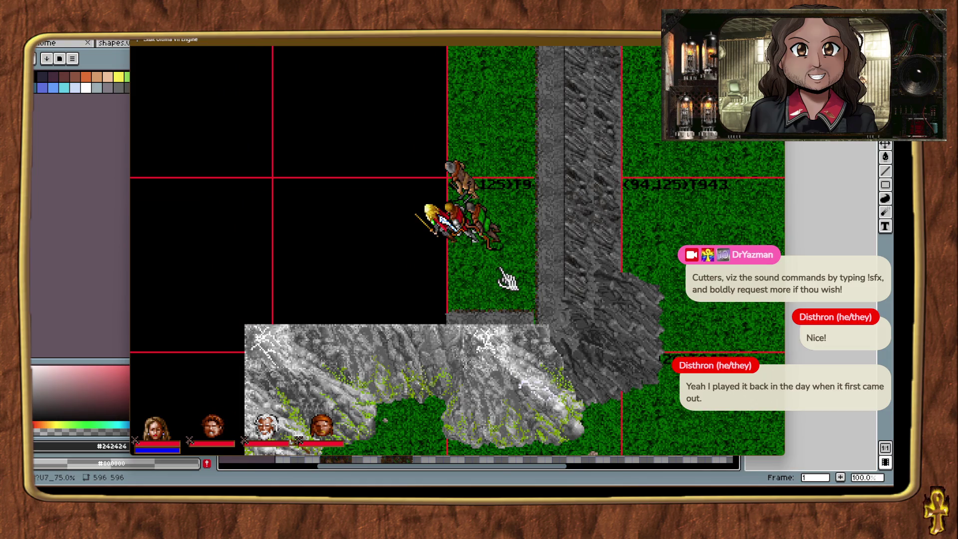
Teleport to the lakeshore field and launch Exult Studio over the game.
{"action": "key", "text": "ctrl+alt+t"}
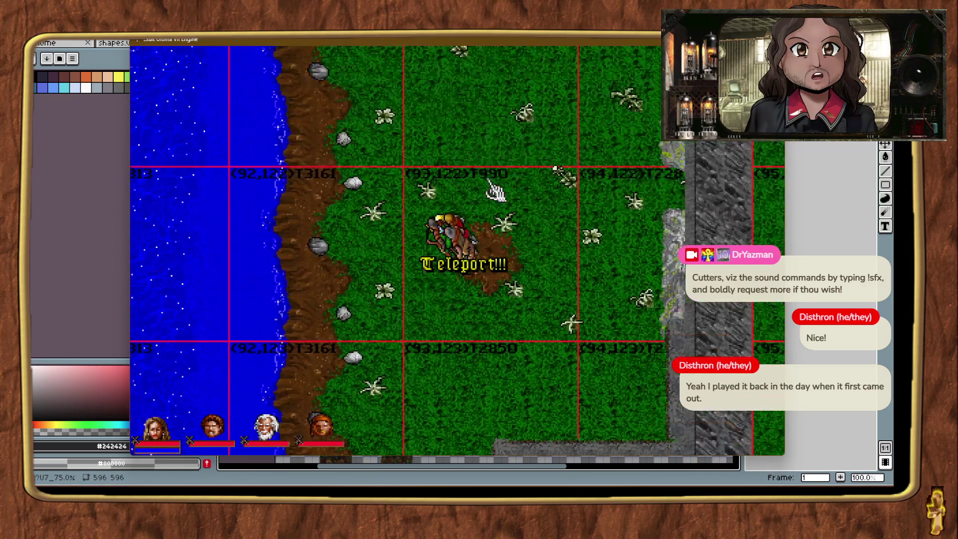
{"action": "right_click", "coordinate": [494, 187]}
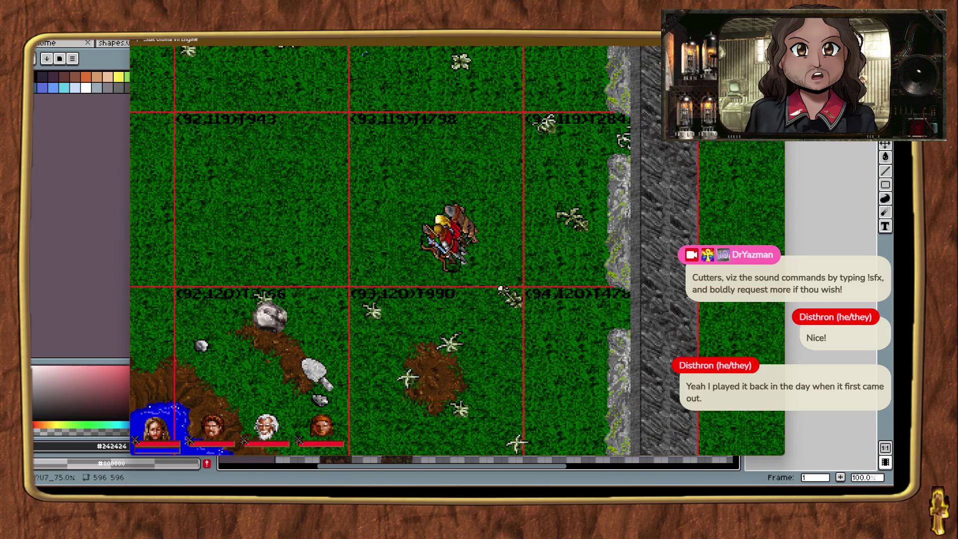
{"action": "key", "text": "ctrl+alt+m"}
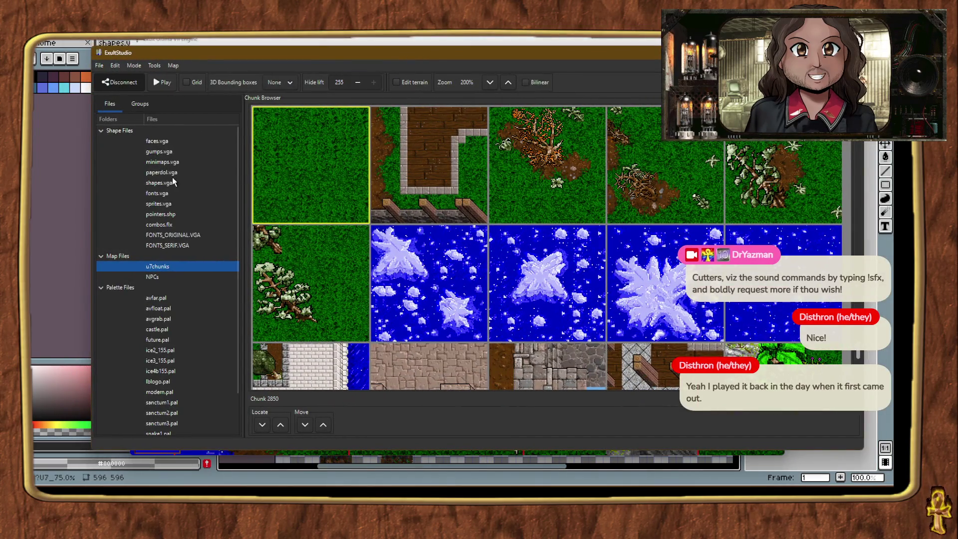
Show shapes.vga in the browser and view every frame of mountain shape 180.
{"action": "left_click", "coordinate": [167, 183]}
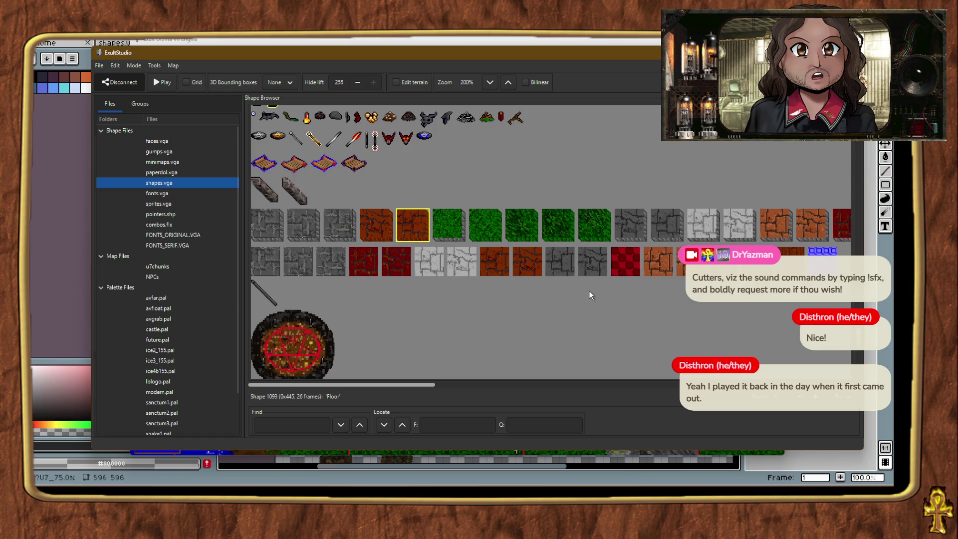
{"action": "scroll", "coordinate": [590, 290], "scroll_direction": "down", "scroll_amount": 10}
{"action": "scroll", "coordinate": [634, 346], "scroll_direction": "up", "scroll_amount": 15}
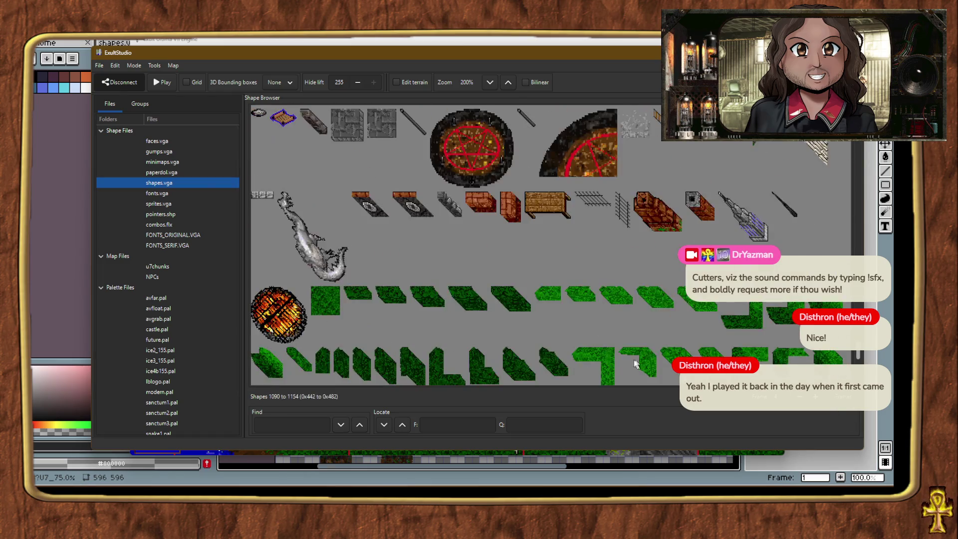
{"action": "scroll", "coordinate": [639, 344], "scroll_direction": "up", "scroll_amount": 20}
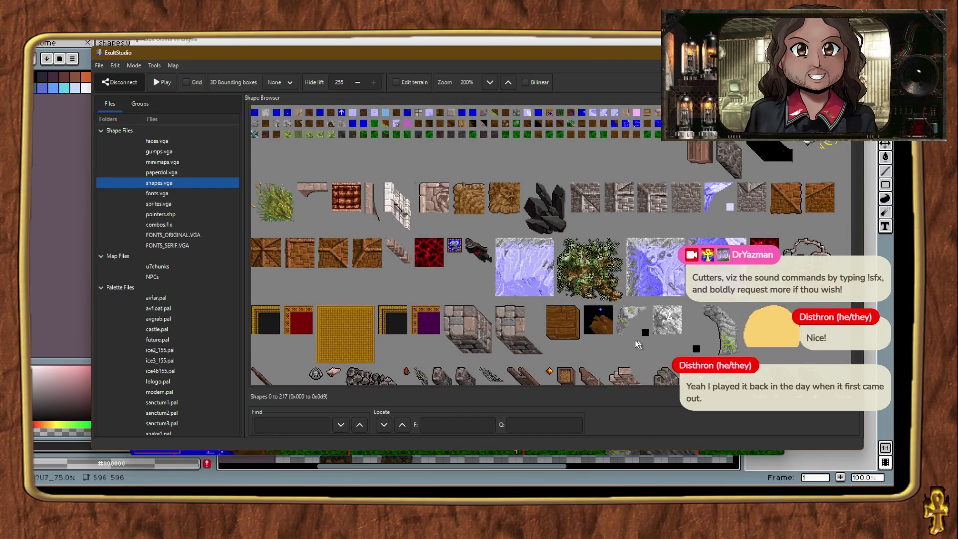
{"action": "left_click", "coordinate": [515, 273]}
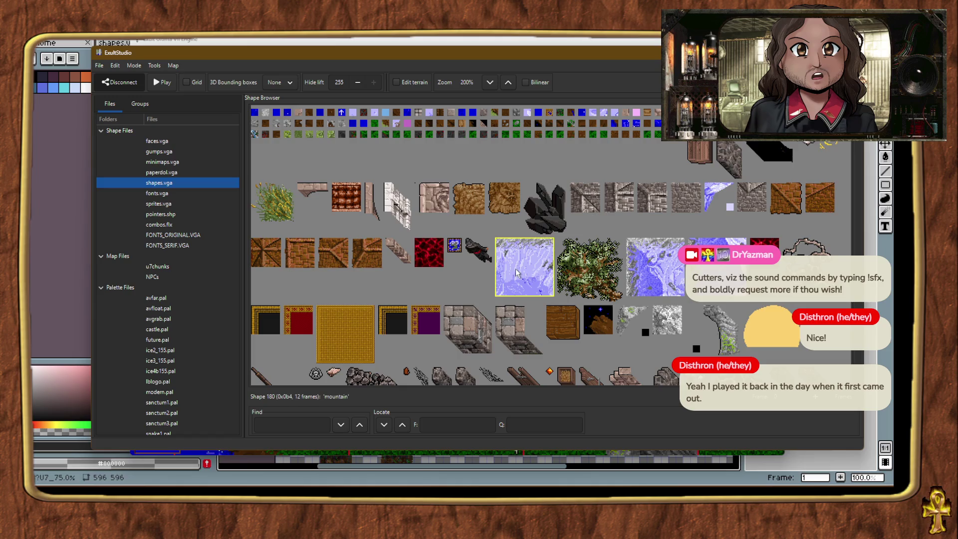
{"action": "left_click", "coordinate": [845, 402]}
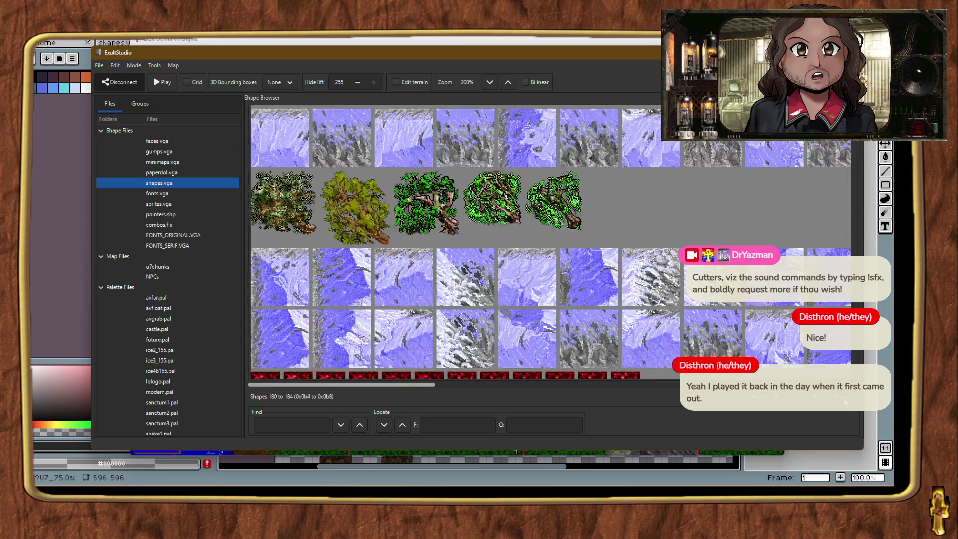
{"action": "left_click", "coordinate": [845, 402]}
Inspect mountain shape 182 and all frames of the ice shape 168.
{"action": "left_click", "coordinate": [506, 272]}
{"action": "left_click", "coordinate": [665, 285]}
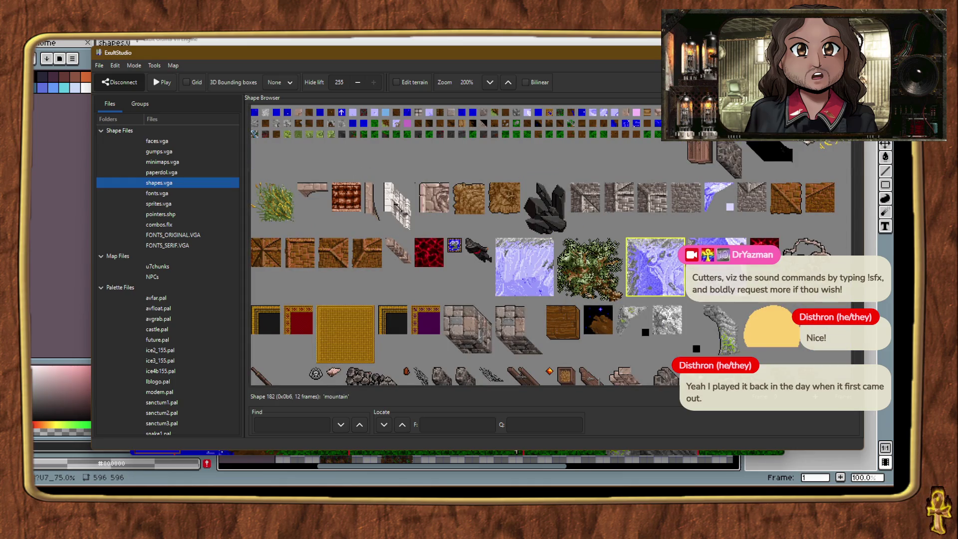
{"action": "left_click", "coordinate": [716, 201]}
{"action": "left_click", "coordinate": [845, 402]}
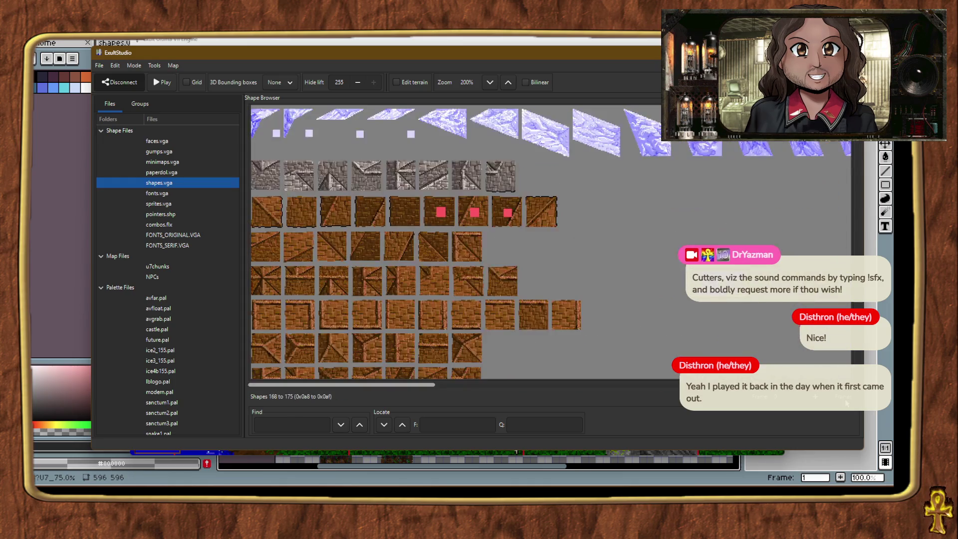
{"action": "left_click", "coordinate": [845, 402]}
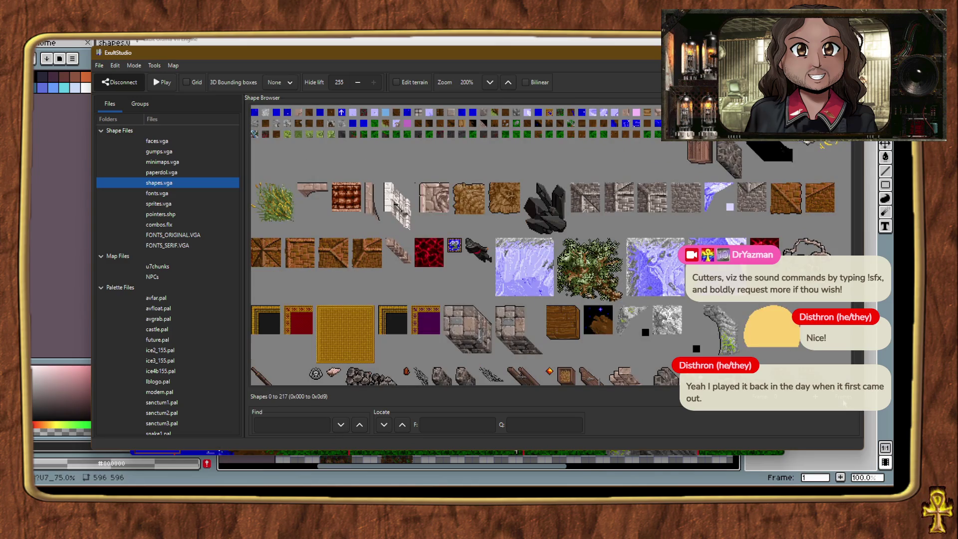
{"action": "left_click", "coordinate": [843, 403]}
{"action": "scroll", "coordinate": [455, 389], "scroll_direction": "down", "scroll_amount": 5}
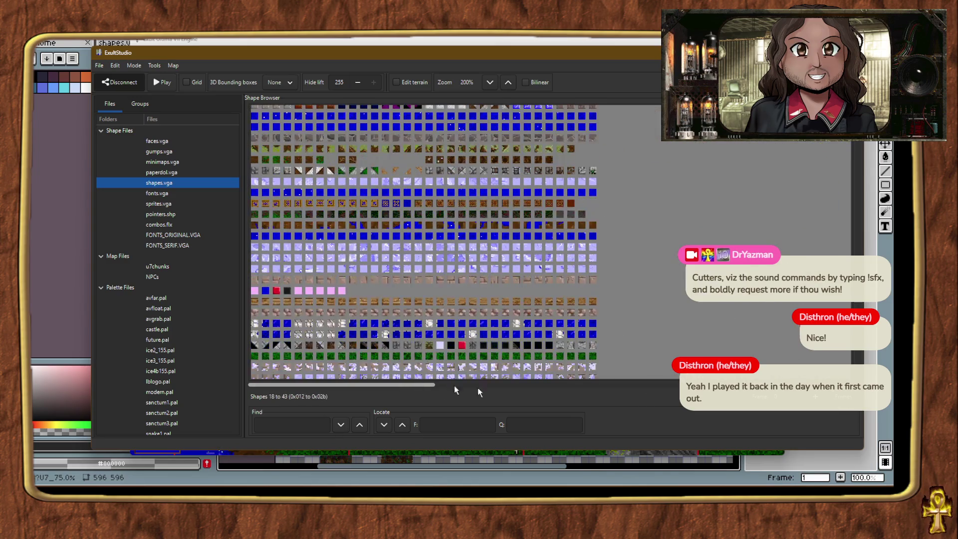
{"action": "left_click", "coordinate": [845, 402]}
{"action": "left_click", "coordinate": [715, 196]}
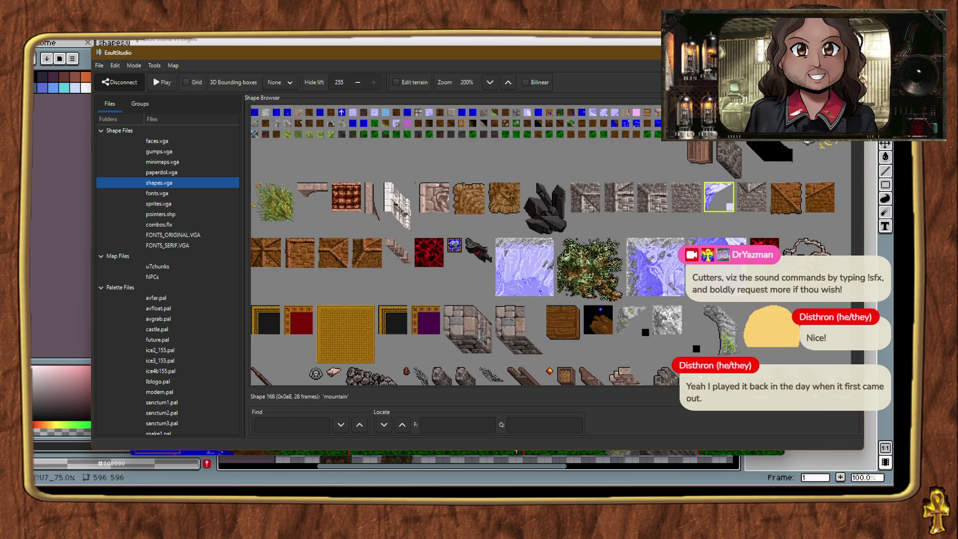
{"action": "left_click", "coordinate": [843, 402]}
{"action": "left_click_drag", "start_coordinate": [412, 394], "coordinate": [575, 394]}
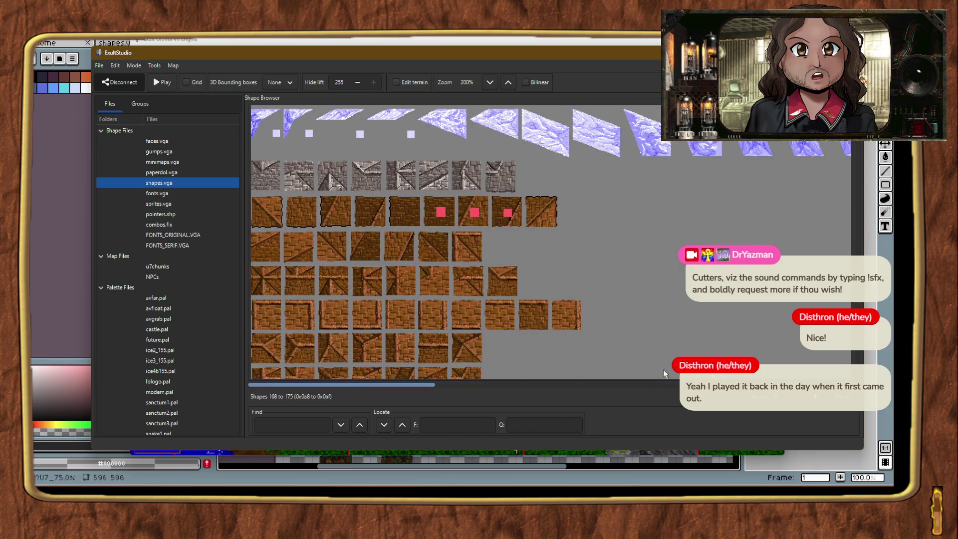
{"action": "left_click", "coordinate": [843, 402]}
Check mountain shapes 180, 182, 183, grey shape 195, and frames of shapes 197–202.
{"action": "left_click", "coordinate": [517, 267]}
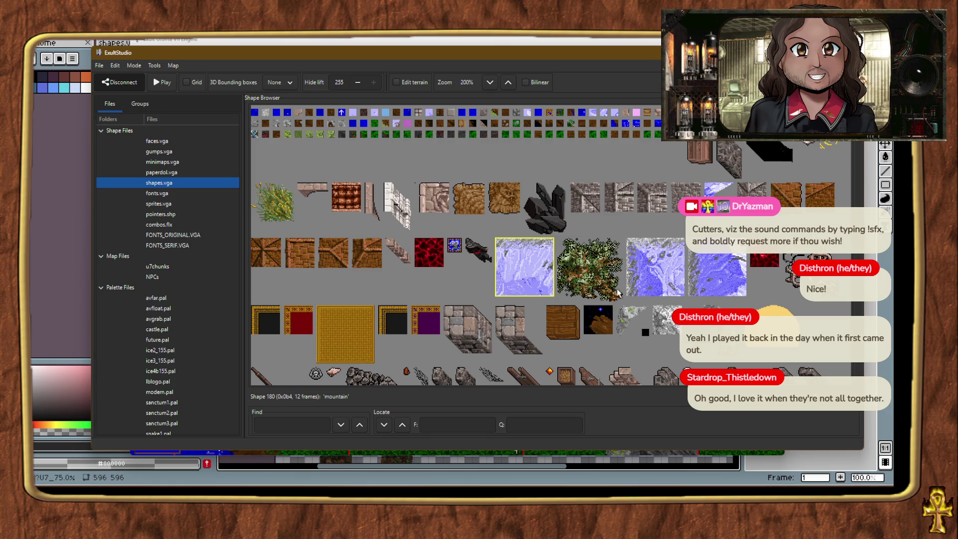
{"action": "left_click", "coordinate": [674, 272]}
{"action": "left_click", "coordinate": [701, 272]}
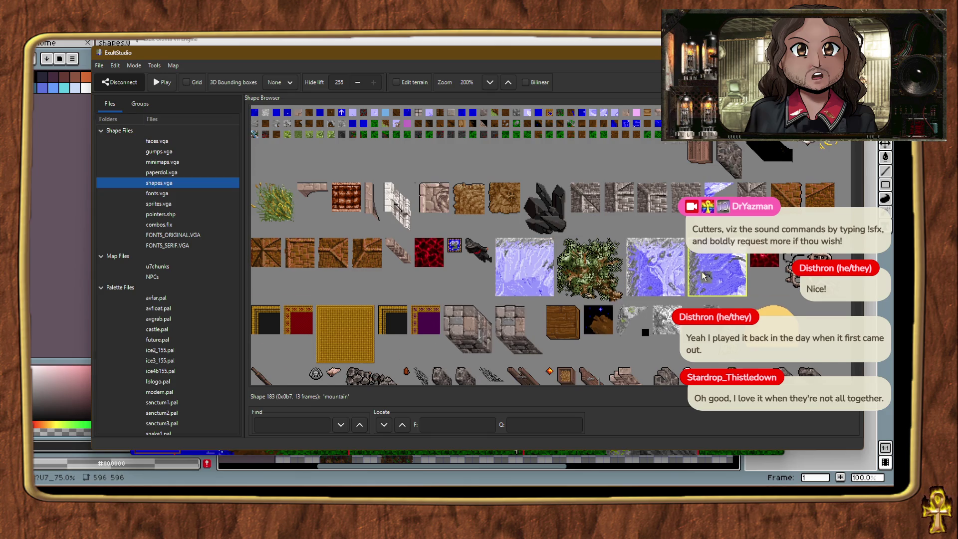
{"action": "scroll", "coordinate": [637, 230], "scroll_direction": "down", "scroll_amount": 3}
{"action": "left_click", "coordinate": [627, 231]}
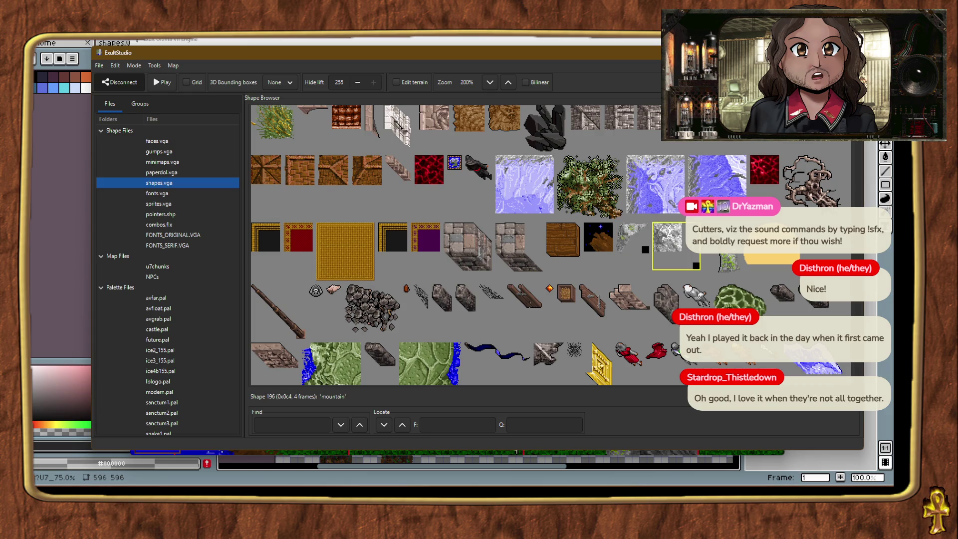
{"action": "left_click", "coordinate": [852, 409]}
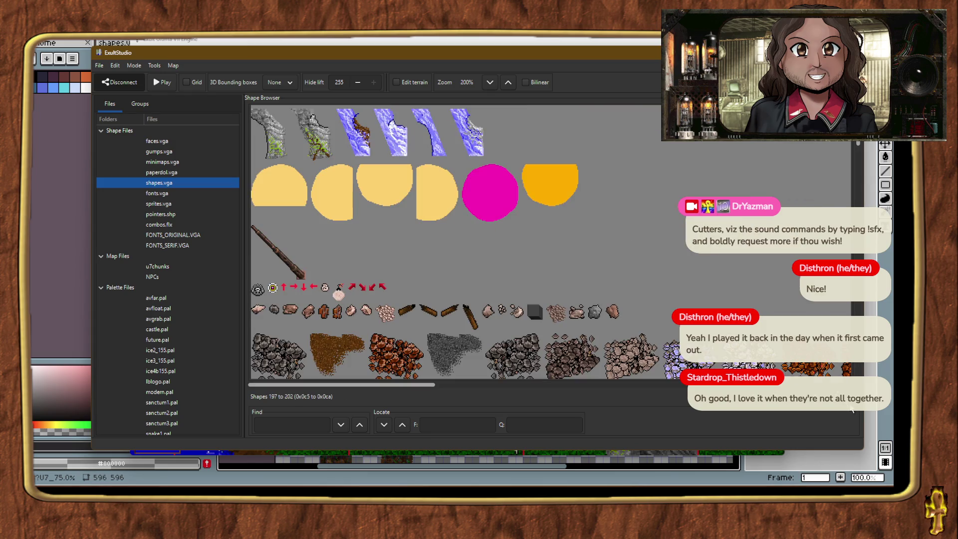
{"action": "left_click", "coordinate": [852, 409]}
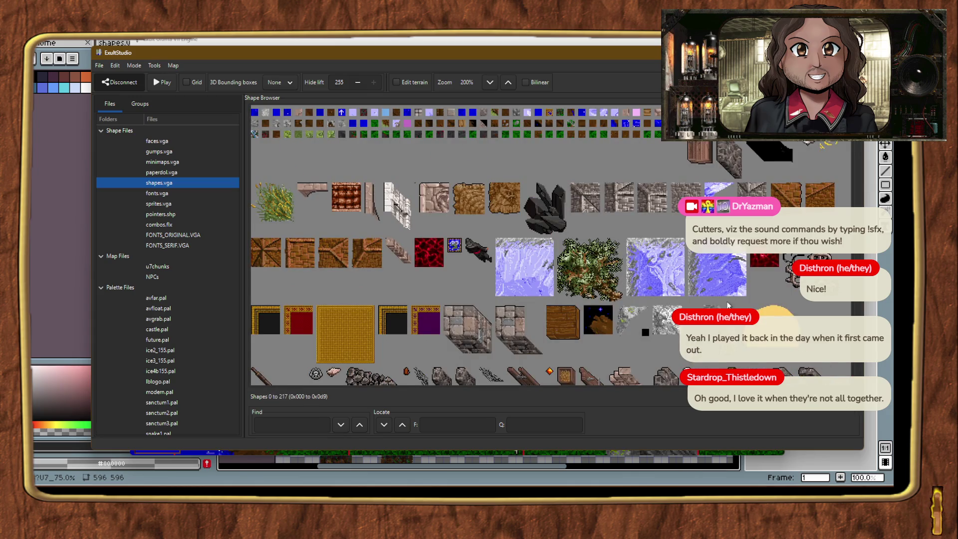
Select mountain shape 324 and browse through all its frames.
{"action": "scroll", "coordinate": [728, 305], "scroll_direction": "down", "scroll_amount": 10}
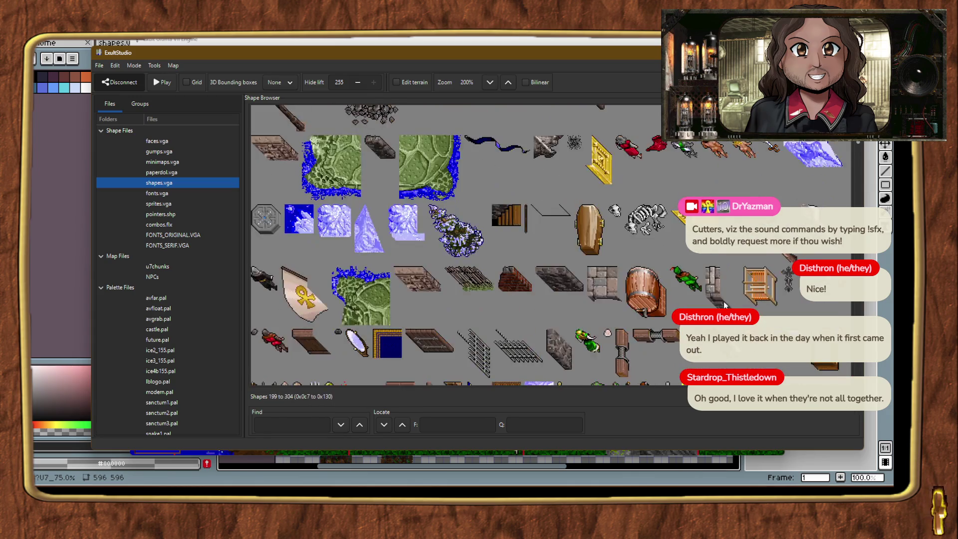
{"action": "scroll", "coordinate": [645, 289], "scroll_direction": "down", "scroll_amount": 5}
{"action": "scroll", "coordinate": [621, 283], "scroll_direction": "down", "scroll_amount": 4}
{"action": "left_click", "coordinate": [529, 174]}
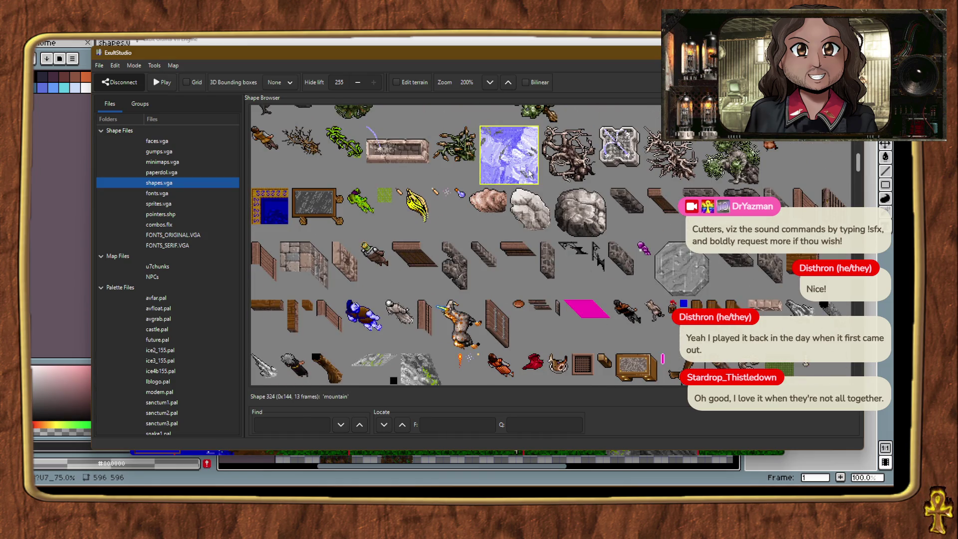
{"action": "key", "text": "f"}
{"action": "key", "text": "f"}
{"action": "scroll", "coordinate": [647, 302], "scroll_direction": "down", "scroll_amount": 5}
{"action": "scroll", "coordinate": [647, 301], "scroll_direction": "down", "scroll_amount": 6}
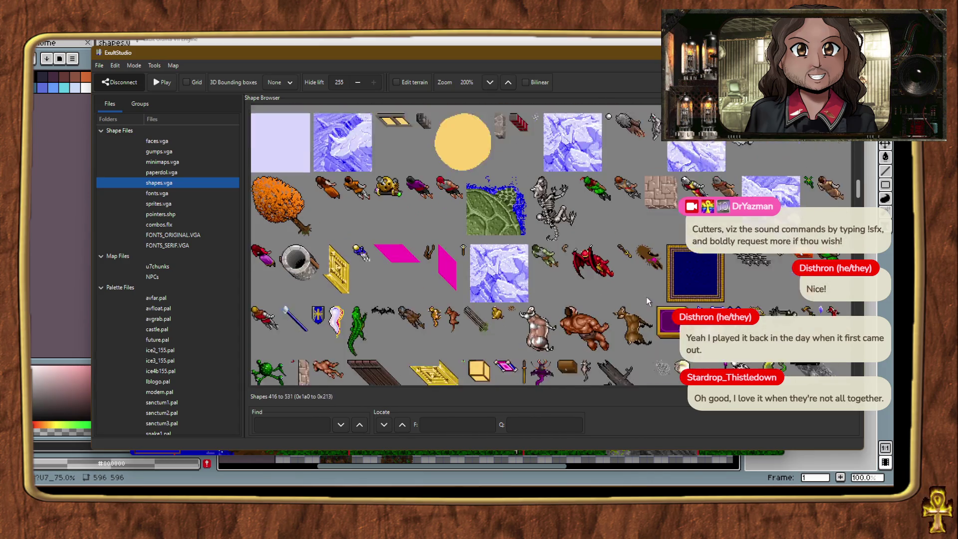
{"action": "scroll", "coordinate": [647, 299], "scroll_direction": "down", "scroll_amount": 6}
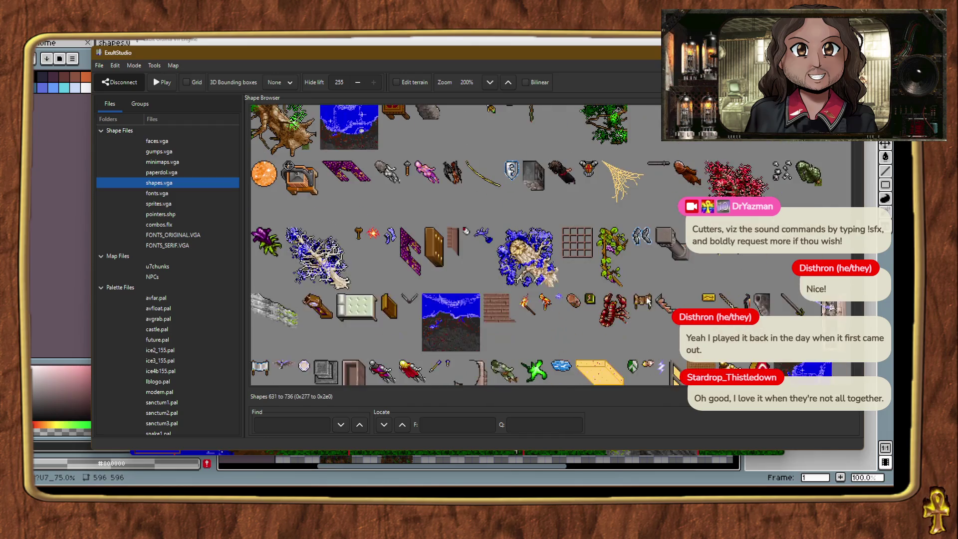
{"action": "scroll", "coordinate": [647, 300], "scroll_direction": "down", "scroll_amount": 4}
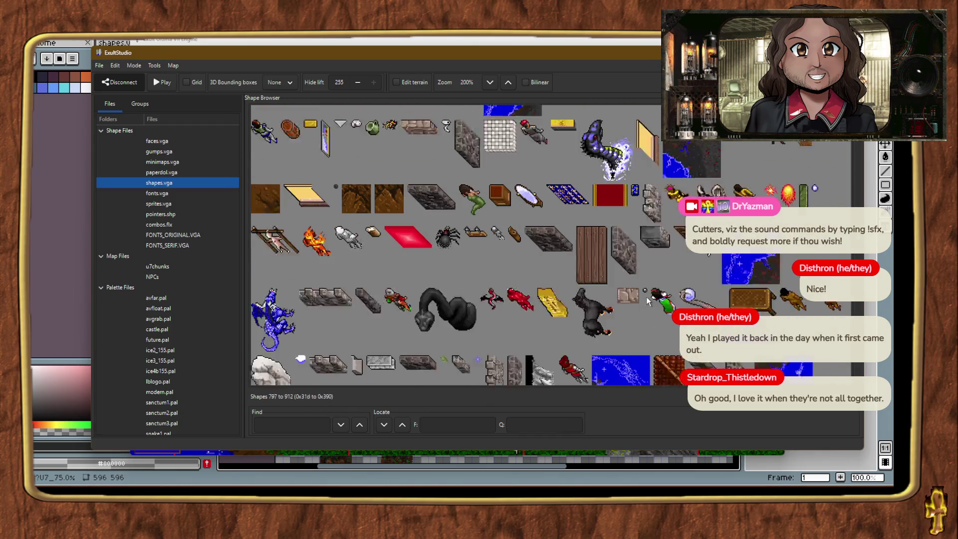
{"action": "scroll", "coordinate": [647, 300], "scroll_direction": "down", "scroll_amount": 4}
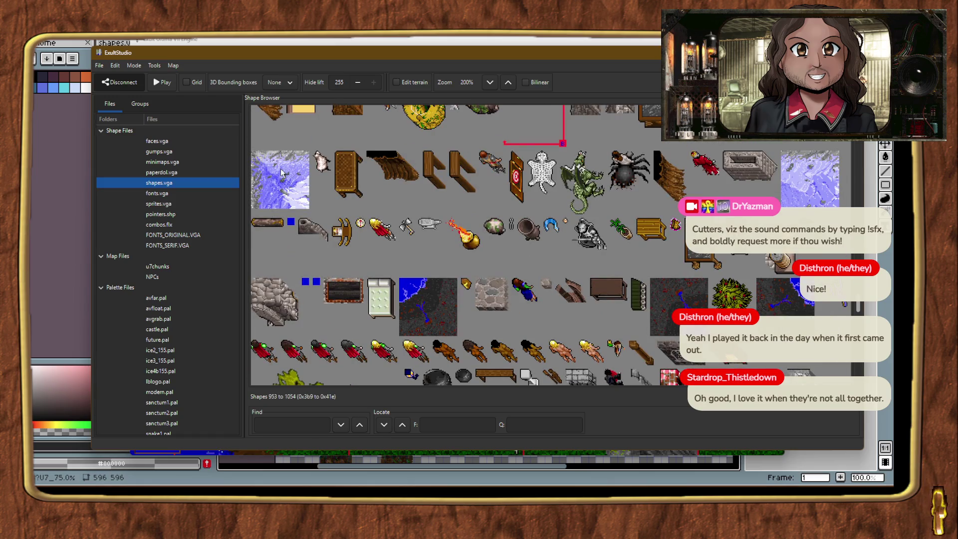
{"action": "scroll", "coordinate": [748, 289], "scroll_direction": "up", "scroll_amount": 5}
{"action": "scroll", "coordinate": [761, 292], "scroll_direction": "up", "scroll_amount": 6}
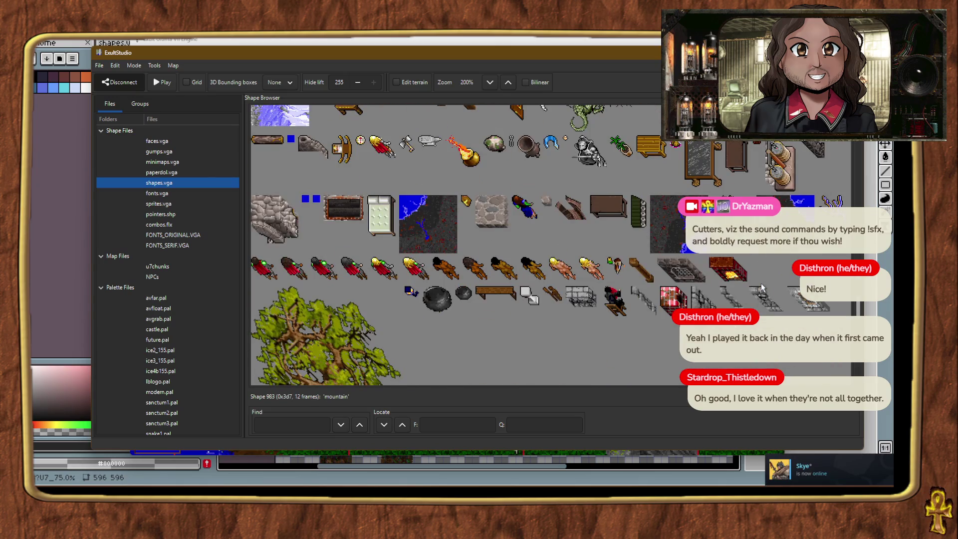
{"action": "scroll", "coordinate": [761, 287], "scroll_direction": "down", "scroll_amount": 8}
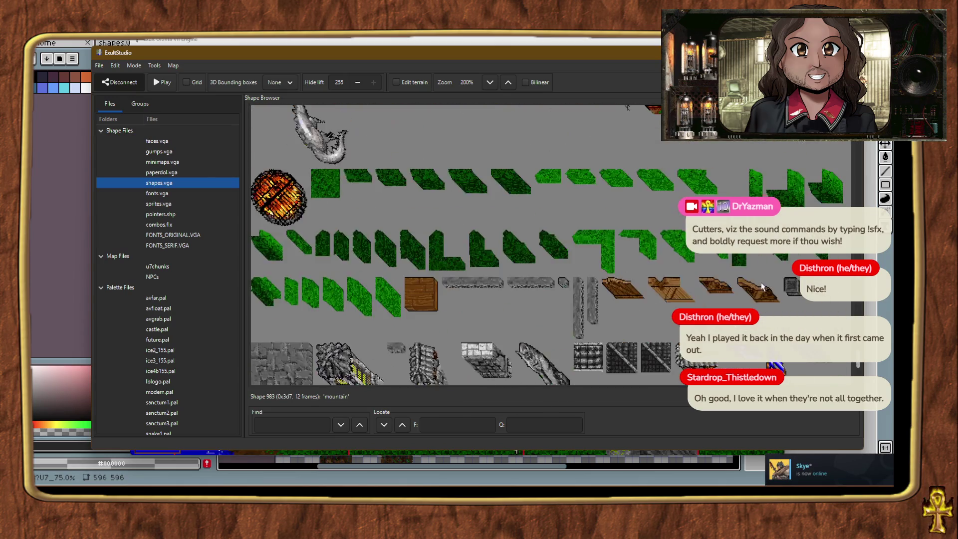
{"action": "scroll", "coordinate": [761, 280], "scroll_direction": "up", "scroll_amount": 4}
{"action": "scroll", "coordinate": [759, 274], "scroll_direction": "up", "scroll_amount": 10}
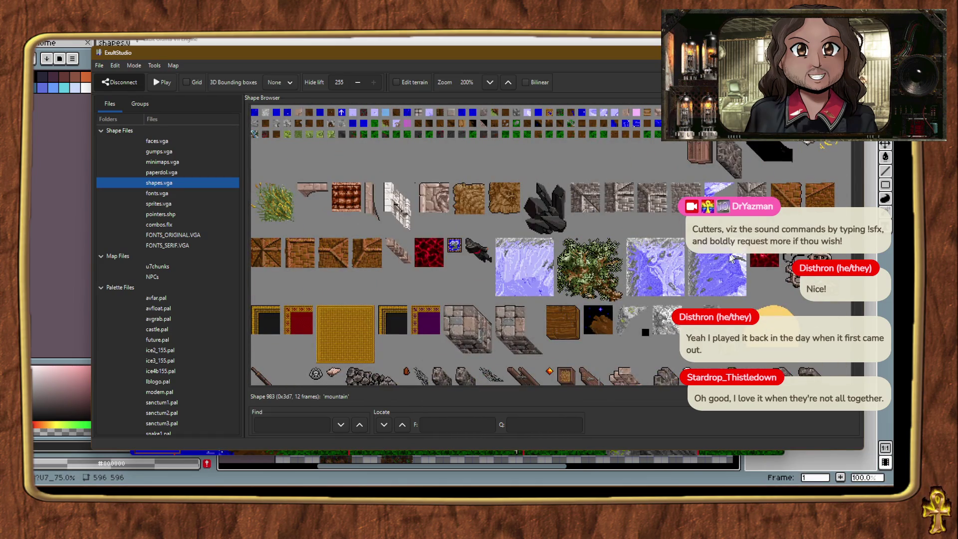
In the game, teleport beside the cliffs and identify the nearby mountain as shape 395, frame 2.
{"action": "key", "text": "alt+Tab"}
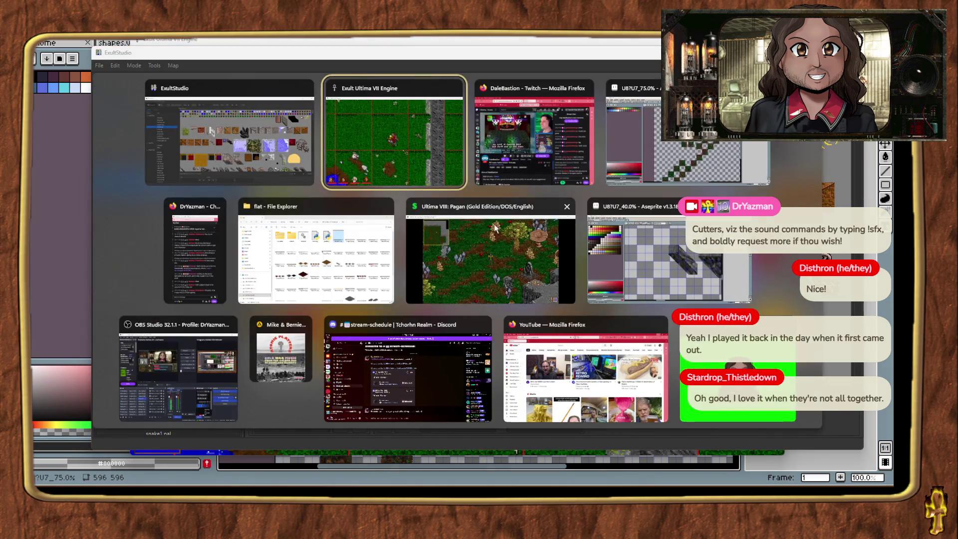
{"action": "key", "text": "alt+t"}
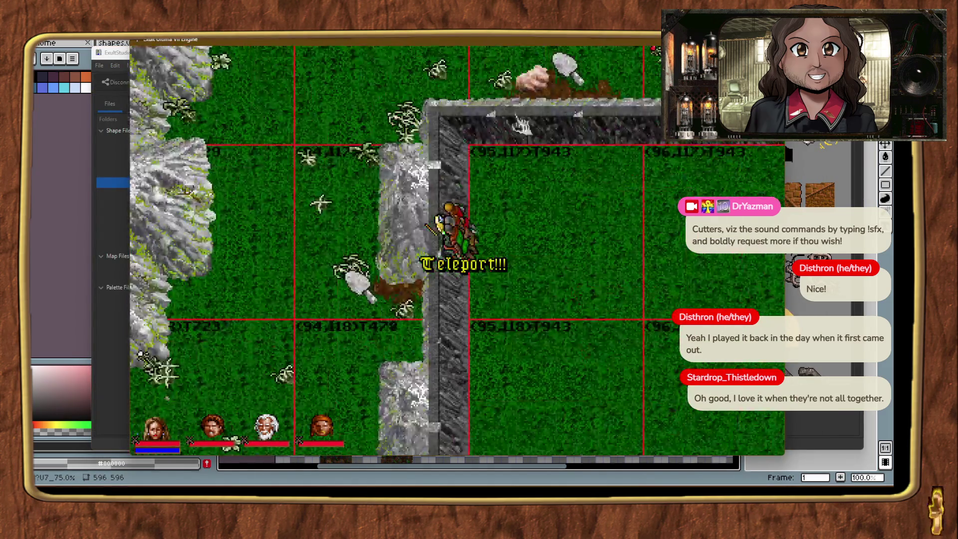
{"action": "double_click", "coordinate": [366, 225]}
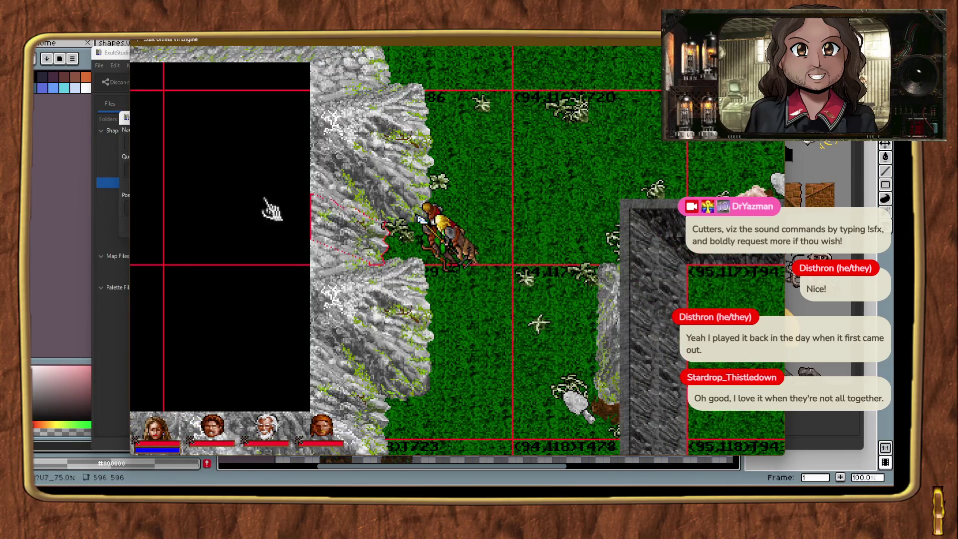
{"action": "left_click", "coordinate": [344, 226]}
{"action": "key", "text": "alt+Tab"}
{"action": "scroll", "coordinate": [609, 232], "scroll_direction": "down", "scroll_amount": 5}
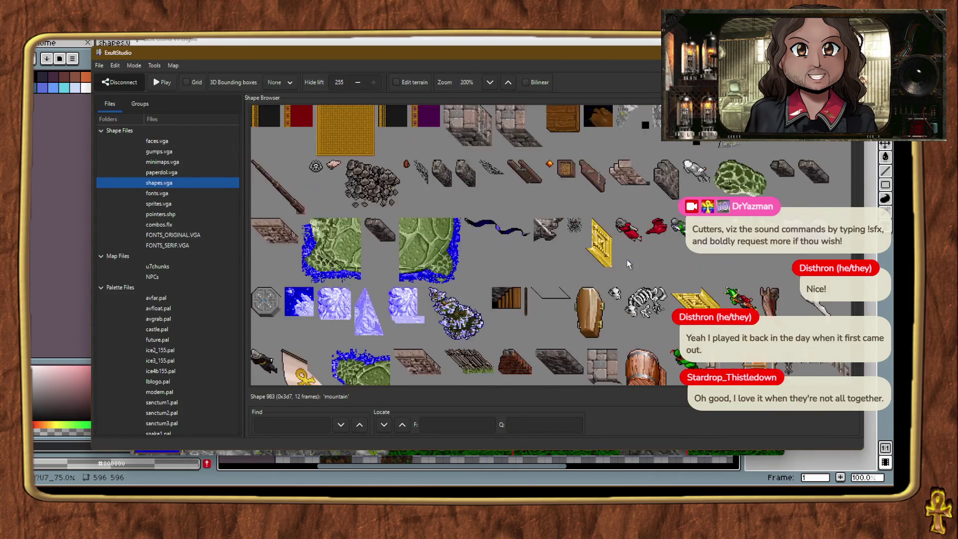
Scroll past grey rock shape 196 and mountain shape 396 to select mountain shape 395.
{"action": "scroll", "coordinate": [632, 284], "scroll_direction": "down", "scroll_amount": 5}
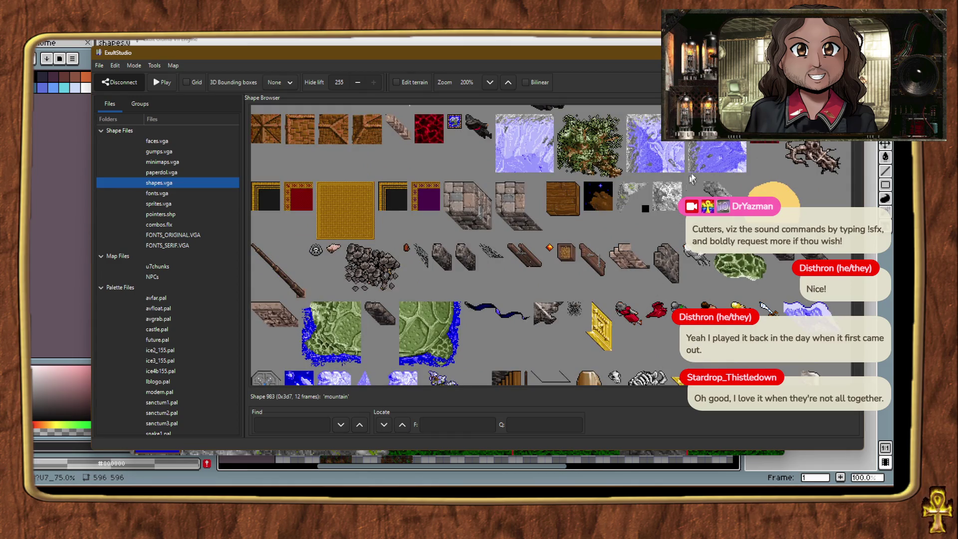
{"action": "left_click", "coordinate": [667, 197]}
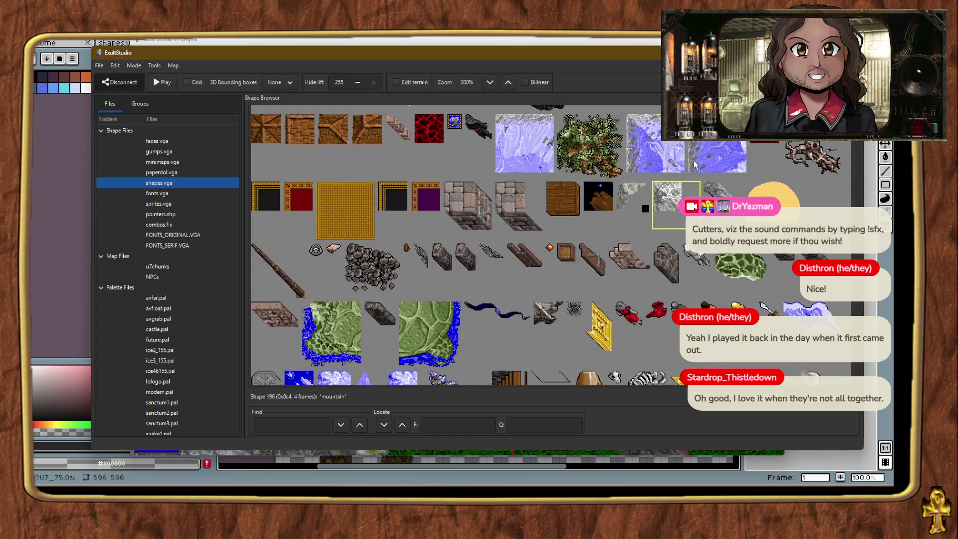
{"action": "scroll", "coordinate": [696, 256], "scroll_direction": "down", "scroll_amount": 6}
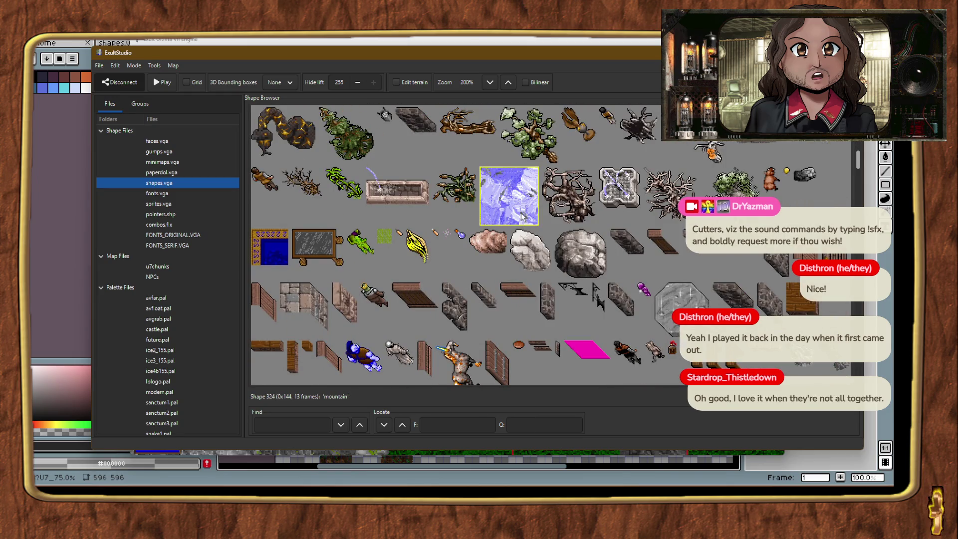
{"action": "scroll", "coordinate": [533, 237], "scroll_direction": "down", "scroll_amount": 3}
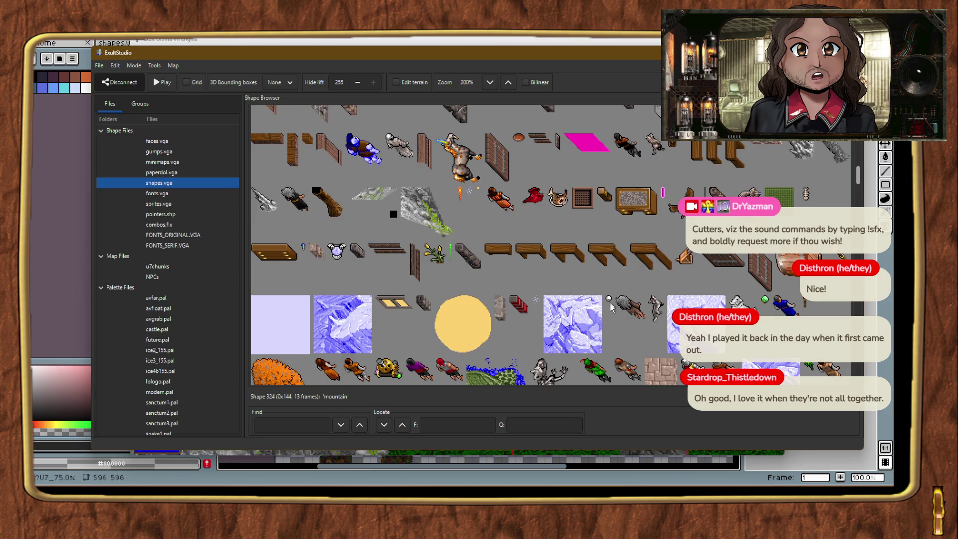
{"action": "scroll", "coordinate": [612, 299], "scroll_direction": "down", "scroll_amount": 3}
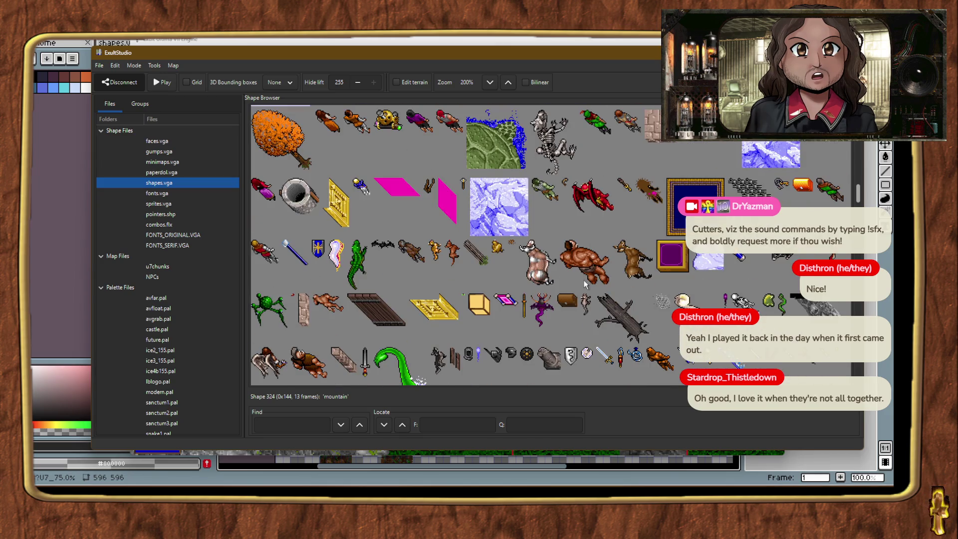
{"action": "scroll", "coordinate": [583, 278], "scroll_direction": "up", "scroll_amount": 1}
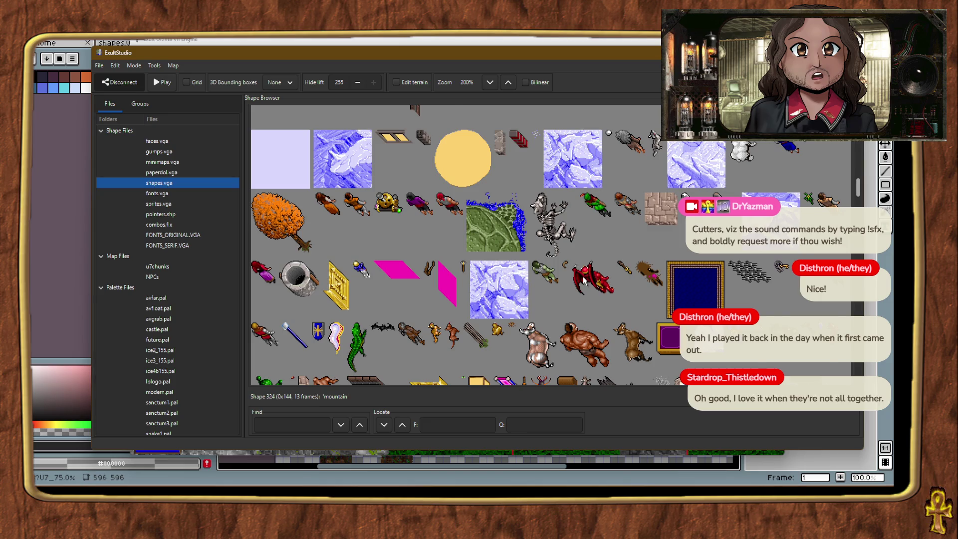
{"action": "scroll", "coordinate": [583, 279], "scroll_direction": "up", "scroll_amount": 2}
{"action": "left_click", "coordinate": [429, 182]}
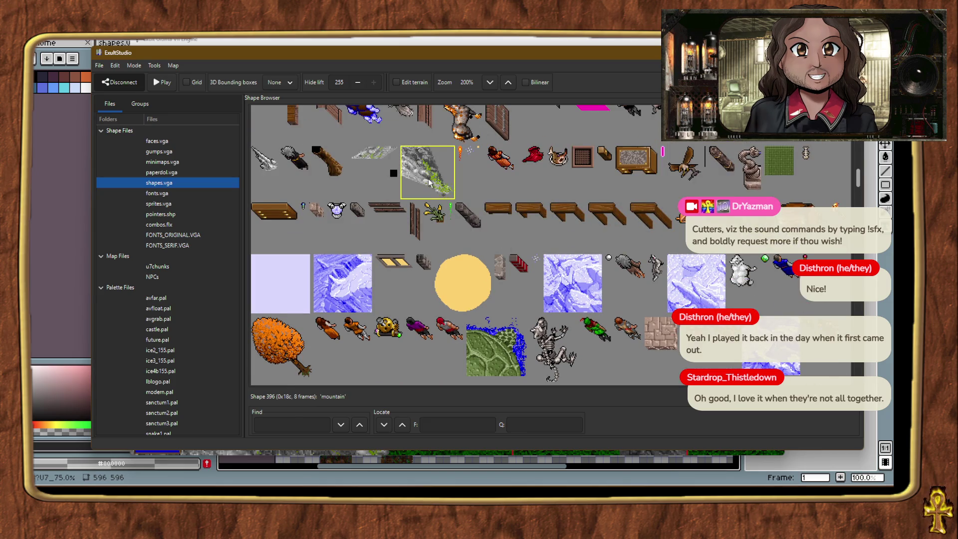
{"action": "scroll", "coordinate": [427, 199], "scroll_direction": "up", "scroll_amount": 2}
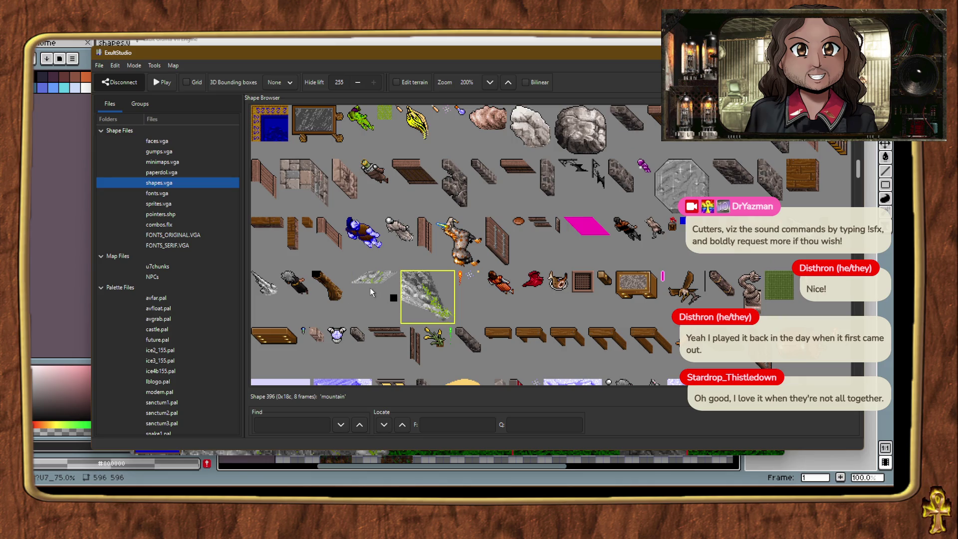
{"action": "left_click", "coordinate": [371, 285]}
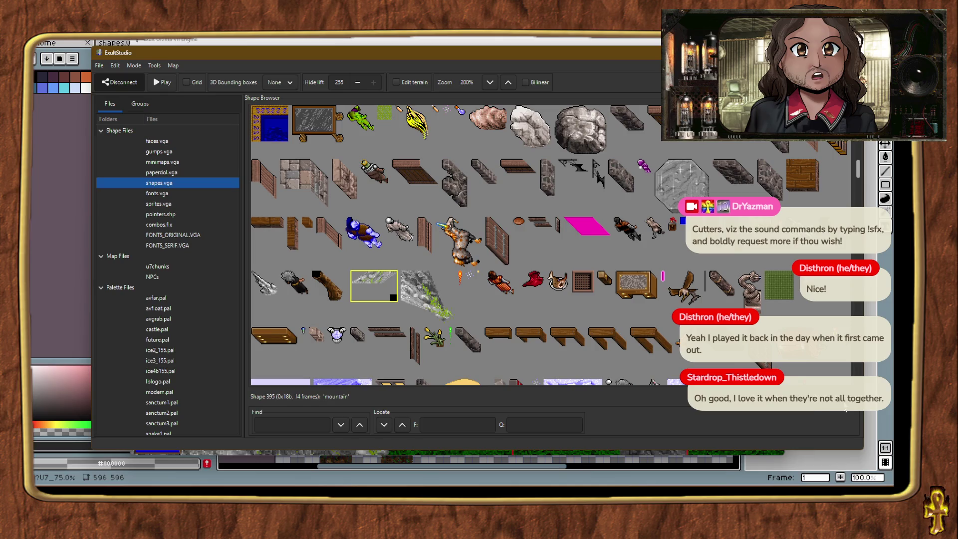
Show every frame of the mountain shapes starting at 395.
{"action": "key", "text": "f"}
{"action": "scroll", "coordinate": [550, 271], "scroll_direction": "up", "scroll_amount": 2}
{"action": "left_click", "coordinate": [270, 271]}
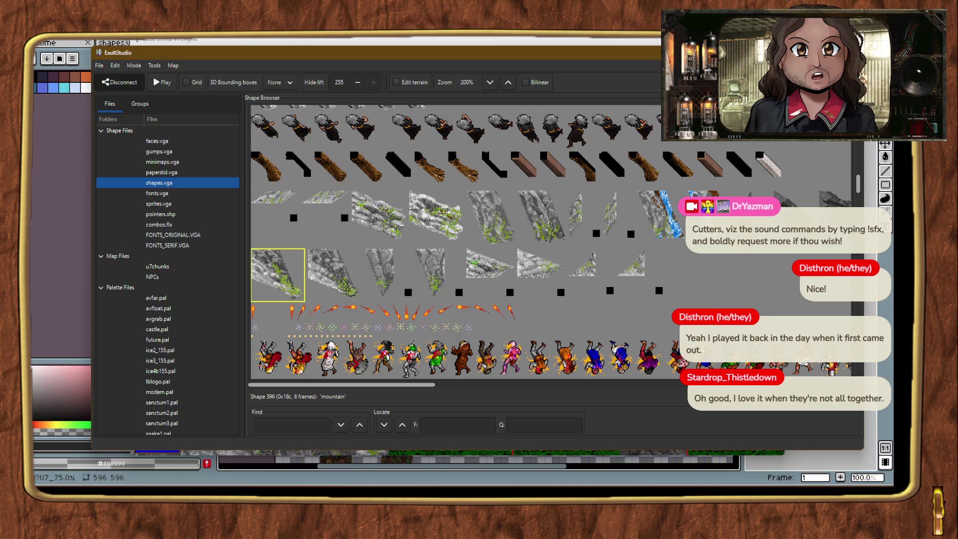
{"action": "key", "text": "f"}
{"action": "scroll", "coordinate": [426, 268], "scroll_direction": "up", "scroll_amount": 2}
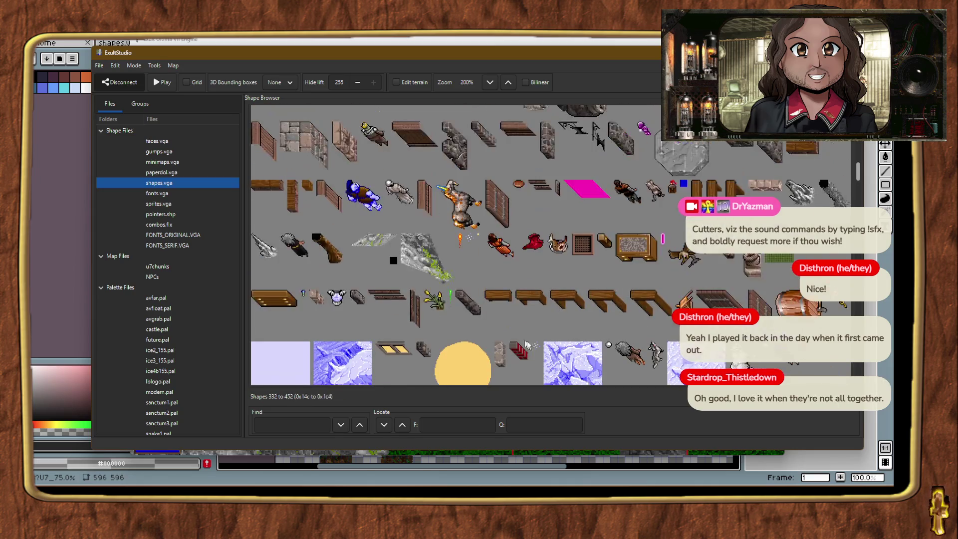
{"action": "left_click", "coordinate": [372, 242]}
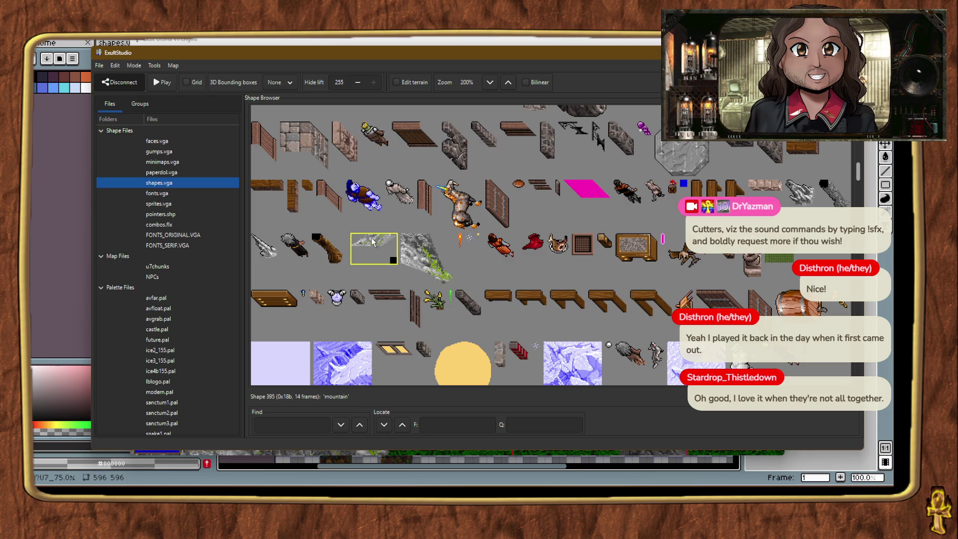
{"action": "key", "text": "f"}
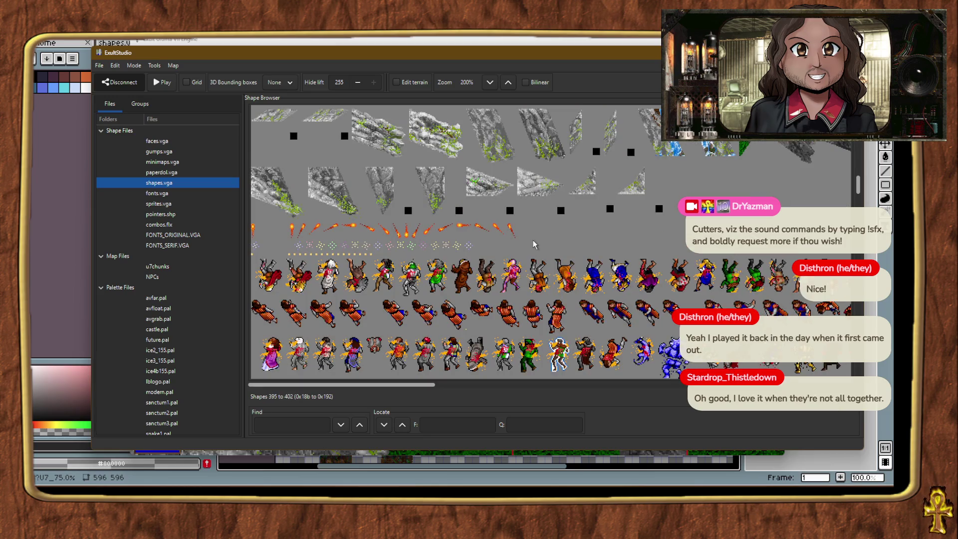
Scroll through the frames and back up to the rock pile and stone wall shapes 161–166.
{"action": "scroll", "coordinate": [468, 310], "scroll_direction": "up", "scroll_amount": 2}
{"action": "mouse_move", "coordinate": [397, 384]}
{"action": "left_mouse_down"}
{"action": "mouse_move", "coordinate": [480, 385]}
{"action": "mouse_move", "coordinate": [389, 406]}
{"action": "left_mouse_up"}
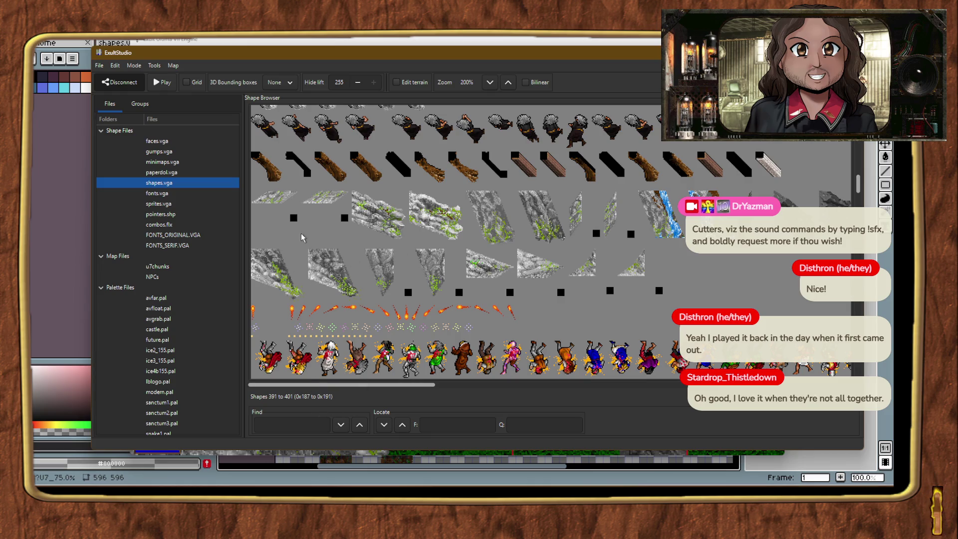
{"action": "scroll", "coordinate": [301, 232], "scroll_direction": "up", "scroll_amount": 10}
{"action": "scroll", "coordinate": [334, 241], "scroll_direction": "up", "scroll_amount": 12}
{"action": "scroll", "coordinate": [334, 241], "scroll_direction": "up", "scroll_amount": 12}
{"action": "scroll", "coordinate": [335, 243], "scroll_direction": "up", "scroll_amount": 9}
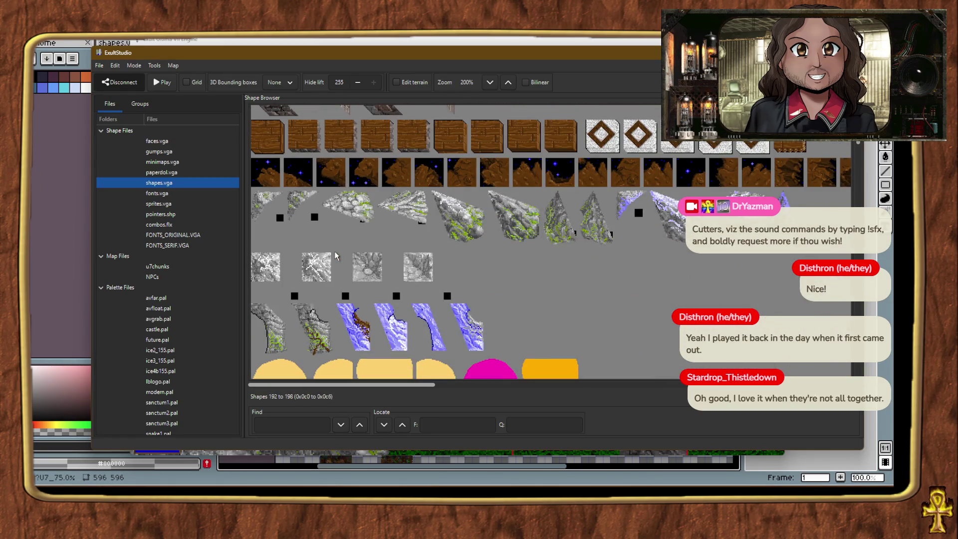
{"action": "key", "text": "alt+Tab"}
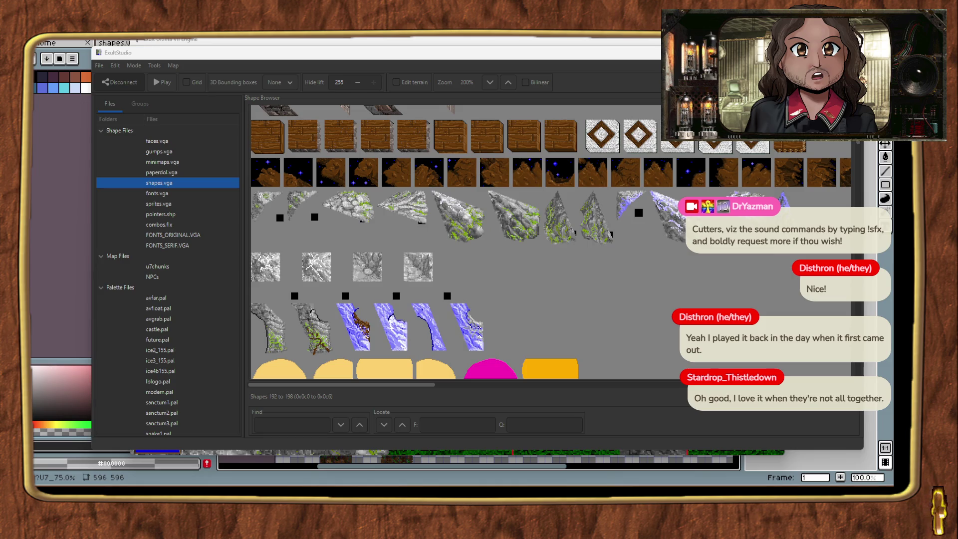
{"action": "scroll", "coordinate": [488, 205], "scroll_direction": "up", "scroll_amount": 10}
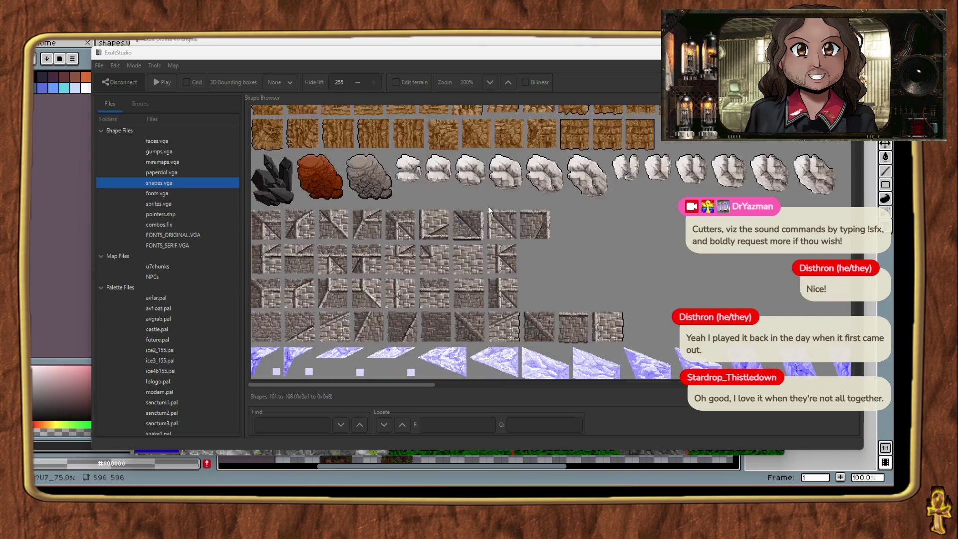
Check snowy mountain shape 180 and mossy rock wall shape 151.
{"action": "scroll", "coordinate": [488, 210], "scroll_direction": "down", "scroll_amount": 5}
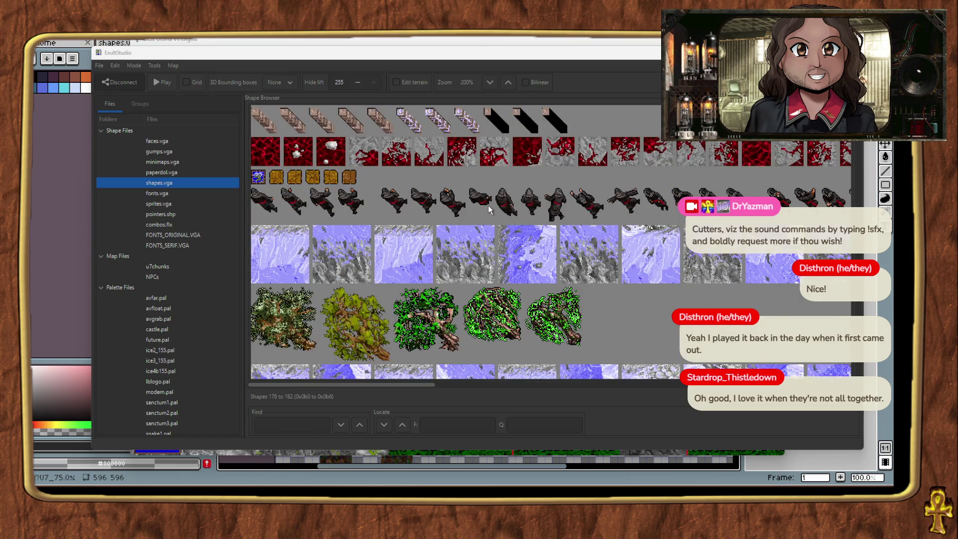
{"action": "scroll", "coordinate": [488, 205], "scroll_direction": "down", "scroll_amount": 3}
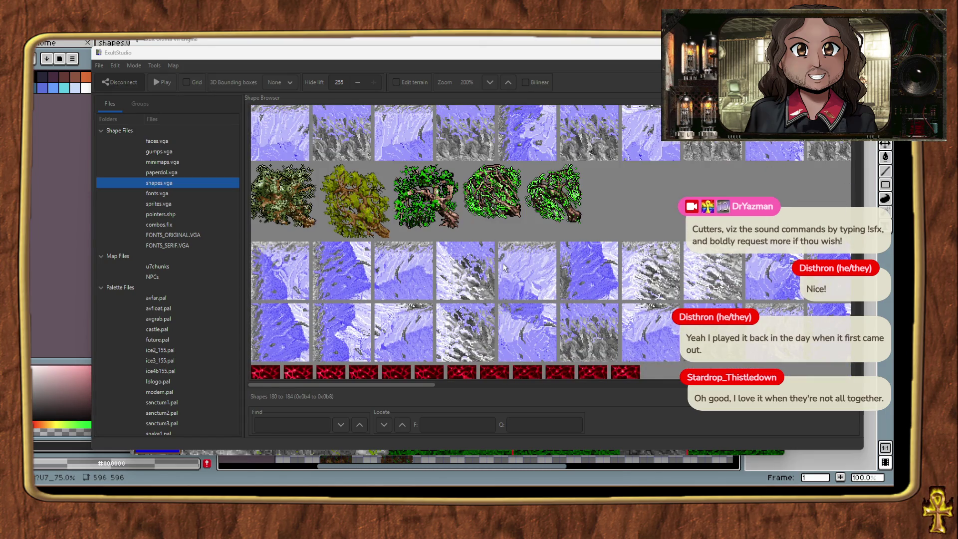
{"action": "scroll", "coordinate": [415, 246], "scroll_direction": "up", "scroll_amount": 2}
{"action": "left_click", "coordinate": [337, 242]}
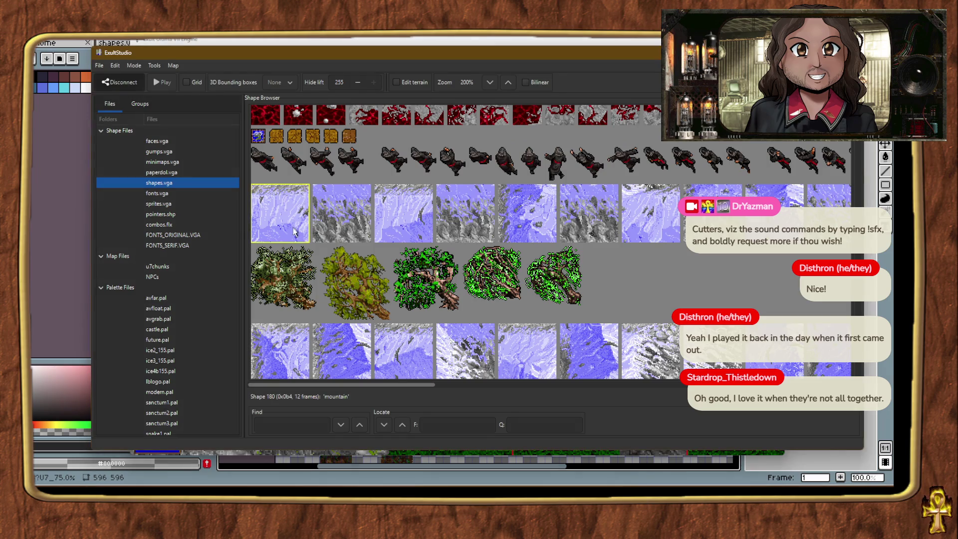
{"action": "scroll", "coordinate": [349, 324], "scroll_direction": "down", "scroll_amount": 10}
{"action": "scroll", "coordinate": [351, 339], "scroll_direction": "down", "scroll_amount": 15}
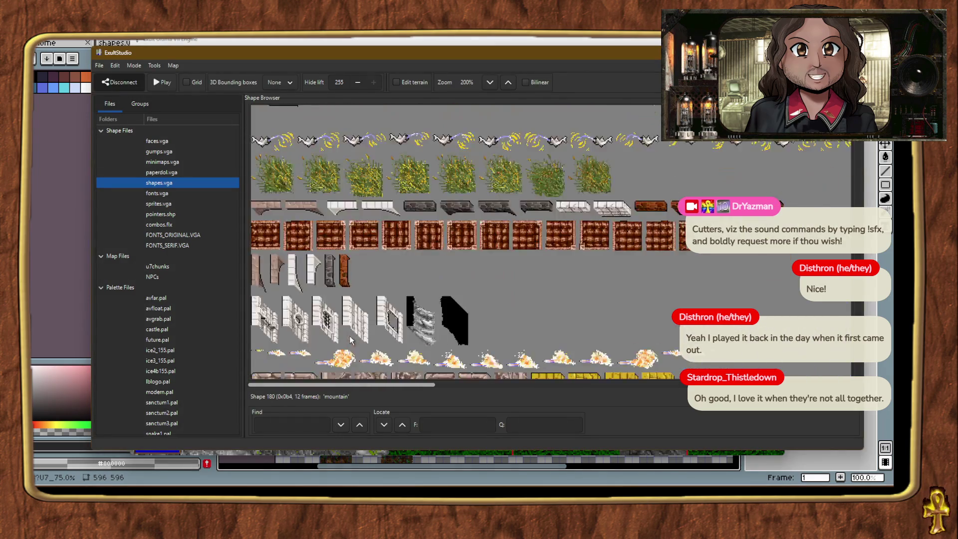
{"action": "left_click", "coordinate": [528, 170]}
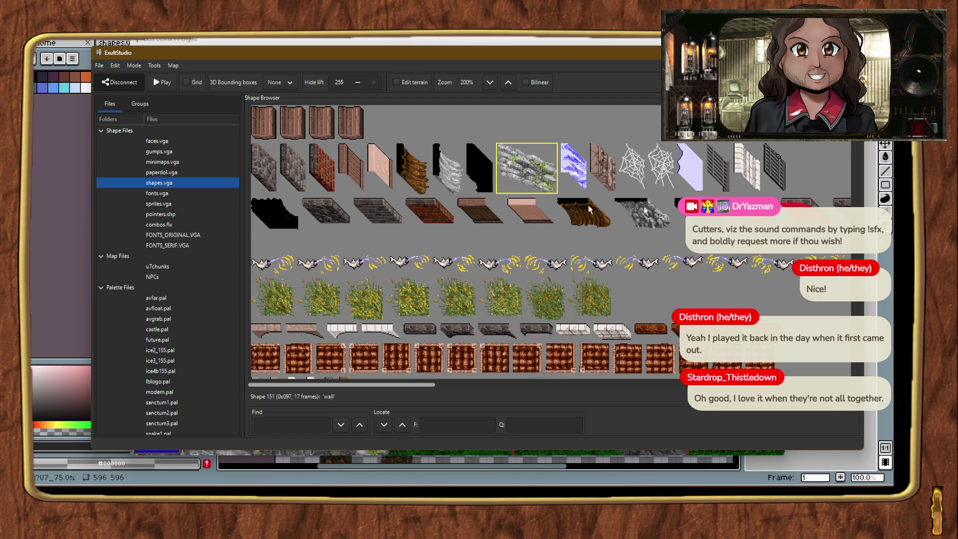
{"action": "key", "text": "alt+Tab"}
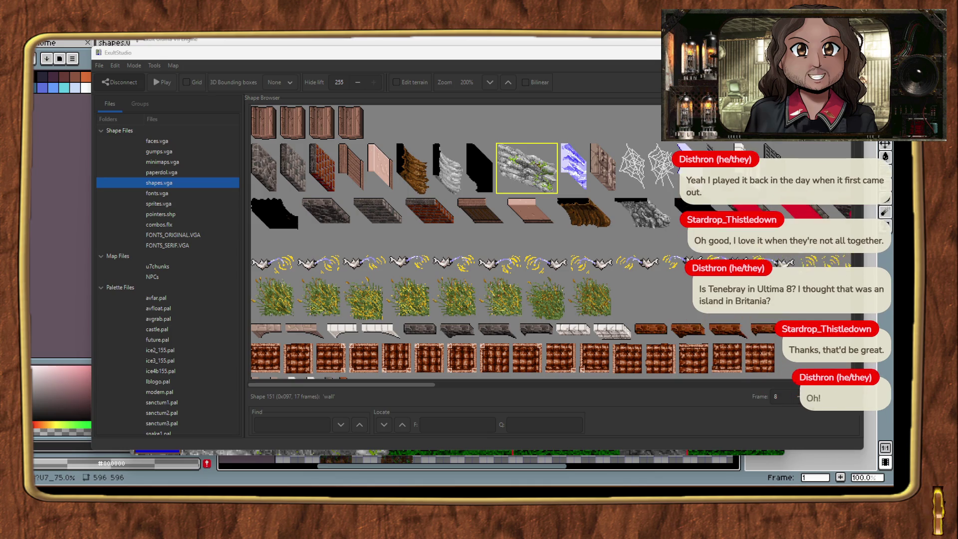
Select wall shape 152 (23 frames) and scroll right to its later frames.
{"action": "mouse_move", "coordinate": [407, 388]}
{"action": "left_mouse_down"}
{"action": "mouse_move", "coordinate": [517, 405]}
{"action": "mouse_move", "coordinate": [351, 405]}
{"action": "left_mouse_up"}
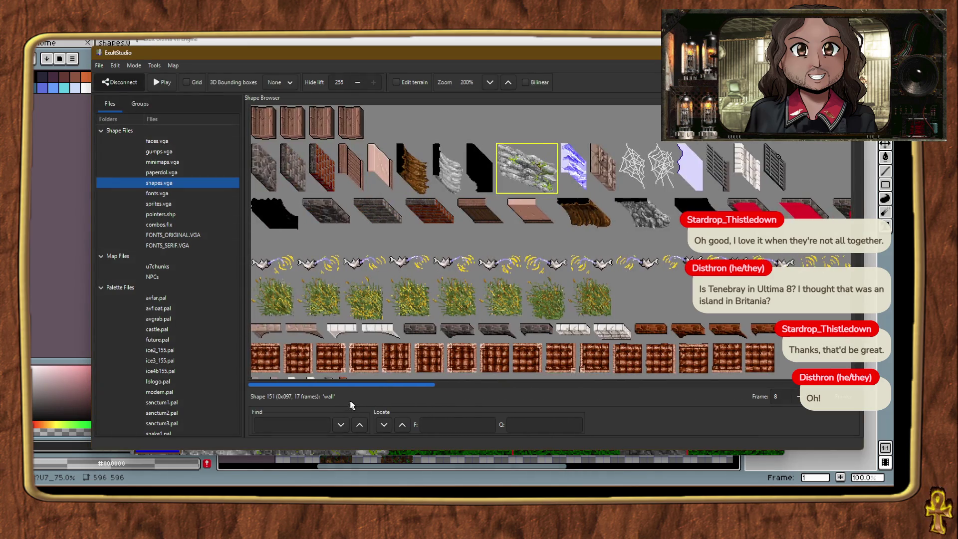
{"action": "scroll", "coordinate": [343, 333], "scroll_direction": "up", "scroll_amount": 10}
{"action": "scroll", "coordinate": [343, 330], "scroll_direction": "down", "scroll_amount": 10}
{"action": "left_click", "coordinate": [621, 221]}
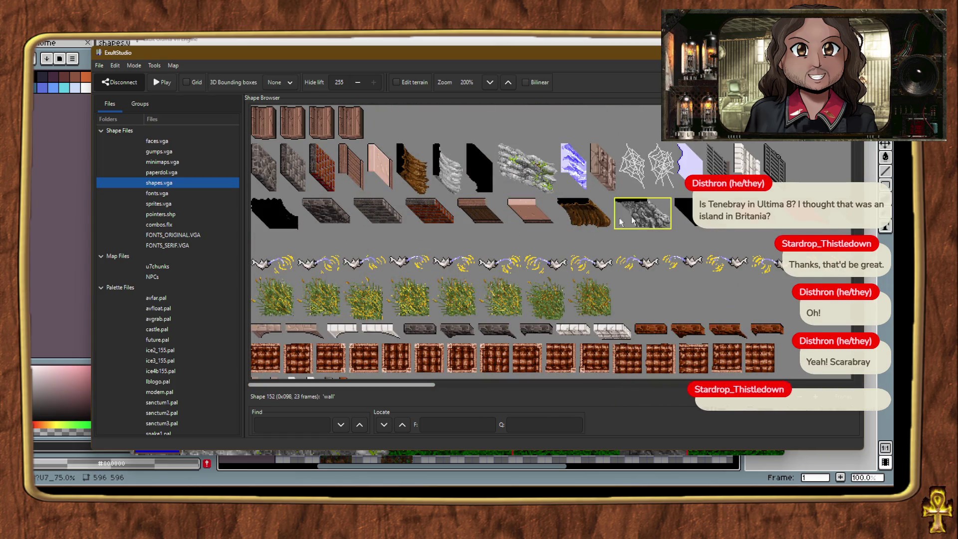
{"action": "left_click_drag", "start_coordinate": [379, 385], "coordinate": [520, 399]}
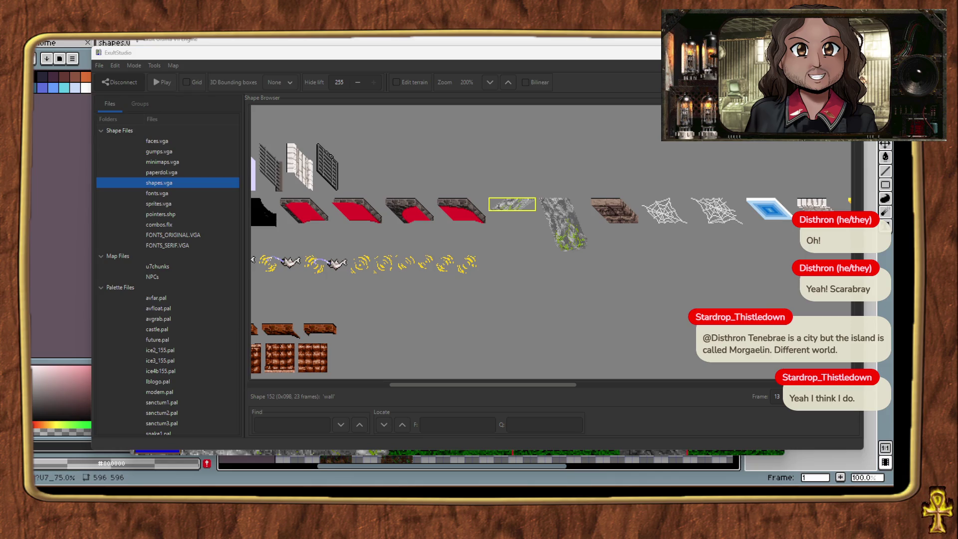
{"action": "mouse_move", "coordinate": [570, 387]}
{"action": "left_mouse_down"}
{"action": "mouse_move", "coordinate": [649, 397]}
{"action": "mouse_move", "coordinate": [349, 391]}
{"action": "left_mouse_up"}
Select mountain shapes 180, 182 and 183 in turn in the Shape Browser.
{"action": "scroll", "coordinate": [344, 319], "scroll_direction": "down", "scroll_amount": 15}
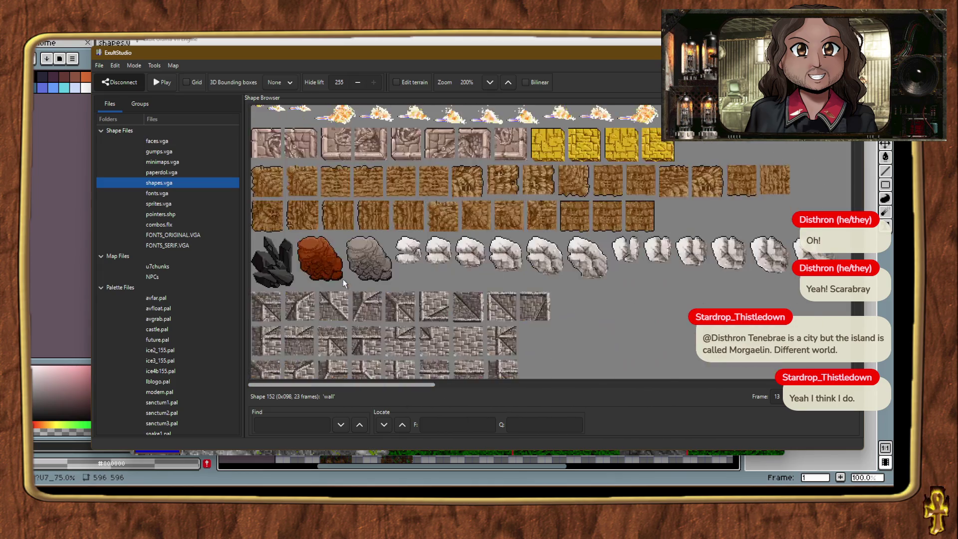
{"action": "scroll", "coordinate": [300, 281], "scroll_direction": "up", "scroll_amount": 3}
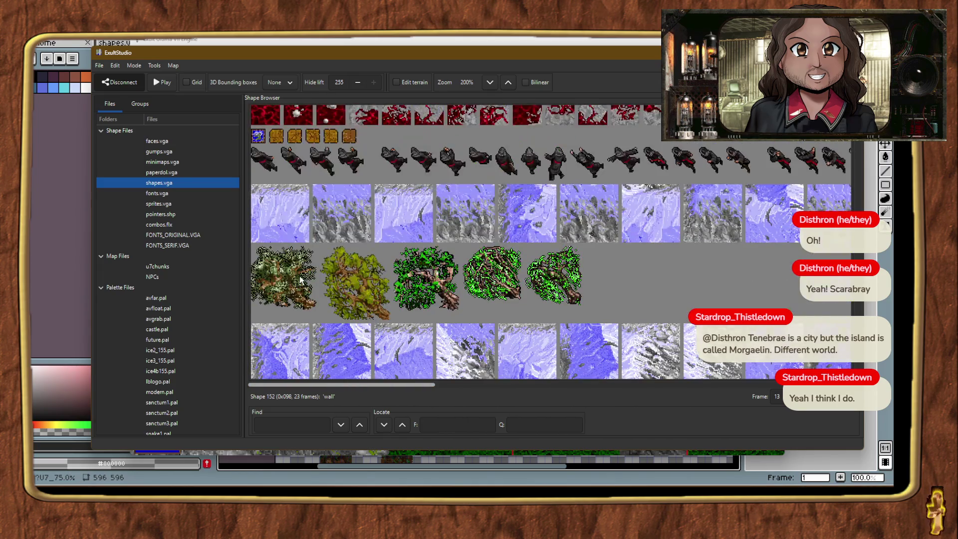
{"action": "left_click", "coordinate": [297, 228]}
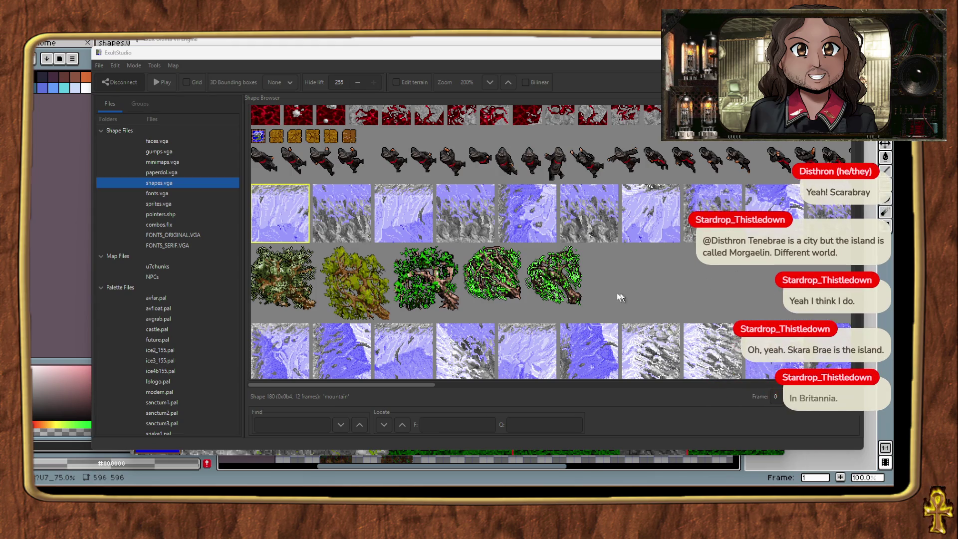
{"action": "left_click", "coordinate": [281, 344]}
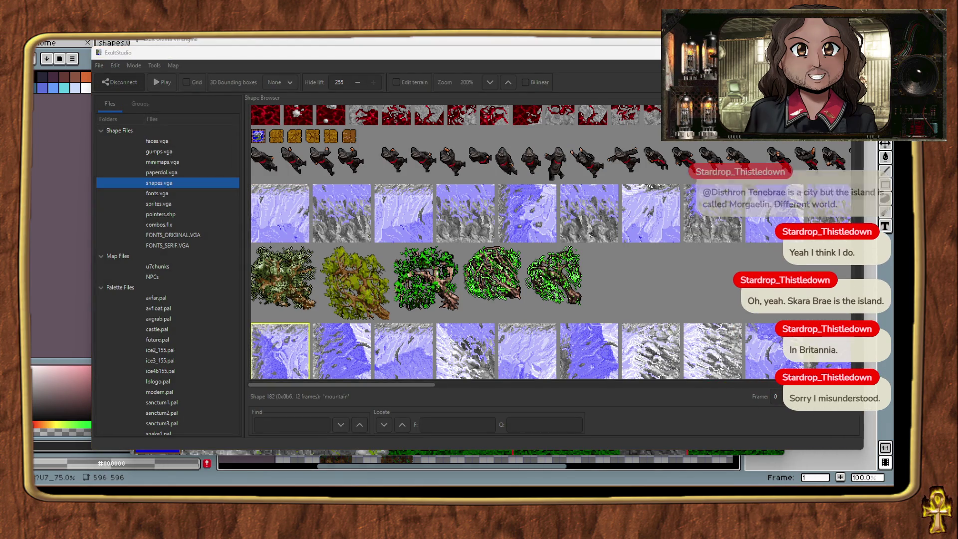
{"action": "scroll", "coordinate": [503, 264], "scroll_direction": "down", "scroll_amount": 5}
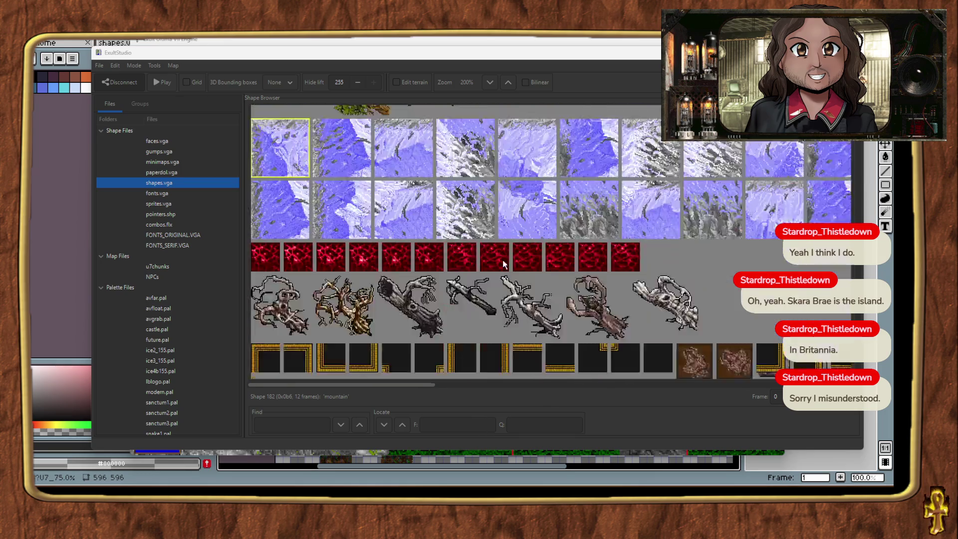
{"action": "left_click", "coordinate": [281, 216]}
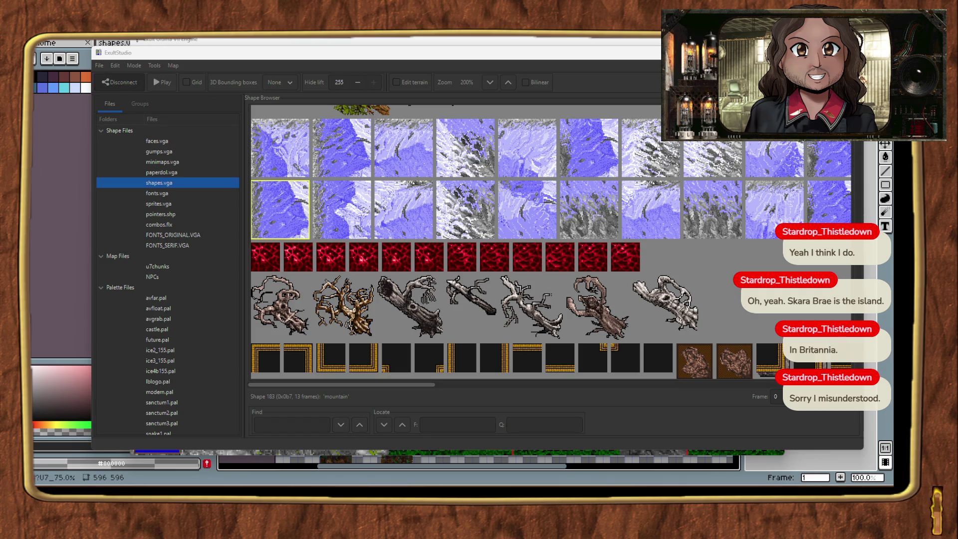
Select mountain shapes 195 and 196, then the second frame of shape 197.
{"action": "scroll", "coordinate": [526, 229], "scroll_direction": "down", "scroll_amount": 10}
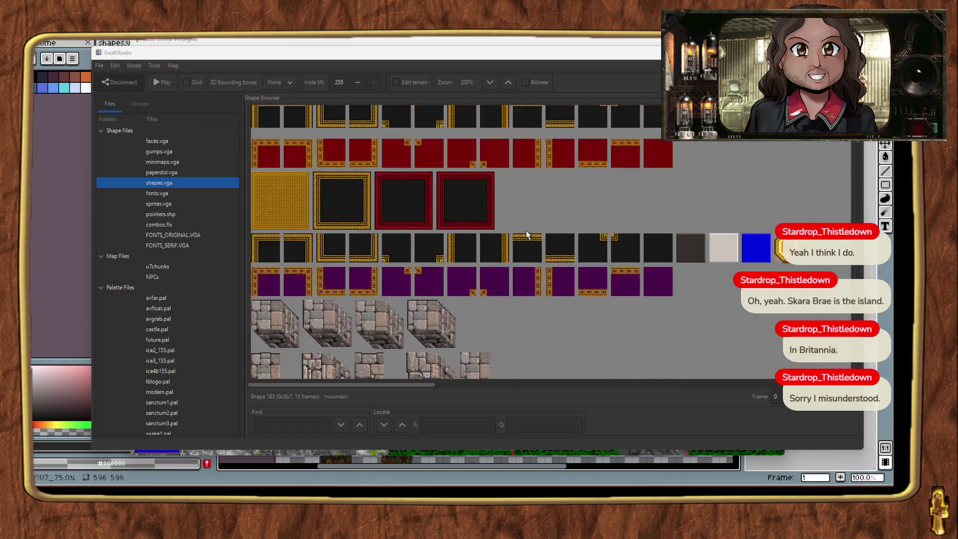
{"action": "scroll", "coordinate": [527, 235], "scroll_direction": "up", "scroll_amount": 2}
{"action": "left_click", "coordinate": [269, 204]}
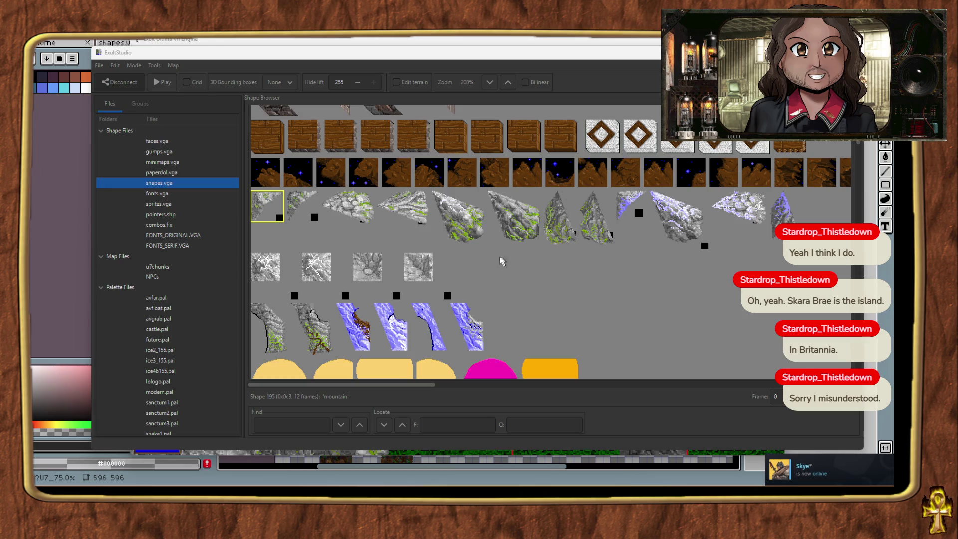
{"action": "left_click", "coordinate": [273, 273]}
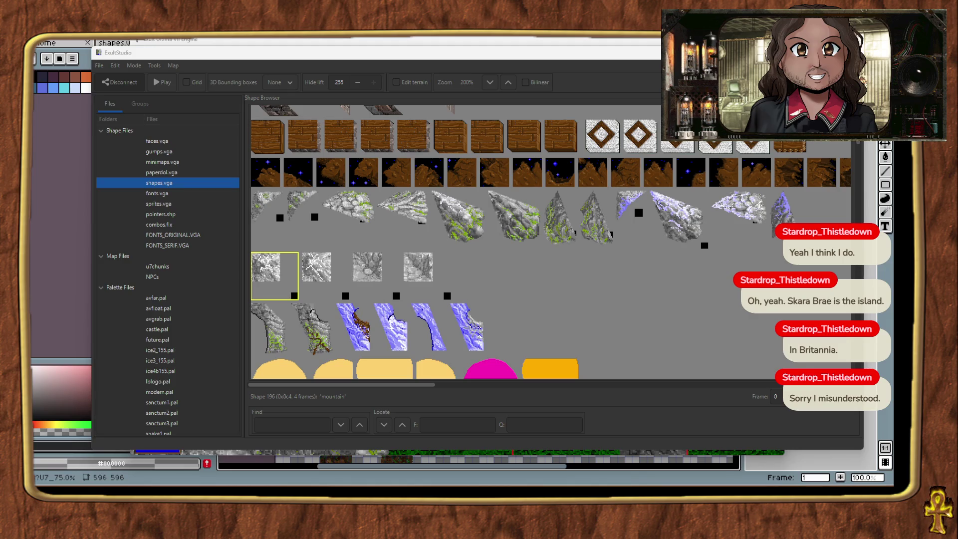
{"action": "left_click", "coordinate": [269, 337]}
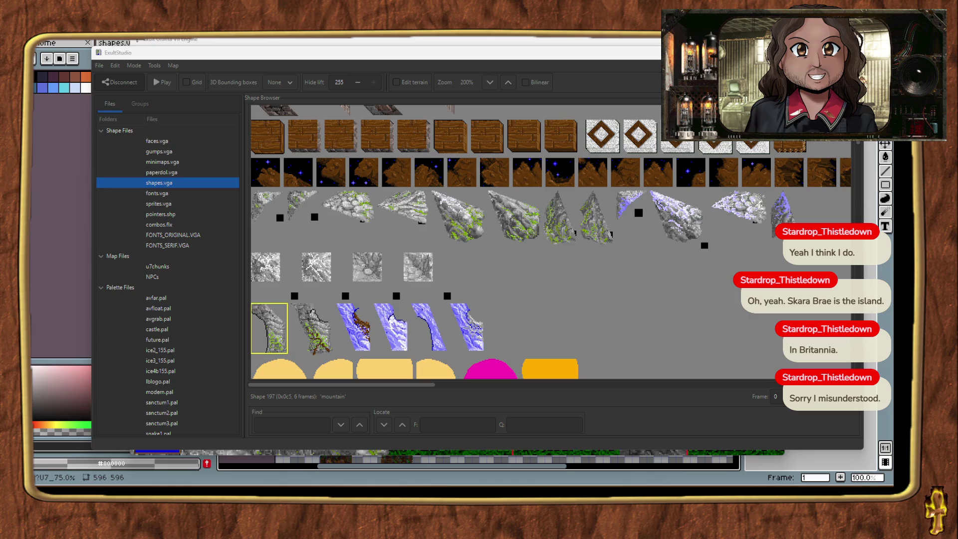
{"action": "left_click", "coordinate": [311, 328]}
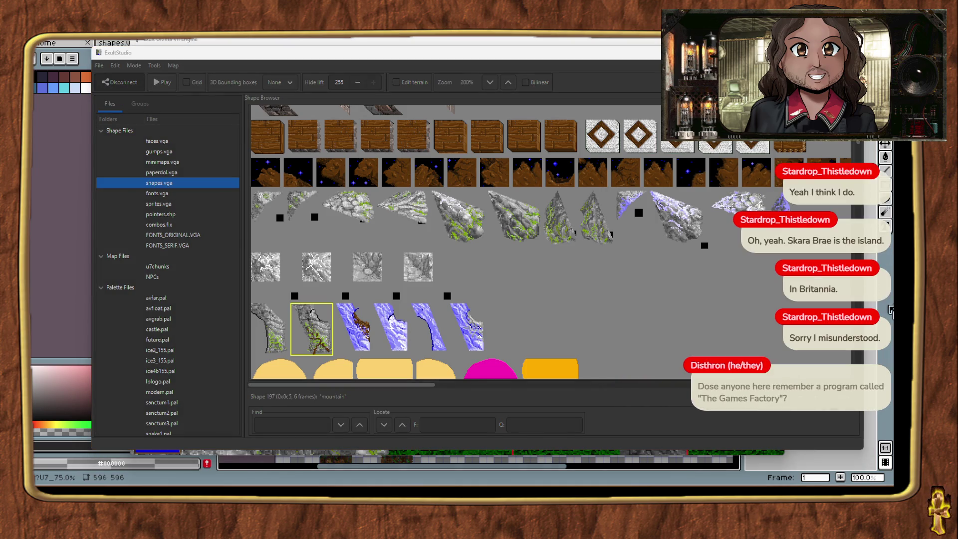
{"action": "scroll", "coordinate": [754, 290], "scroll_direction": "down", "scroll_amount": 1}
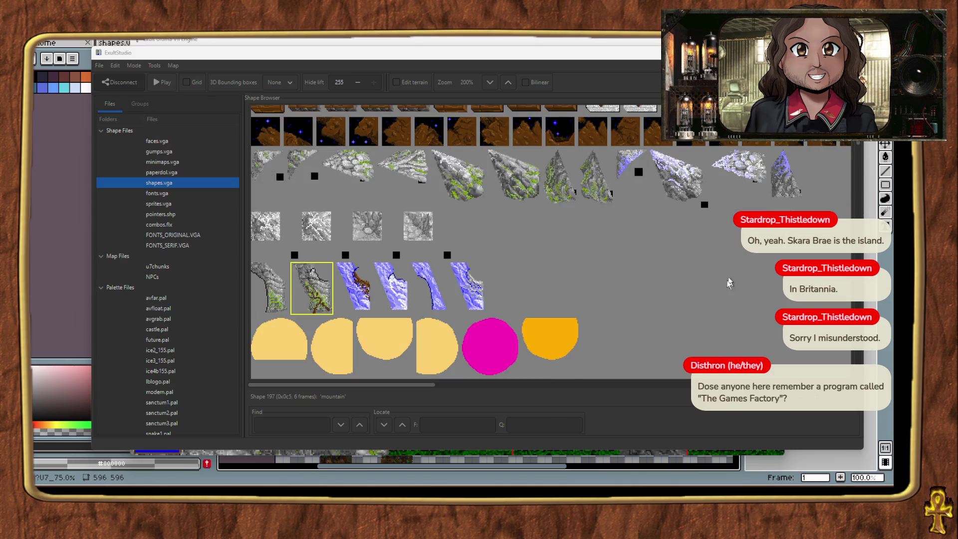
Clear the selection and scroll down to pick a snowy frame of mountain shape 324.
{"action": "left_click", "coordinate": [727, 278]}
{"action": "scroll", "coordinate": [727, 278], "scroll_direction": "up", "scroll_amount": 3}
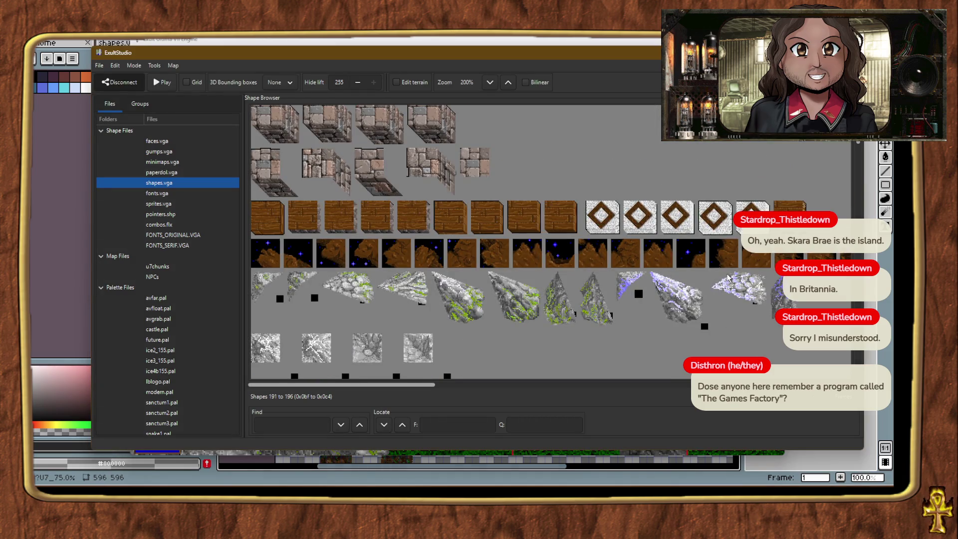
{"action": "scroll", "coordinate": [727, 278], "scroll_direction": "up", "scroll_amount": 3}
{"action": "scroll", "coordinate": [727, 278], "scroll_direction": "down", "scroll_amount": 8}
{"action": "scroll", "coordinate": [727, 278], "scroll_direction": "up", "scroll_amount": 3}
{"action": "scroll", "coordinate": [727, 278], "scroll_direction": "down", "scroll_amount": 3}
{"action": "scroll", "coordinate": [727, 278], "scroll_direction": "down", "scroll_amount": 10}
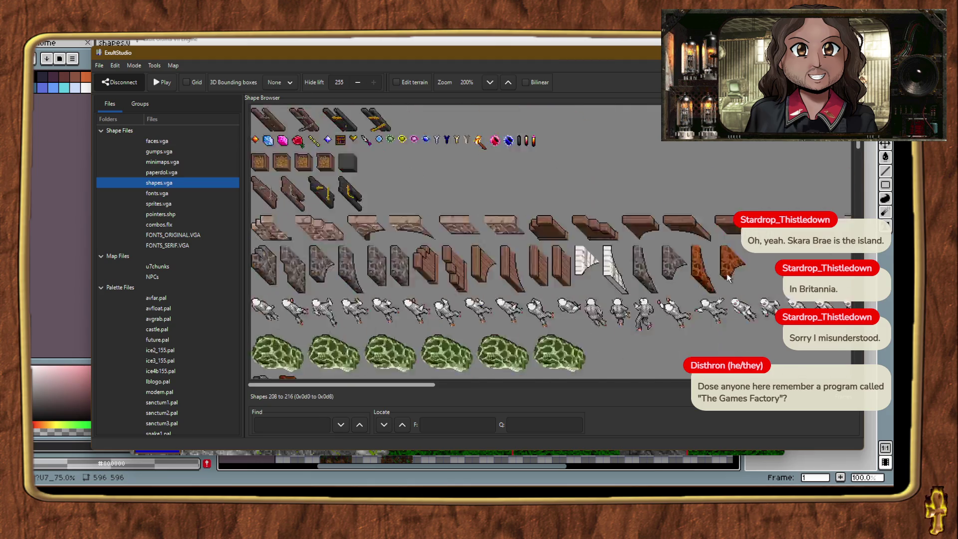
{"action": "scroll", "coordinate": [728, 276], "scroll_direction": "down", "scroll_amount": 10}
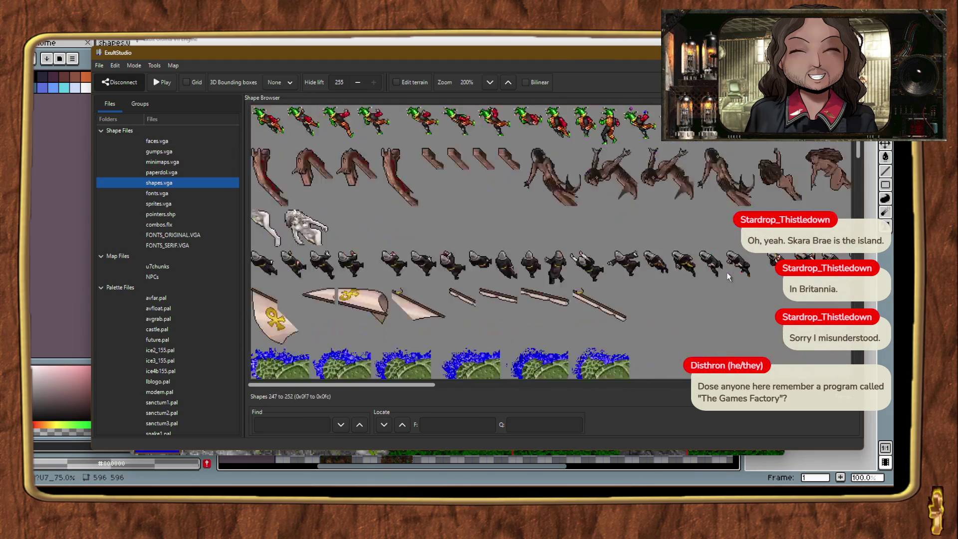
{"action": "scroll", "coordinate": [727, 275], "scroll_direction": "down", "scroll_amount": 10}
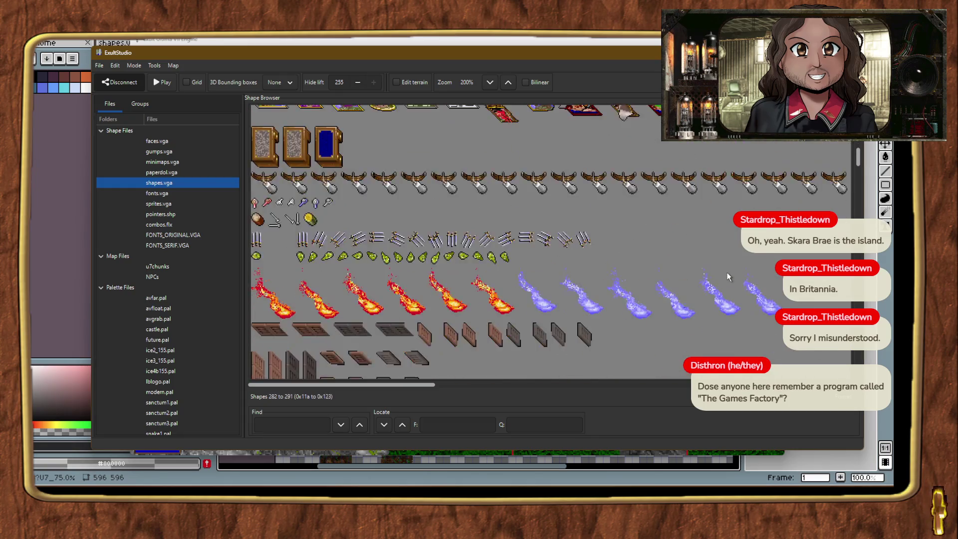
{"action": "scroll", "coordinate": [727, 276], "scroll_direction": "down", "scroll_amount": 3}
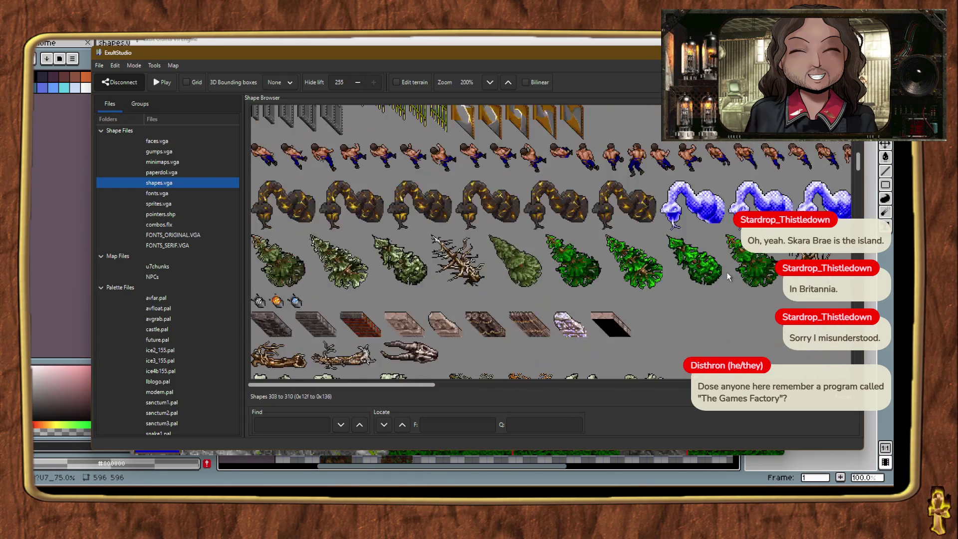
{"action": "scroll", "coordinate": [727, 276], "scroll_direction": "down", "scroll_amount": 5}
{"action": "scroll", "coordinate": [727, 275], "scroll_direction": "down", "scroll_amount": 8}
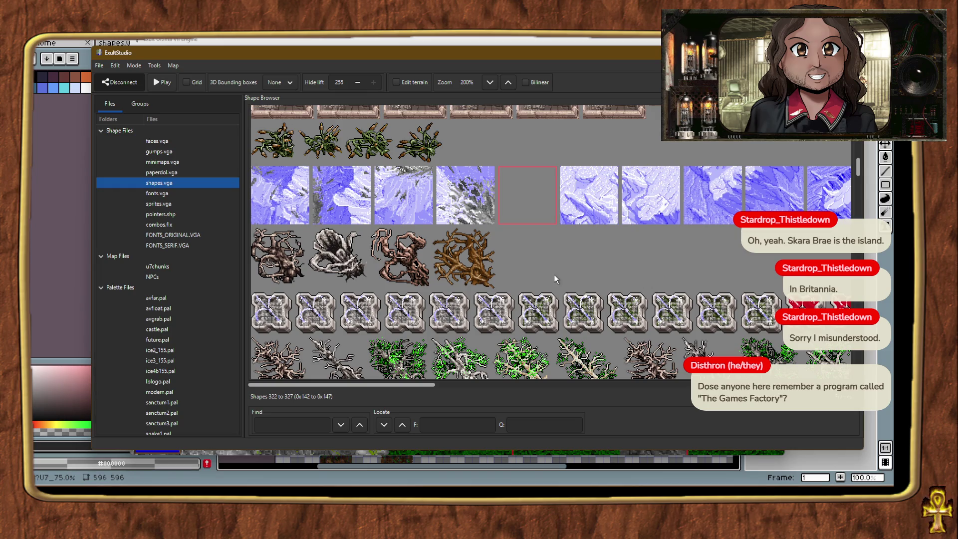
{"action": "left_click", "coordinate": [454, 202]}
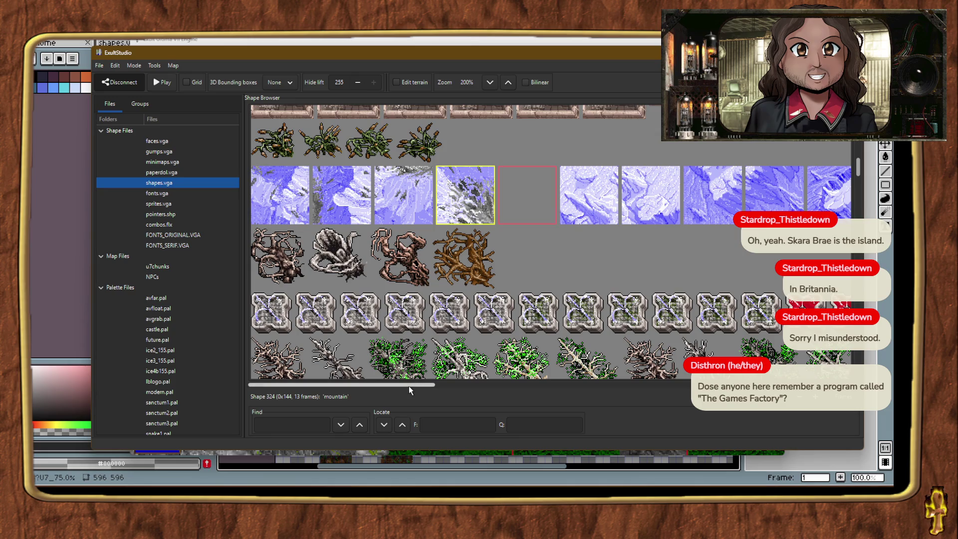
Bring the Exult game window to the front.
{"action": "mouse_move", "coordinate": [409, 385]}
{"action": "left_mouse_down"}
{"action": "mouse_move", "coordinate": [516, 394]}
{"action": "mouse_move", "coordinate": [399, 394]}
{"action": "left_mouse_up"}
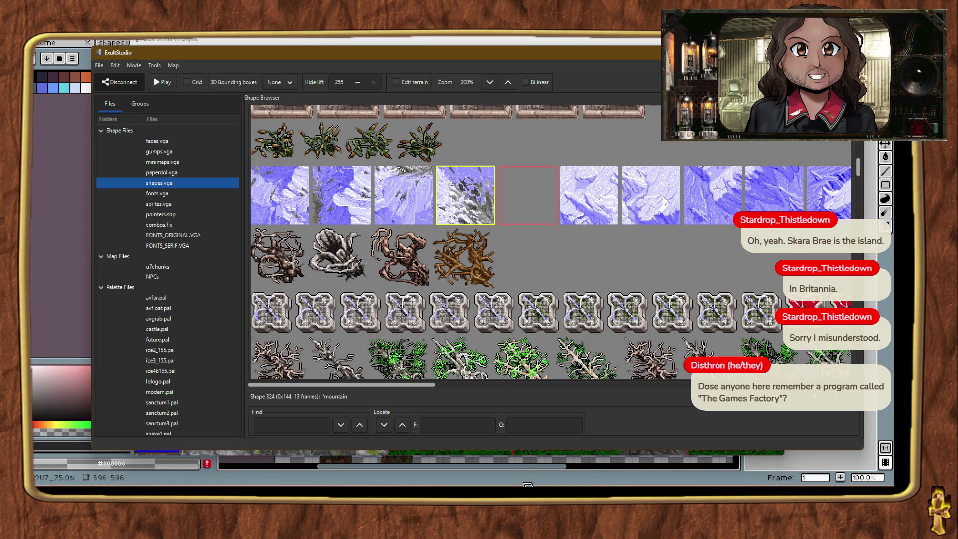
{"action": "scroll", "coordinate": [494, 271], "scroll_direction": "down", "scroll_amount": 3}
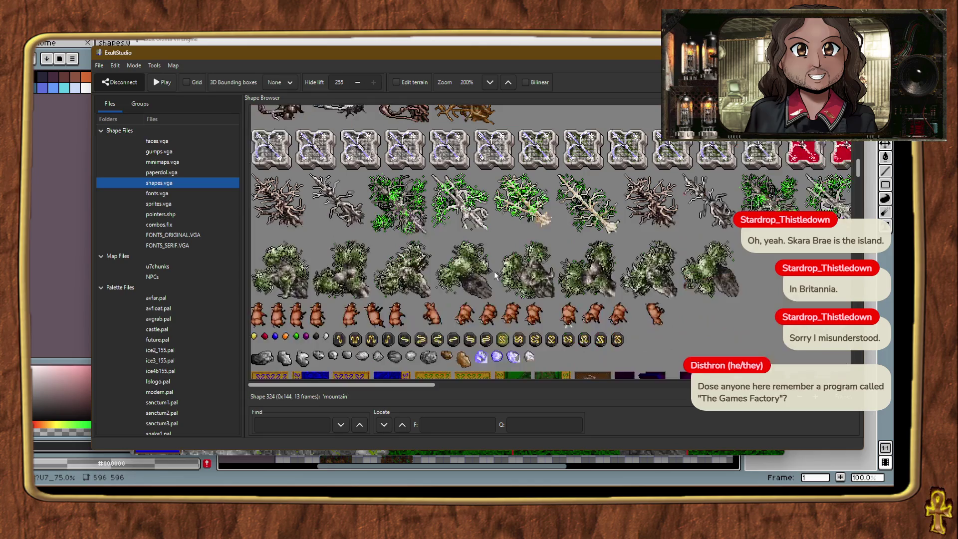
{"action": "scroll", "coordinate": [491, 282], "scroll_direction": "down", "scroll_amount": 3}
{"action": "scroll", "coordinate": [491, 282], "scroll_direction": "up", "scroll_amount": 4}
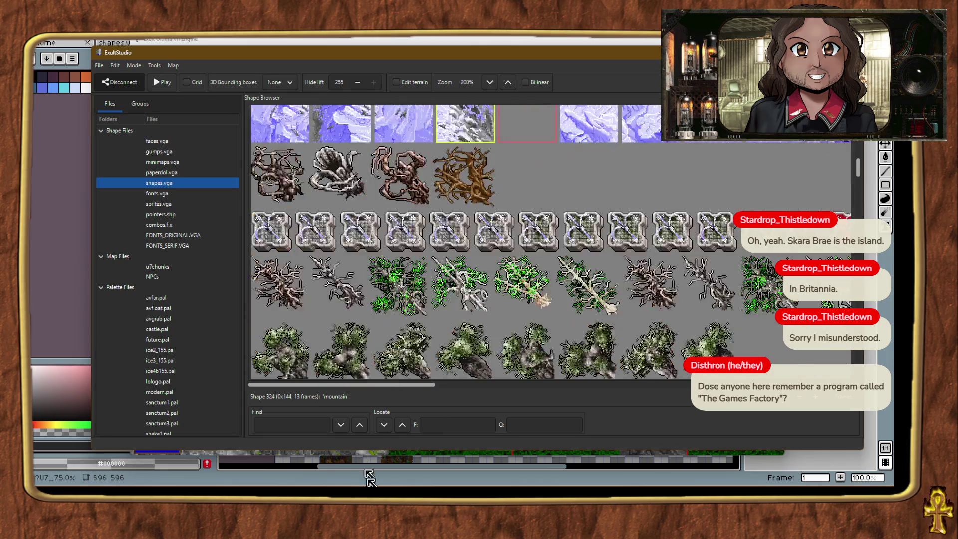
{"action": "mouse_move", "coordinate": [371, 479]}
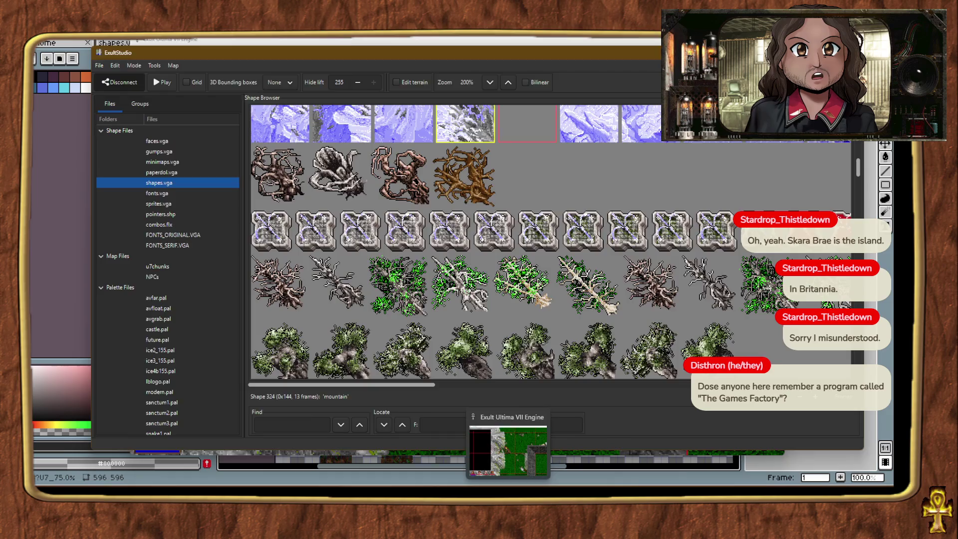
{"action": "left_click", "coordinate": [507, 449]}
Return to the main world map and teleport the party onto the snowy mountain slopes.
{"action": "key", "text": "ctrl+alt+m"}
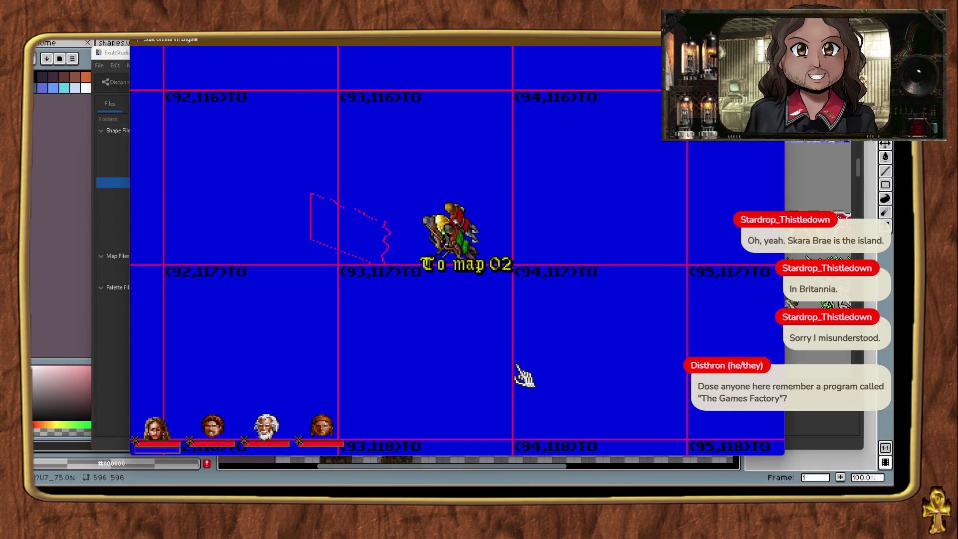
{"action": "key", "text": "ctrl+alt+m"}
{"action": "left_click", "coordinate": [452, 298]}
{"action": "key", "text": "m"}
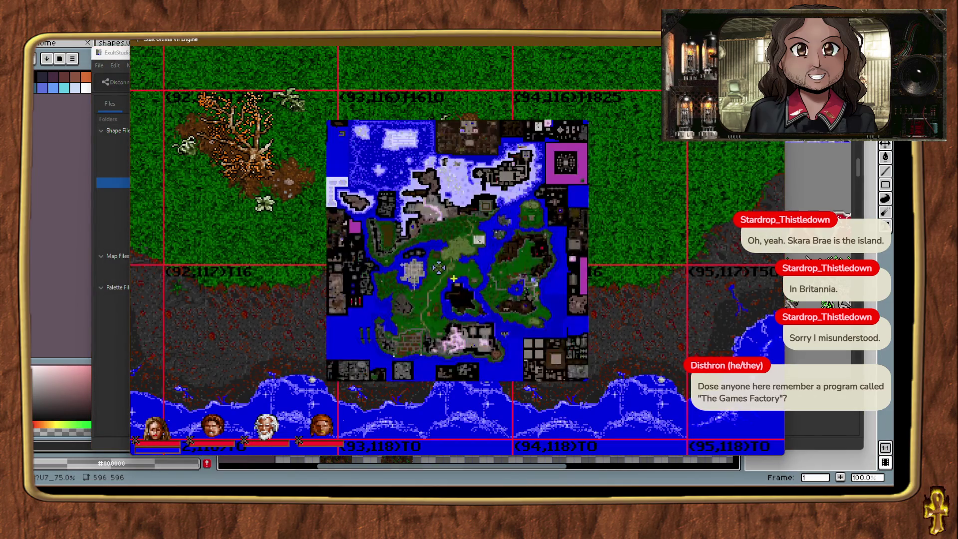
{"action": "left_click", "coordinate": [412, 322]}
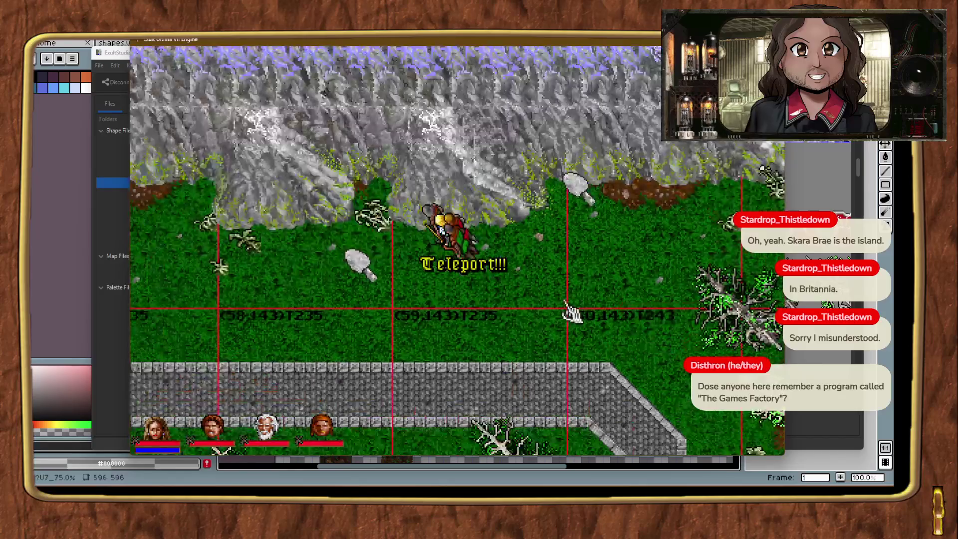
{"action": "key", "text": "ctrl+t"}
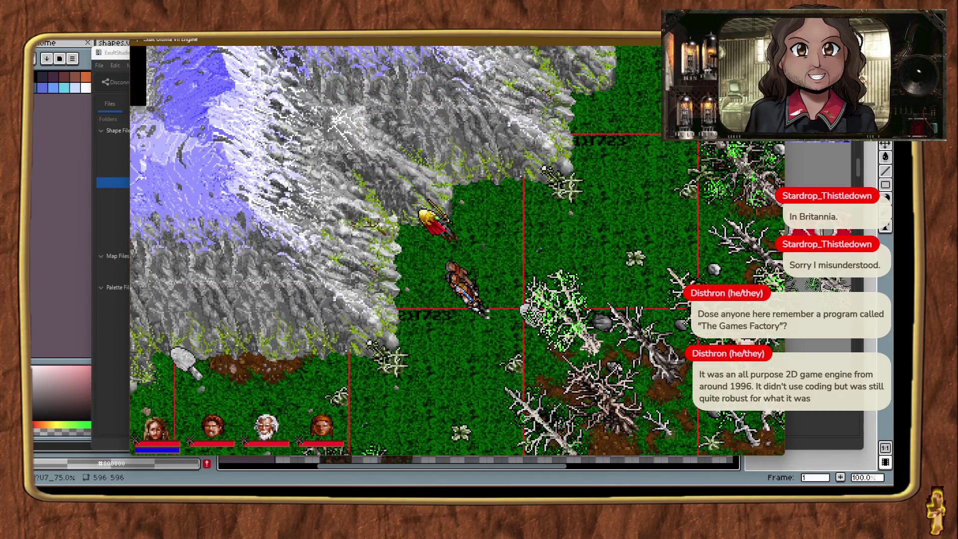
Cycle through the open windows and bring Exult Studio back to the front.
{"action": "key", "text": "alt+Tab"}
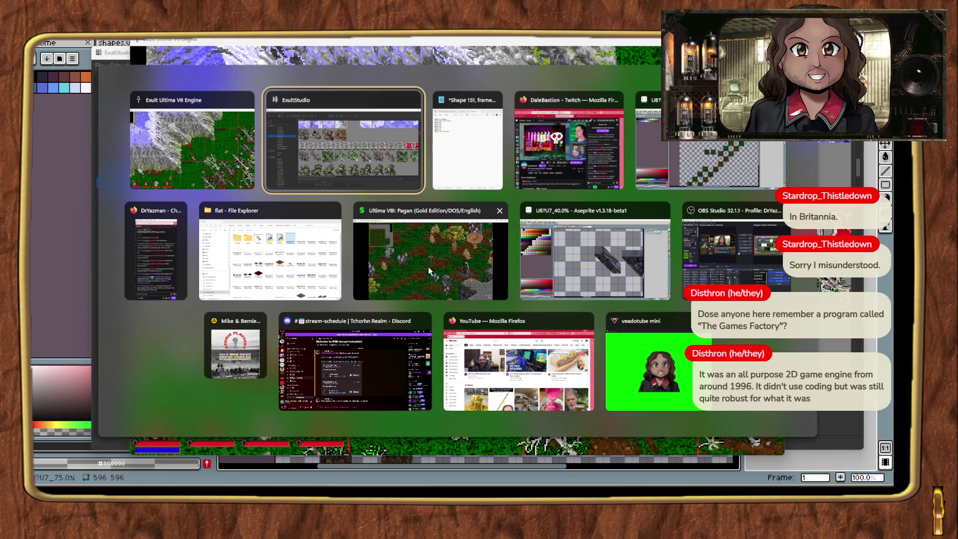
{"action": "left_click", "coordinate": [428, 267]}
{"action": "key", "text": "alt+Tab"}
{"action": "key", "text": "alt+Tab"}
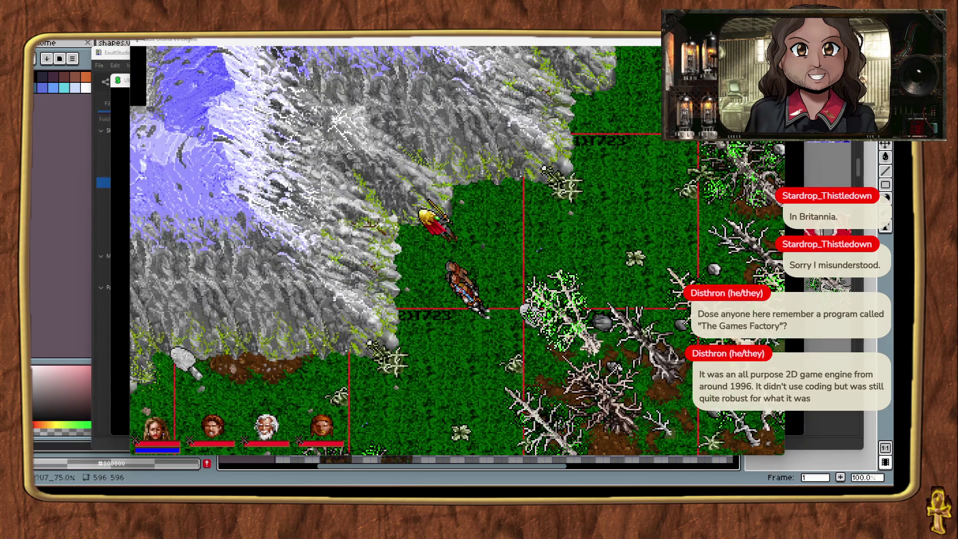
{"action": "mouse_move", "coordinate": [544, 484]}
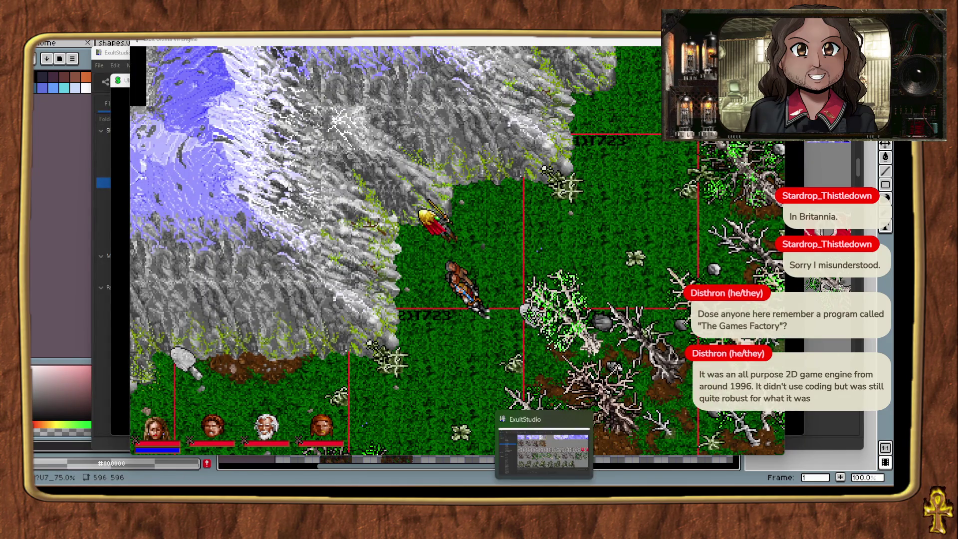
{"action": "left_click", "coordinate": [544, 452]}
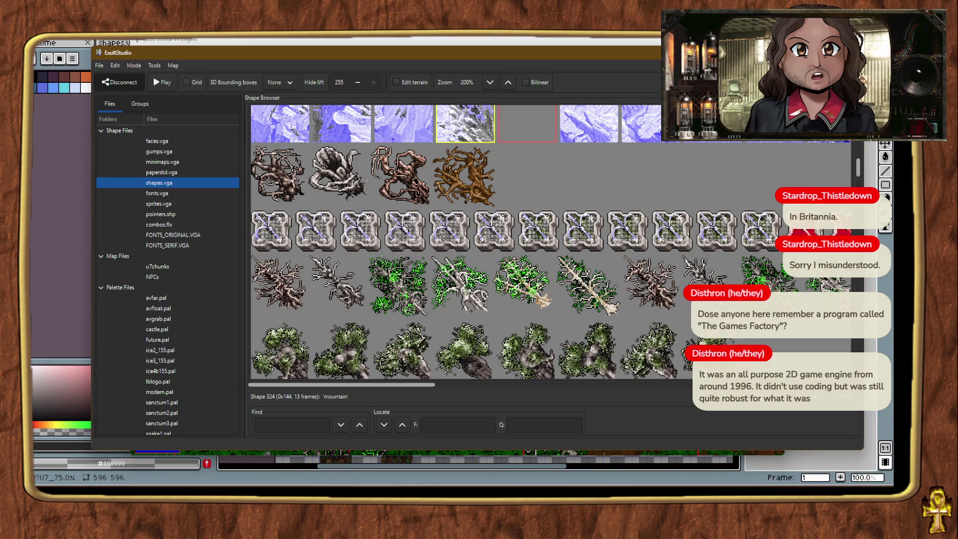
Check shape 324, the first mountain terrain shape, the blue waterfall mountain and the third mountain row.
{"action": "scroll", "coordinate": [613, 183], "scroll_direction": "up", "scroll_amount": 3}
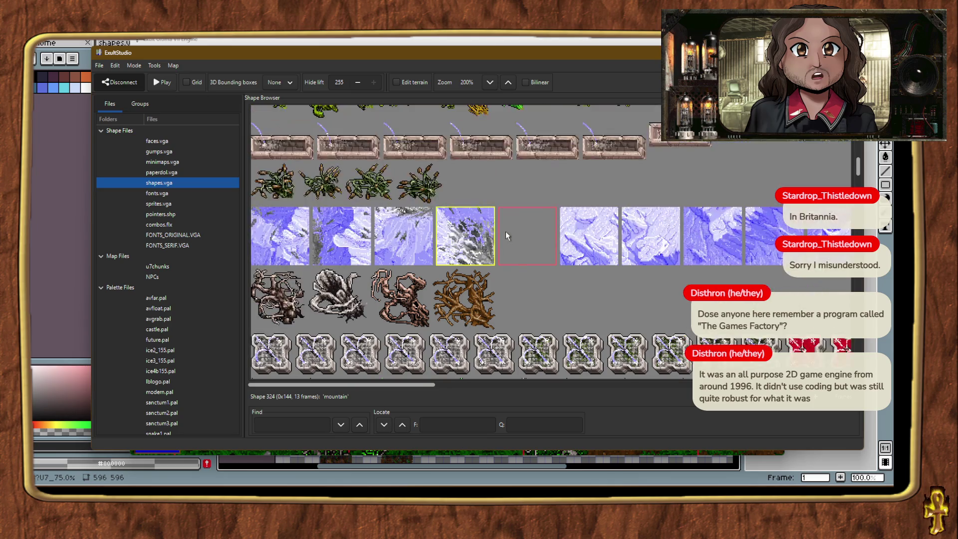
{"action": "left_click", "coordinate": [282, 240]}
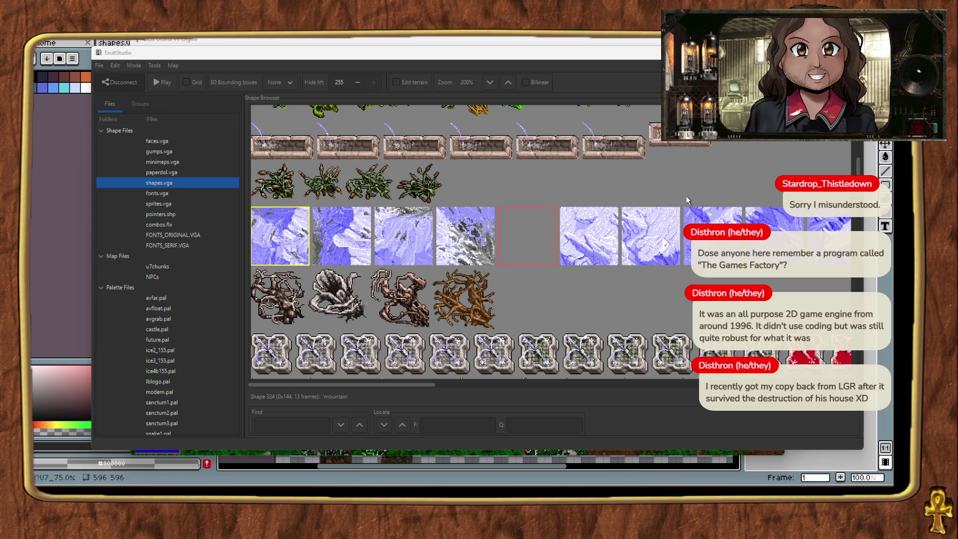
{"action": "scroll", "coordinate": [447, 256], "scroll_direction": "down", "scroll_amount": 10}
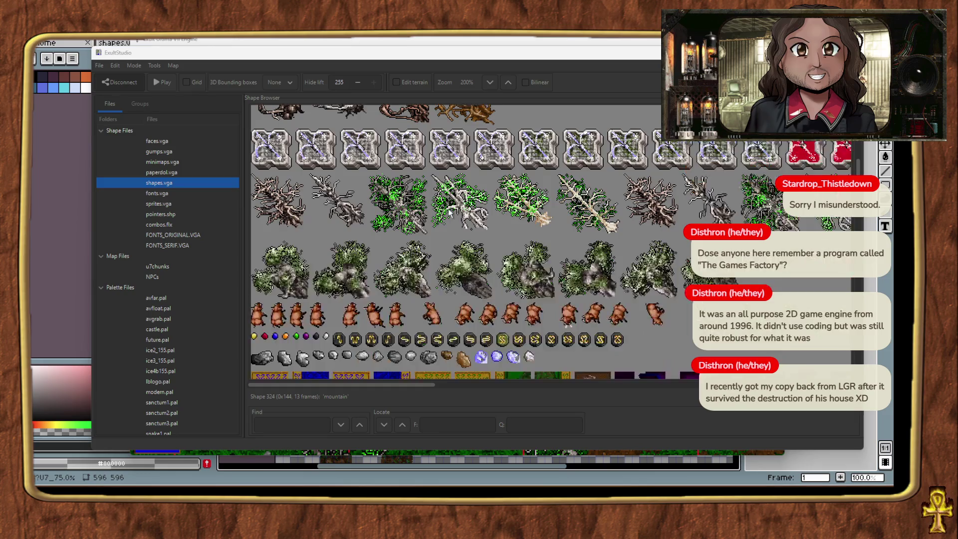
{"action": "scroll", "coordinate": [444, 209], "scroll_direction": "down", "scroll_amount": 15}
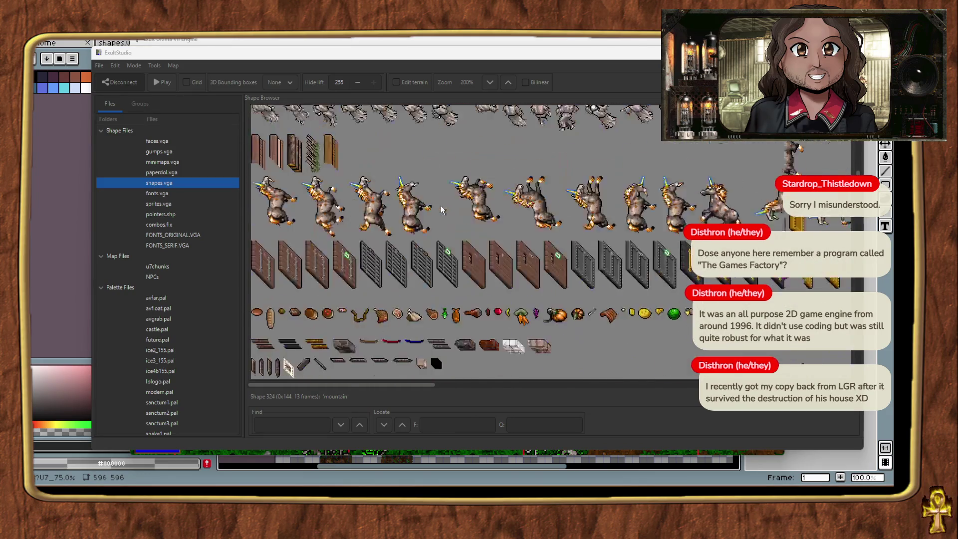
{"action": "scroll", "coordinate": [441, 205], "scroll_direction": "up", "scroll_amount": 5}
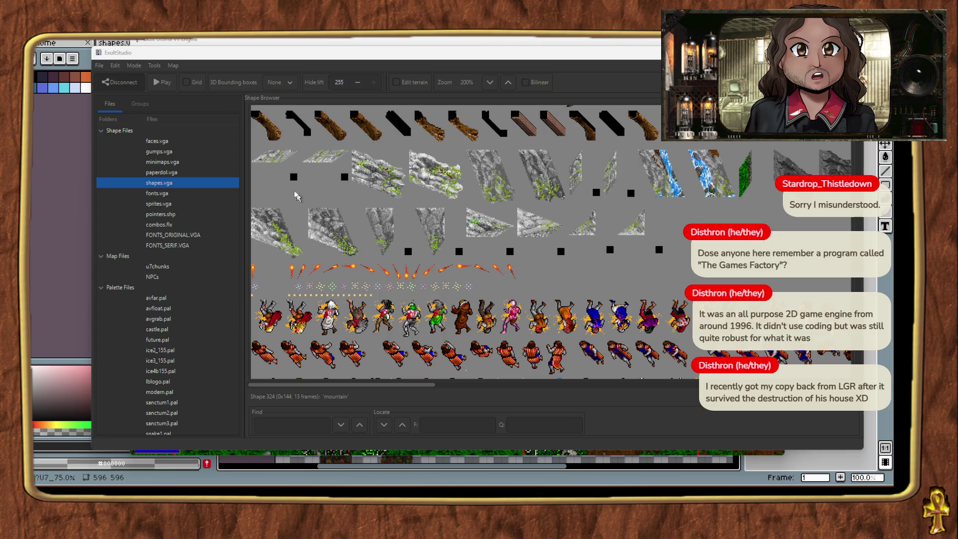
{"action": "left_click", "coordinate": [272, 166]}
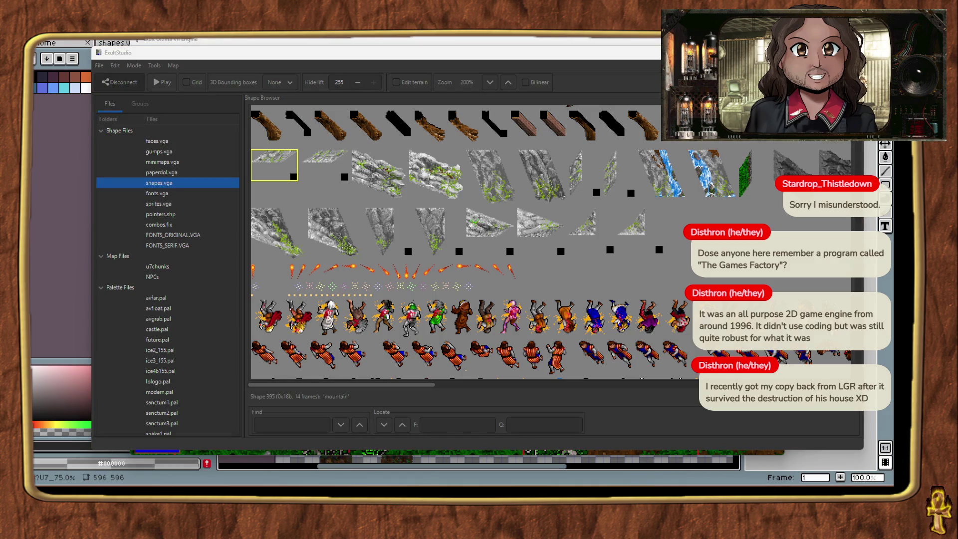
{"action": "left_click", "coordinate": [712, 174]}
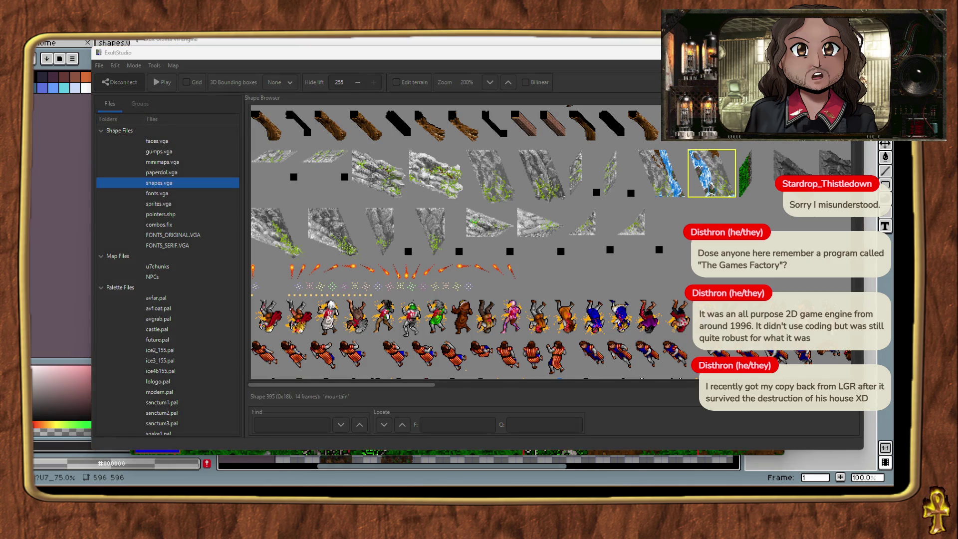
{"action": "left_click", "coordinate": [302, 245]}
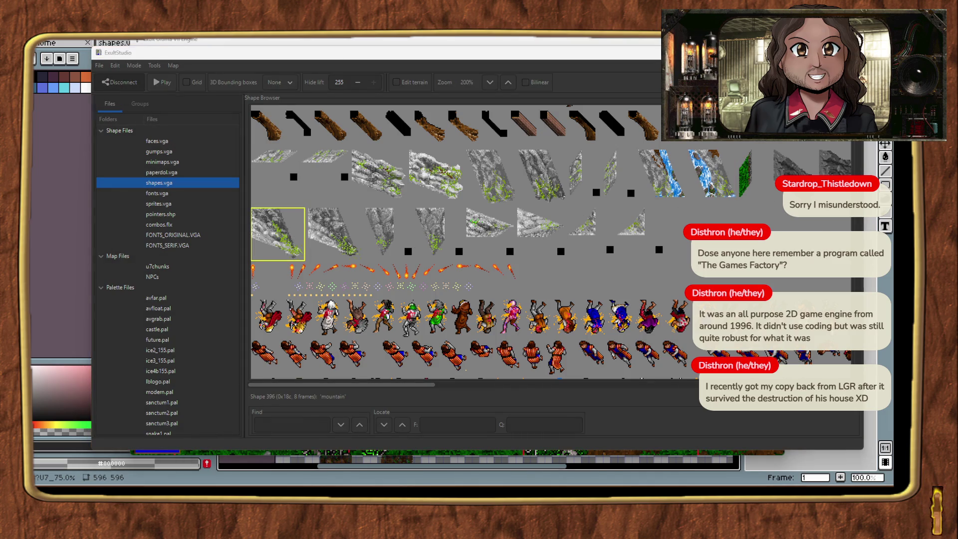
Scroll down to cavern rock shape 531 and inspect several of its frames.
{"action": "scroll", "coordinate": [420, 259], "scroll_direction": "down", "scroll_amount": 15}
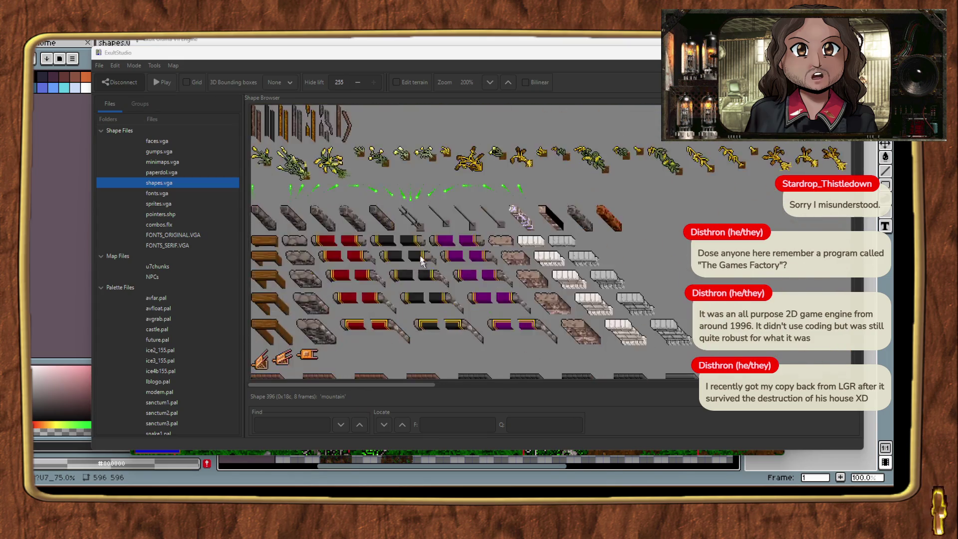
{"action": "scroll", "coordinate": [420, 259], "scroll_direction": "down", "scroll_amount": 15}
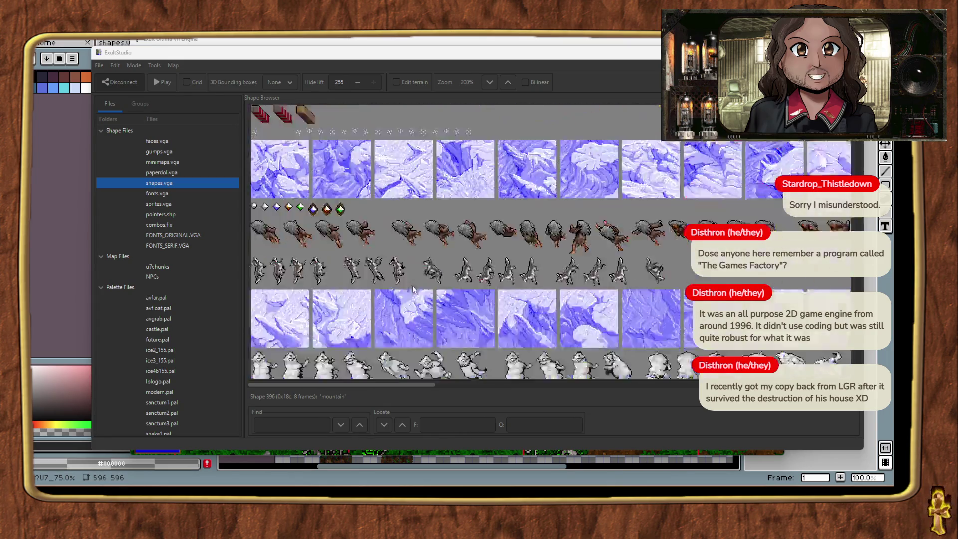
{"action": "scroll", "coordinate": [418, 269], "scroll_direction": "down", "scroll_amount": 15}
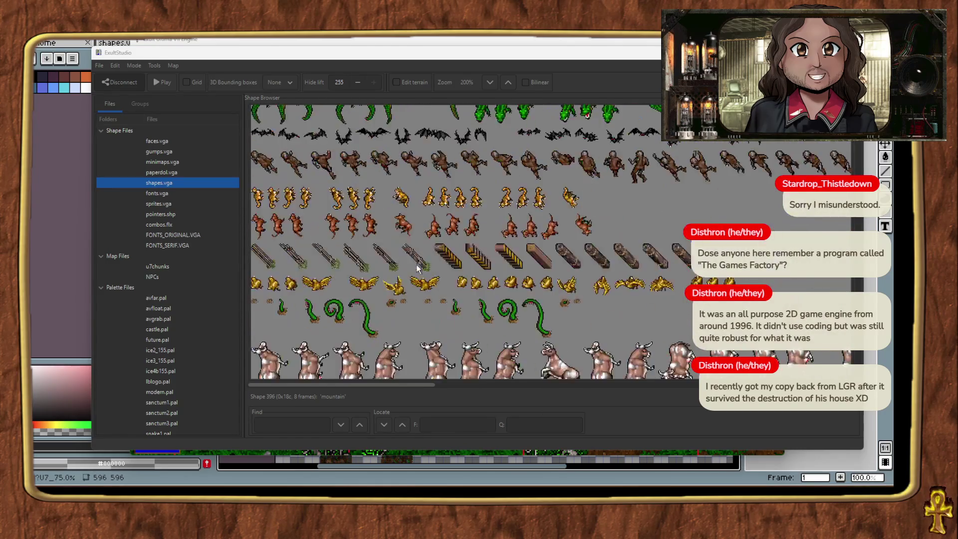
{"action": "scroll", "coordinate": [417, 270], "scroll_direction": "down", "scroll_amount": 15}
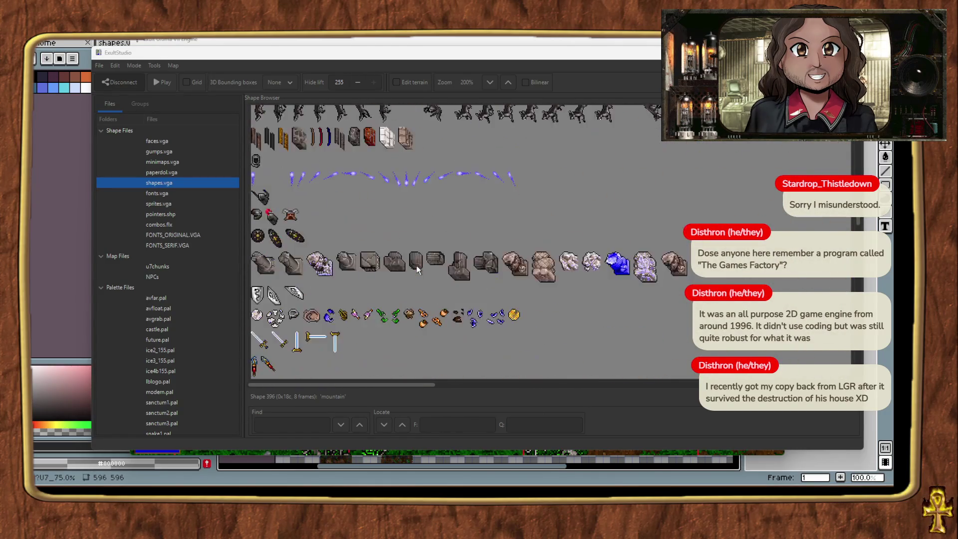
{"action": "scroll", "coordinate": [417, 269], "scroll_direction": "up", "scroll_amount": 2}
{"action": "scroll", "coordinate": [439, 235], "scroll_direction": "down", "scroll_amount": 2}
{"action": "left_click", "coordinate": [450, 211]}
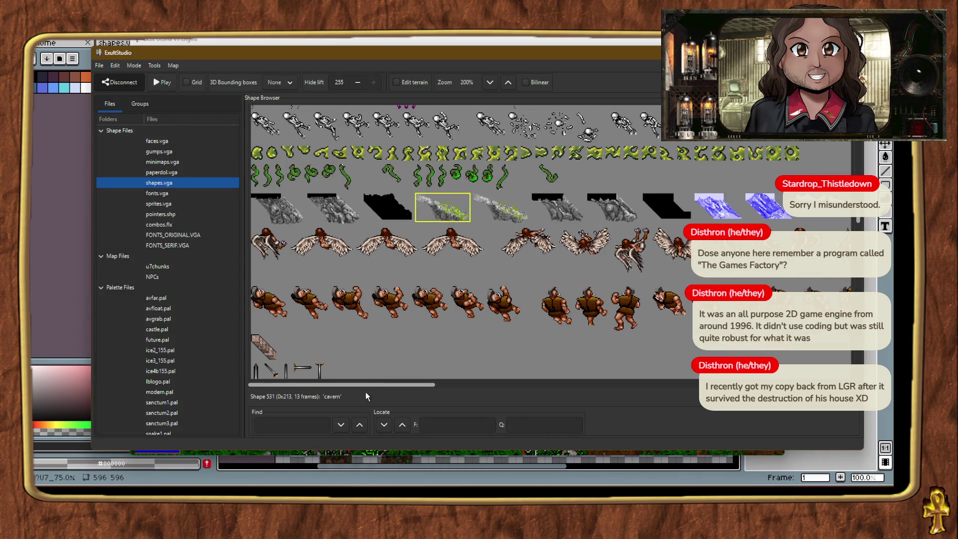
{"action": "scroll", "coordinate": [367, 385], "scroll_direction": "right", "scroll_amount": 5}
{"action": "scroll", "coordinate": [366, 384], "scroll_direction": "left", "scroll_amount": 5}
{"action": "left_click", "coordinate": [496, 220]}
{"action": "left_click", "coordinate": [448, 347]}
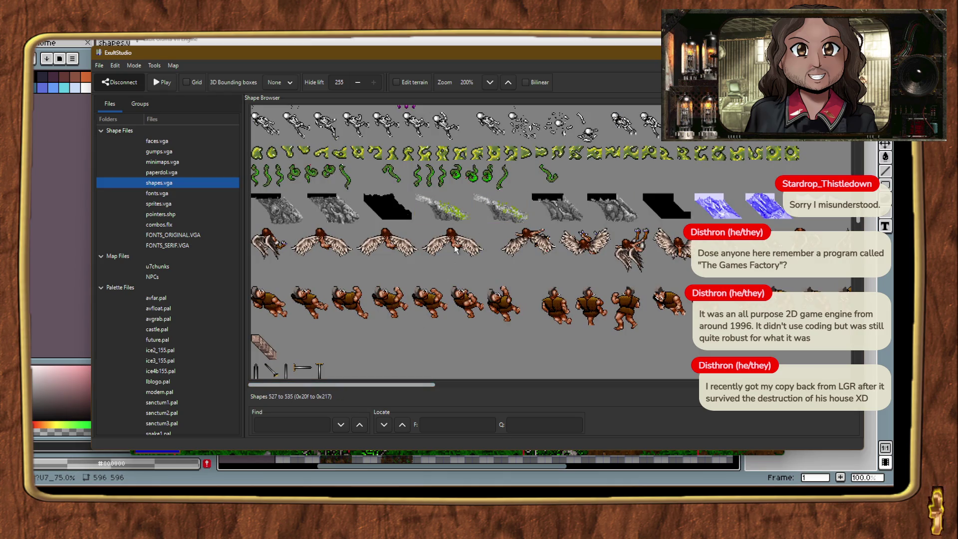
Compare nearby rock shapes and later cavern frames, ending on the fourth cavern frame.
{"action": "left_click", "coordinate": [516, 214]}
{"action": "left_click", "coordinate": [505, 273]}
{"action": "scroll", "coordinate": [491, 340], "scroll_direction": "down", "scroll_amount": 5}
{"action": "scroll", "coordinate": [491, 340], "scroll_direction": "up", "scroll_amount": 5}
{"action": "left_click", "coordinate": [342, 258]}
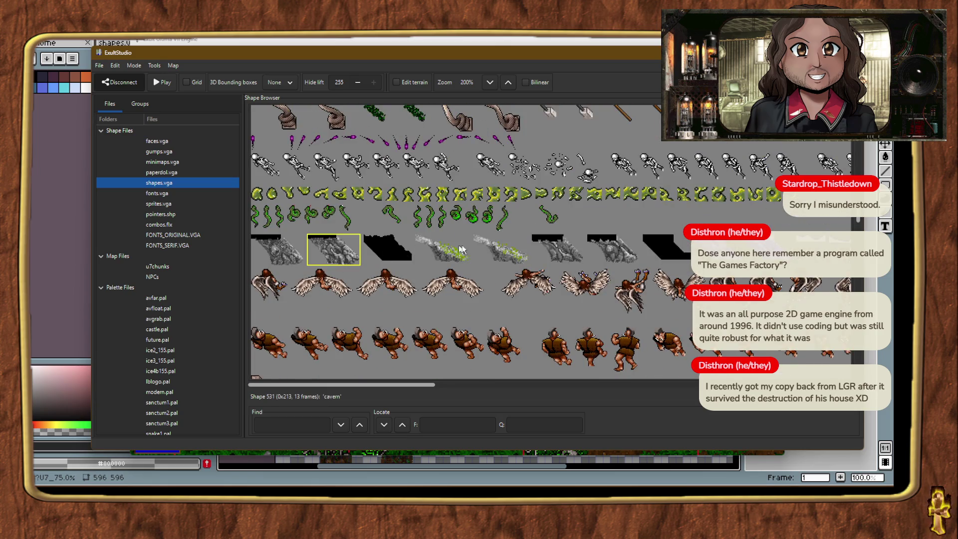
{"action": "left_click", "coordinate": [548, 253]}
{"action": "left_click", "coordinate": [520, 252]}
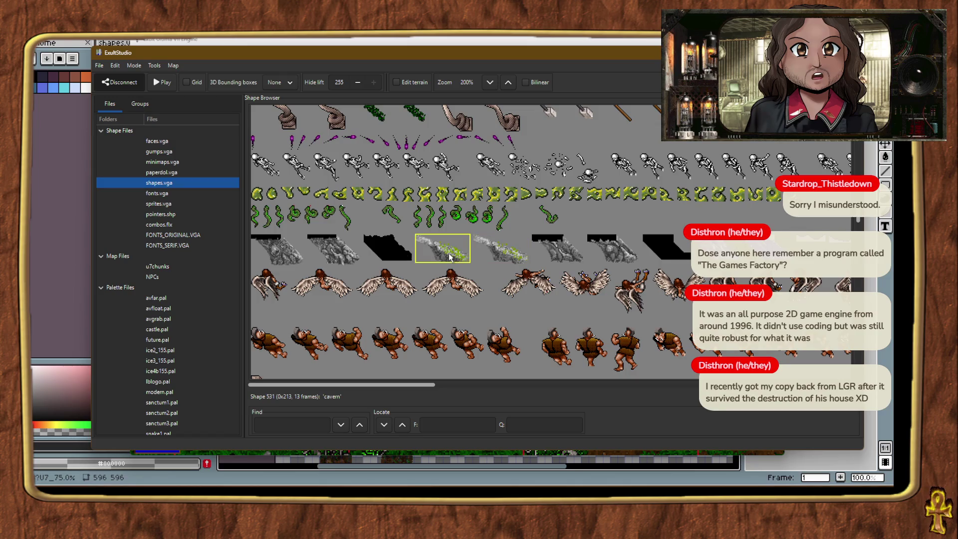
{"action": "left_click", "coordinate": [461, 257]}
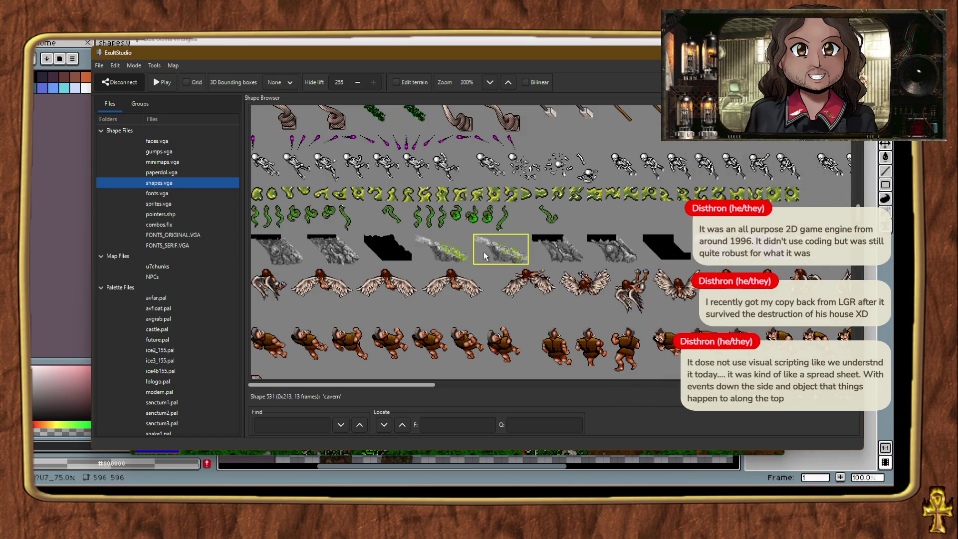
{"action": "scroll", "coordinate": [483, 255], "scroll_direction": "down", "scroll_amount": 3}
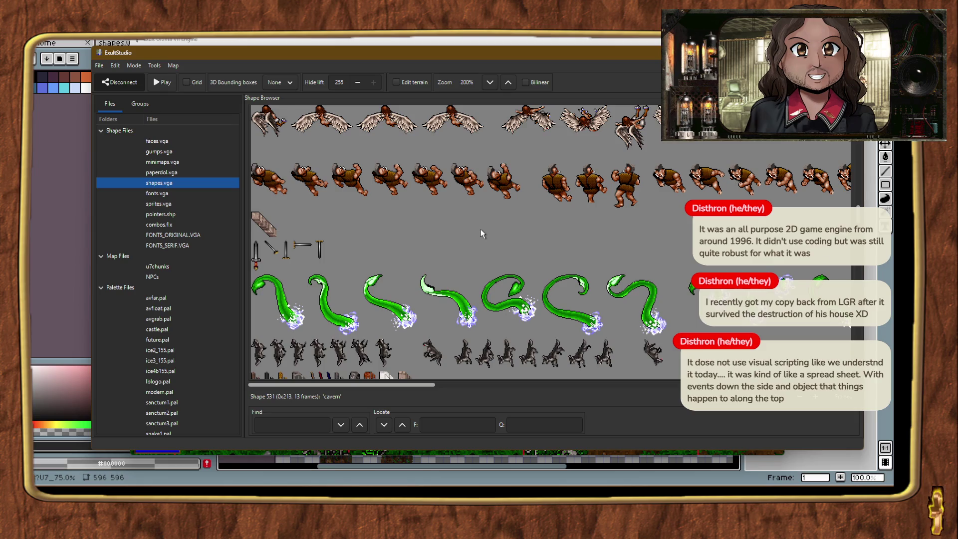
{"action": "scroll", "coordinate": [480, 229], "scroll_direction": "down", "scroll_amount": 10}
{"action": "scroll", "coordinate": [468, 244], "scroll_direction": "down", "scroll_amount": 15}
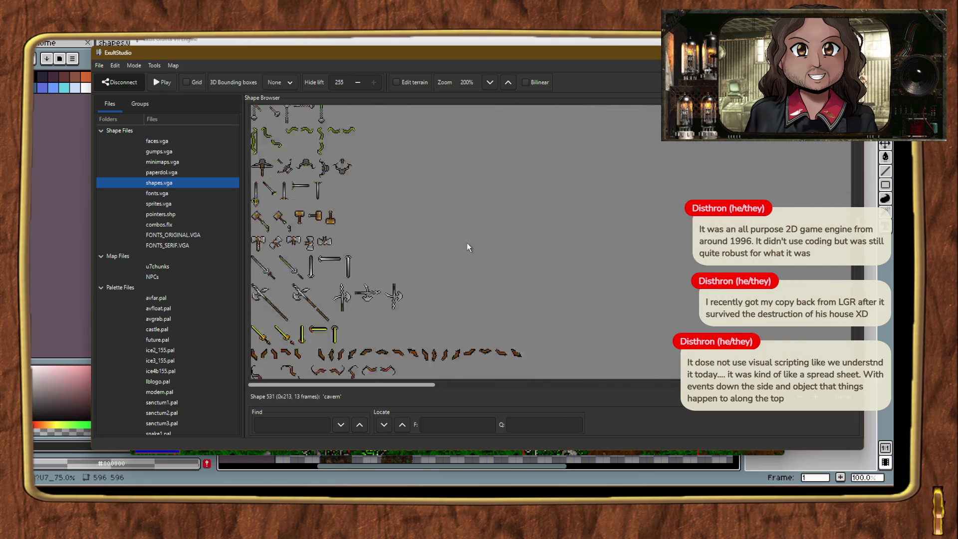
{"action": "scroll", "coordinate": [467, 235], "scroll_direction": "down", "scroll_amount": 15}
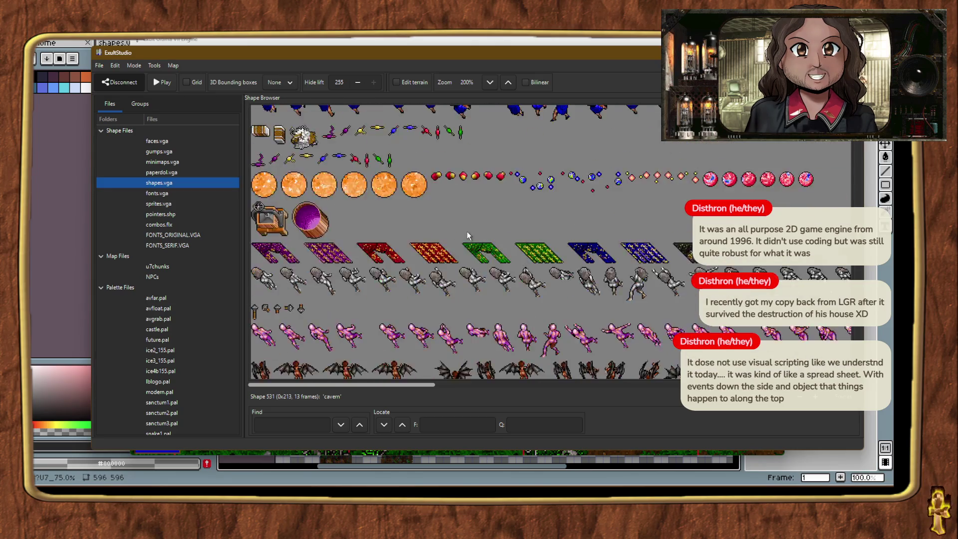
{"action": "scroll", "coordinate": [468, 239], "scroll_direction": "down", "scroll_amount": 5}
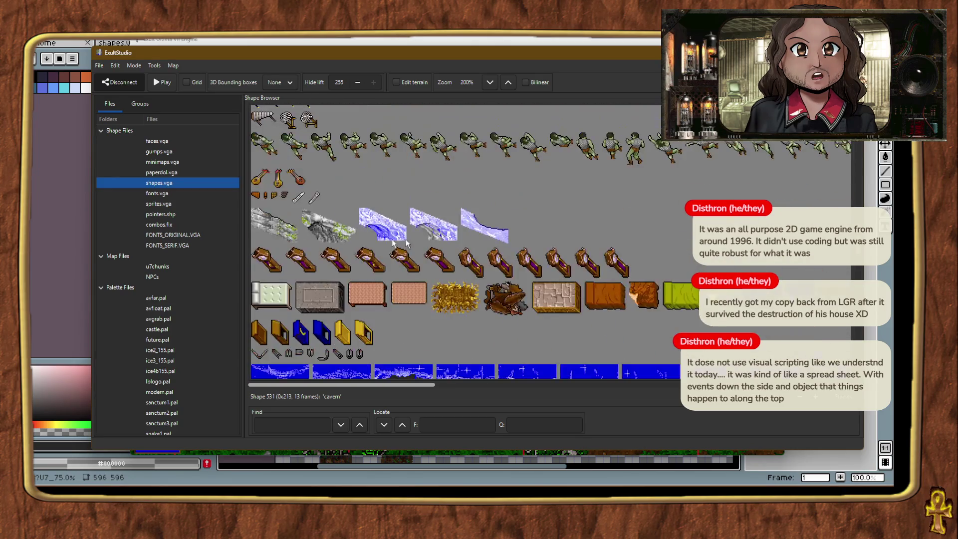
{"action": "left_click", "coordinate": [274, 225]}
{"action": "double_click", "coordinate": [323, 227]}
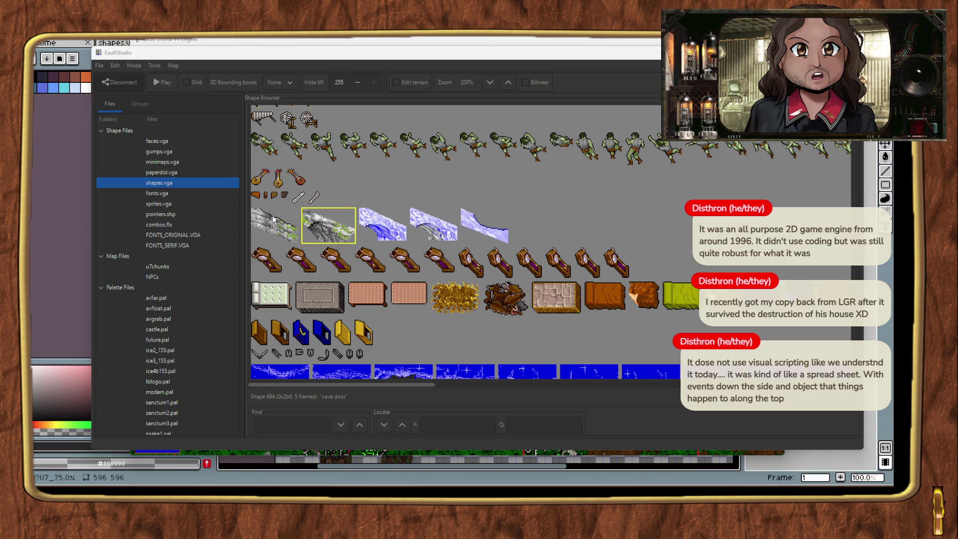
{"action": "left_click", "coordinate": [643, 227]}
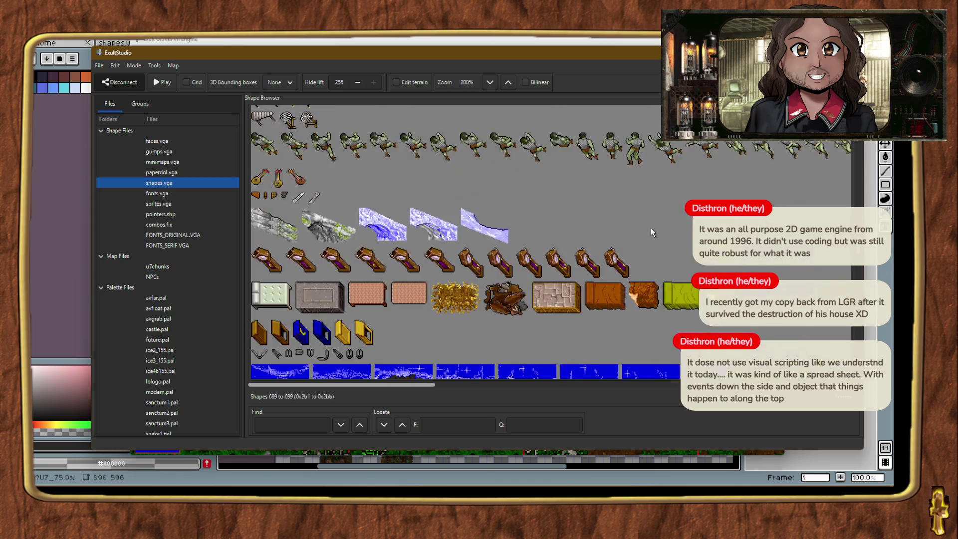
{"action": "scroll", "coordinate": [649, 229], "scroll_direction": "down", "scroll_amount": 5}
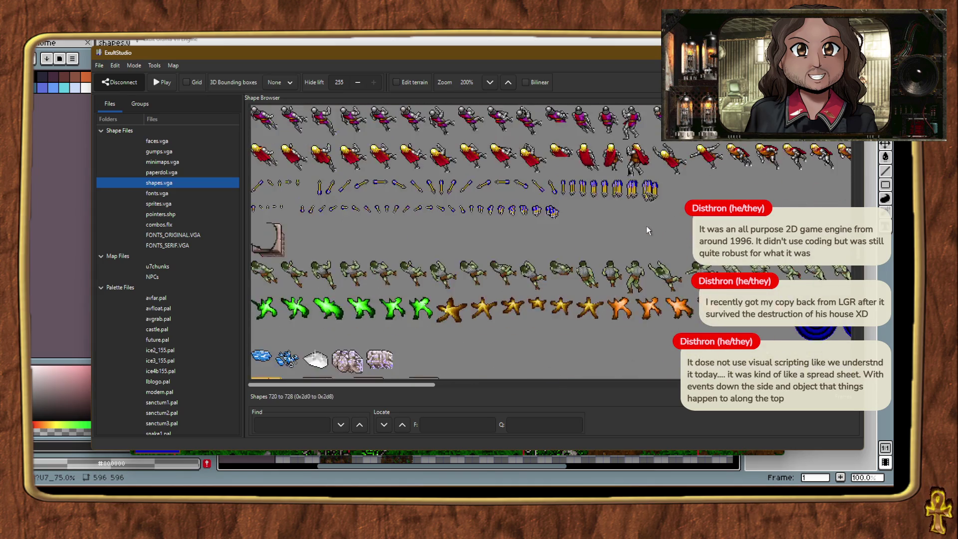
{"action": "scroll", "coordinate": [663, 220], "scroll_direction": "down", "scroll_amount": 3}
{"action": "scroll", "coordinate": [666, 219], "scroll_direction": "up", "scroll_amount": 8}
{"action": "scroll", "coordinate": [667, 219], "scroll_direction": "up", "scroll_amount": 10}
{"action": "scroll", "coordinate": [668, 220], "scroll_direction": "up", "scroll_amount": 10}
{"action": "scroll", "coordinate": [669, 219], "scroll_direction": "up", "scroll_amount": 8}
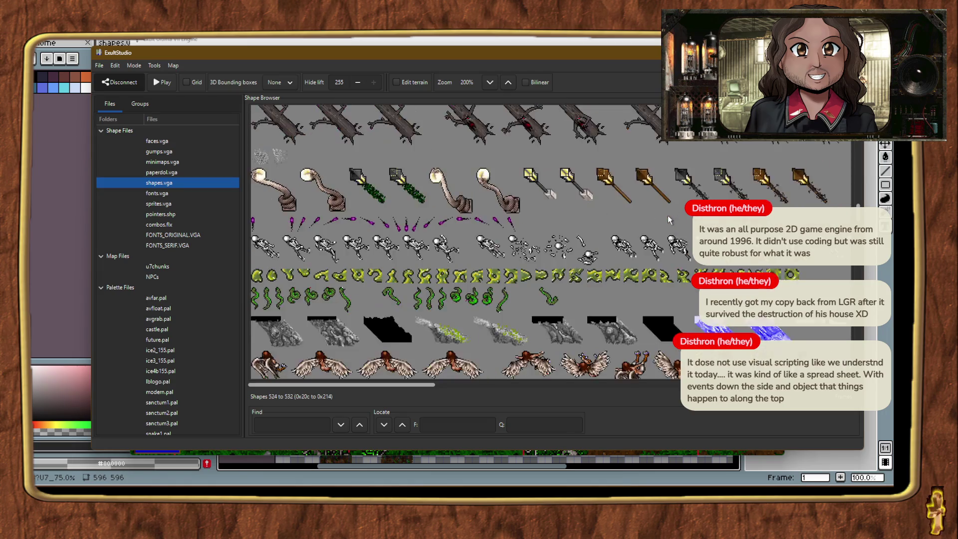
{"action": "scroll", "coordinate": [667, 215], "scroll_direction": "down", "scroll_amount": 2}
{"action": "left_click", "coordinate": [298, 252]}
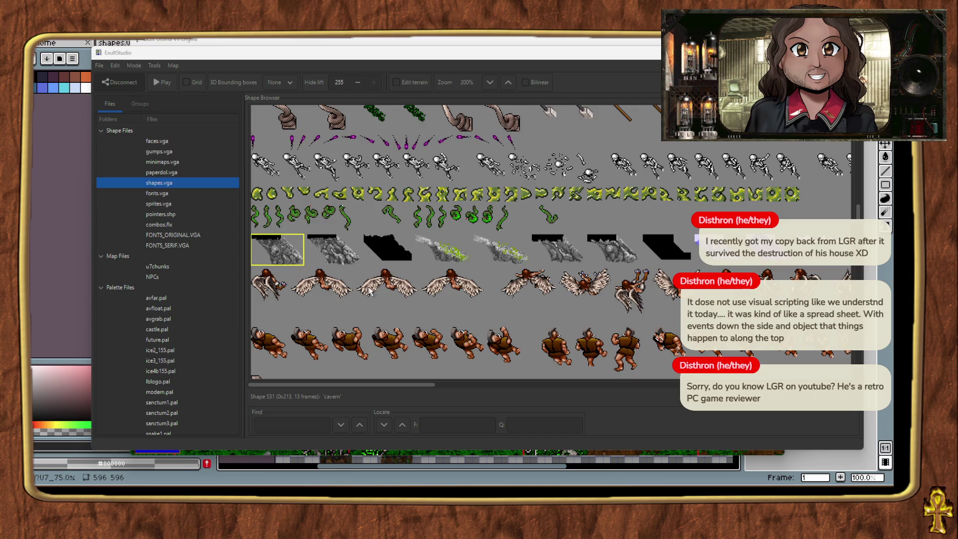
Select the fourth and fifth frames of cavern shape 531.
{"action": "left_click", "coordinate": [466, 247]}
{"action": "left_click", "coordinate": [499, 249]}
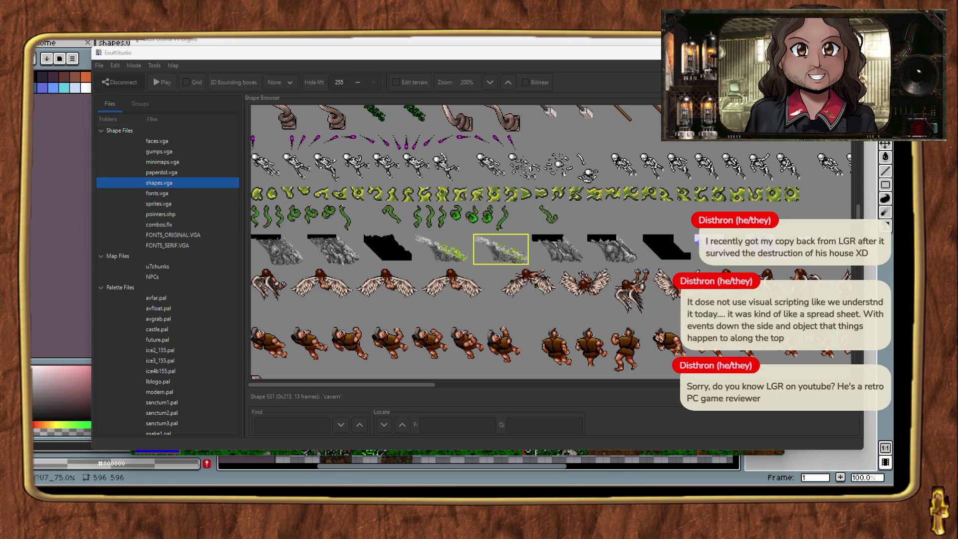
{"action": "scroll", "coordinate": [454, 295], "scroll_direction": "down", "scroll_amount": 15}
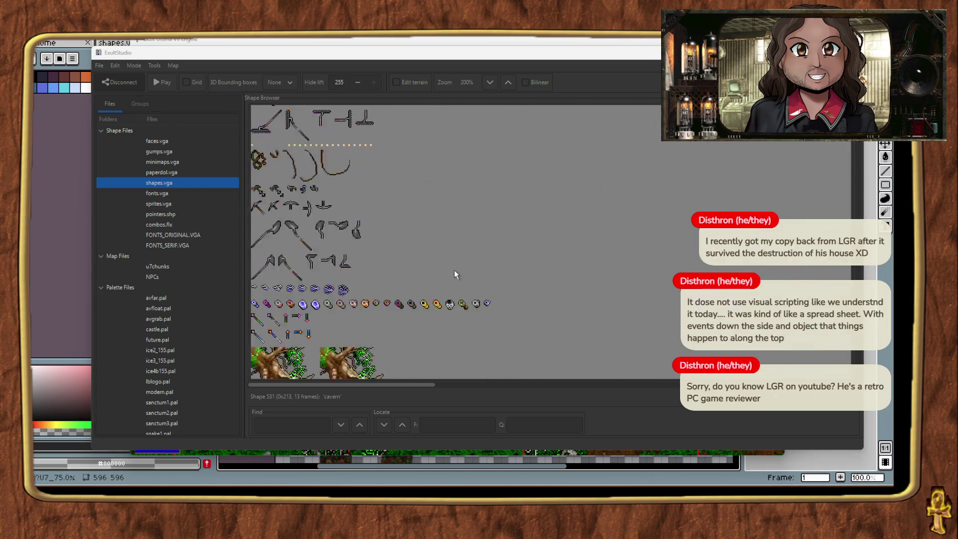
{"action": "scroll", "coordinate": [276, 222], "scroll_direction": "down", "scroll_amount": 5}
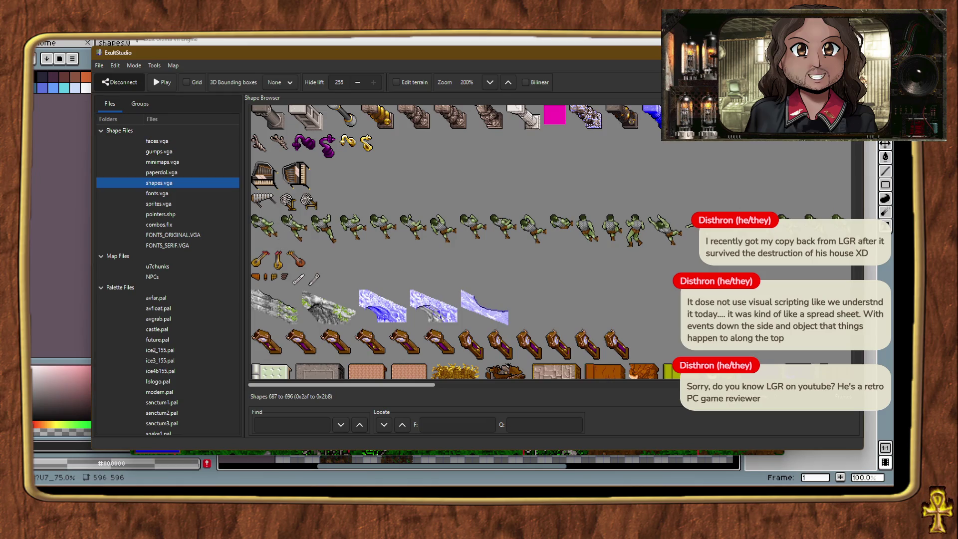
Return to the shape list and select the first tile of waterfall shape 941.
{"action": "key", "text": "alt+Tab"}
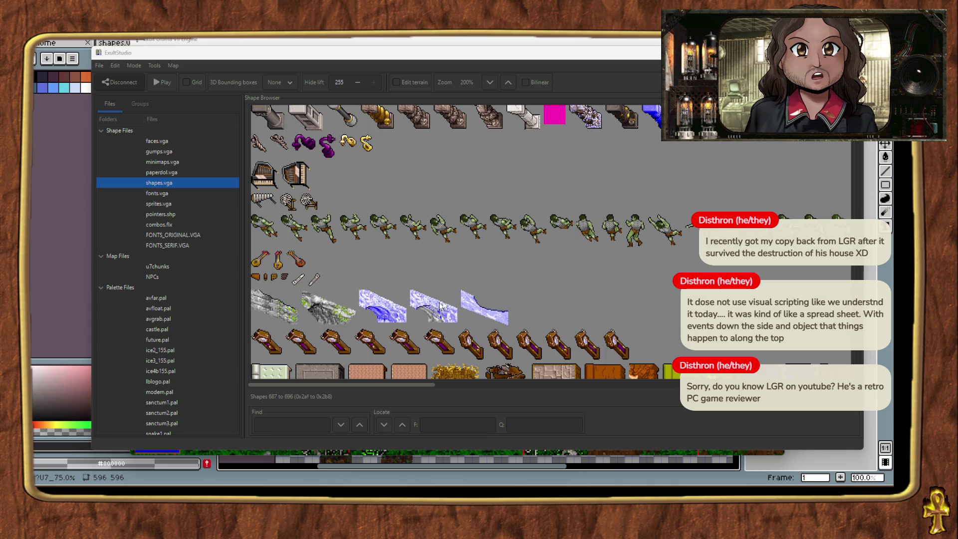
{"action": "left_click", "coordinate": [596, 277]}
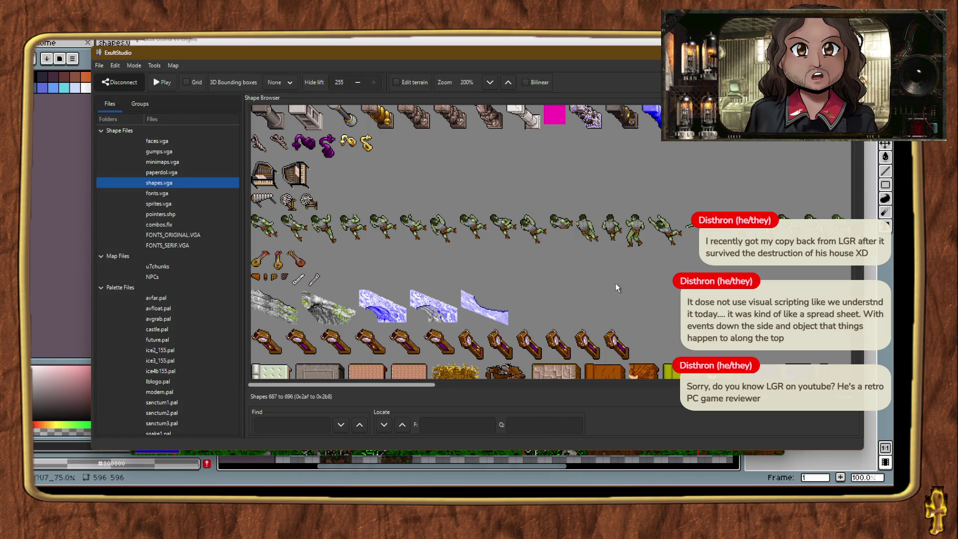
{"action": "scroll", "coordinate": [615, 283], "scroll_direction": "down", "scroll_amount": 5}
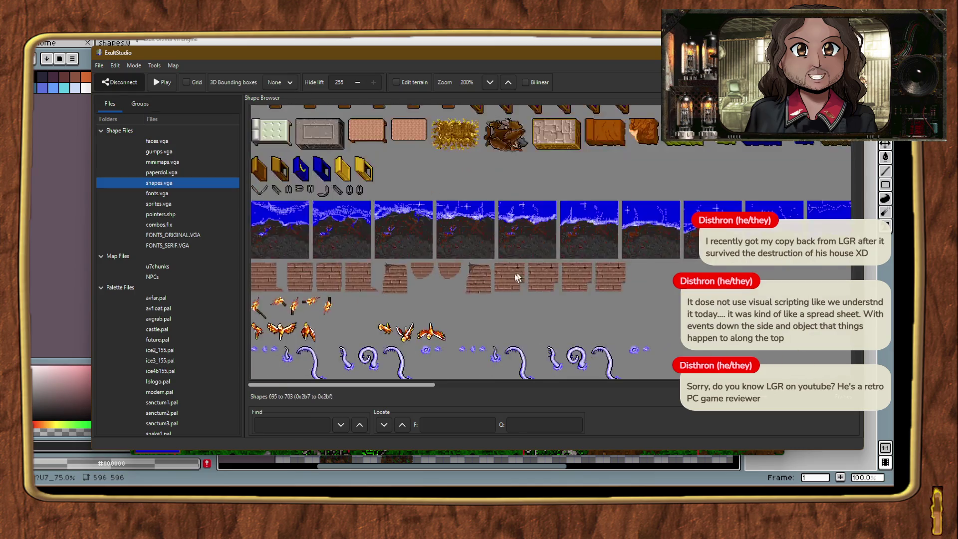
{"action": "scroll", "coordinate": [517, 277], "scroll_direction": "up", "scroll_amount": 5}
{"action": "scroll", "coordinate": [307, 223], "scroll_direction": "up", "scroll_amount": 15}
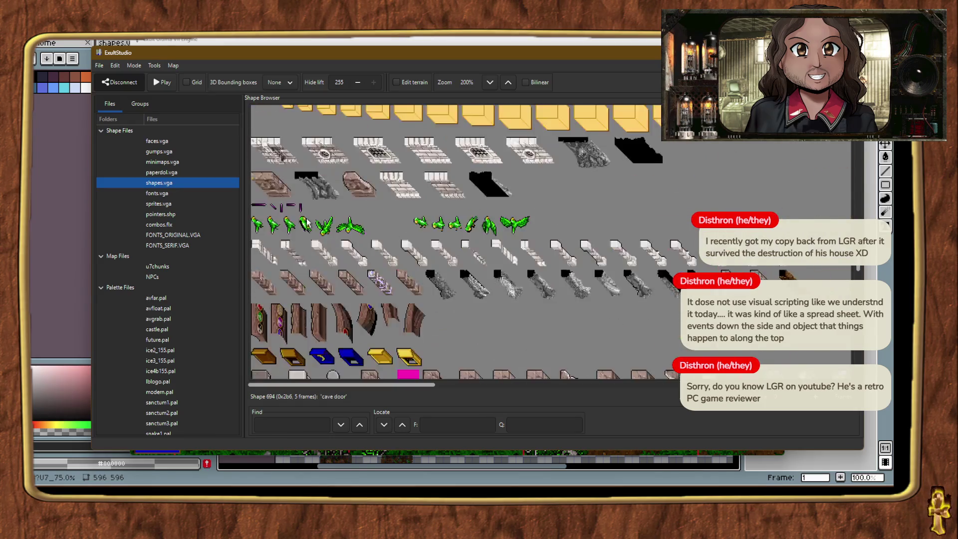
{"action": "scroll", "coordinate": [306, 223], "scroll_direction": "up", "scroll_amount": 5}
{"action": "scroll", "coordinate": [303, 225], "scroll_direction": "up", "scroll_amount": 5}
{"action": "scroll", "coordinate": [302, 231], "scroll_direction": "up", "scroll_amount": 10}
{"action": "scroll", "coordinate": [294, 243], "scroll_direction": "up", "scroll_amount": 10}
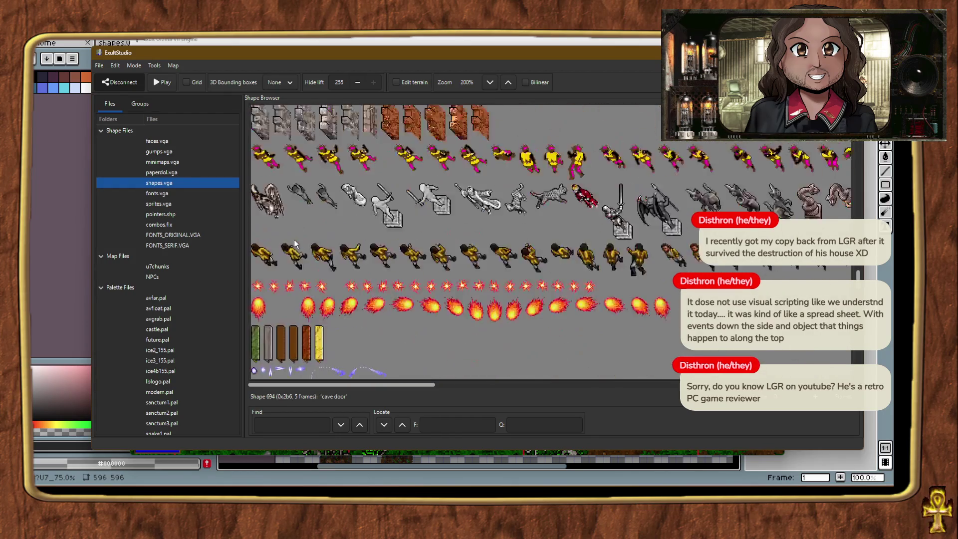
{"action": "scroll", "coordinate": [295, 238], "scroll_direction": "down", "scroll_amount": 10}
{"action": "scroll", "coordinate": [294, 238], "scroll_direction": "up", "scroll_amount": 5}
{"action": "scroll", "coordinate": [294, 238], "scroll_direction": "up", "scroll_amount": 10}
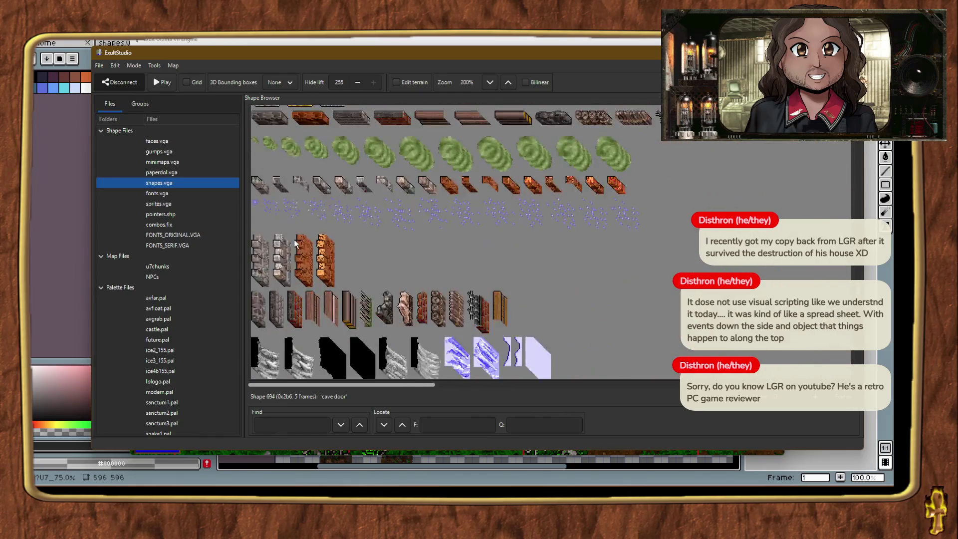
{"action": "scroll", "coordinate": [295, 243], "scroll_direction": "down", "scroll_amount": 10}
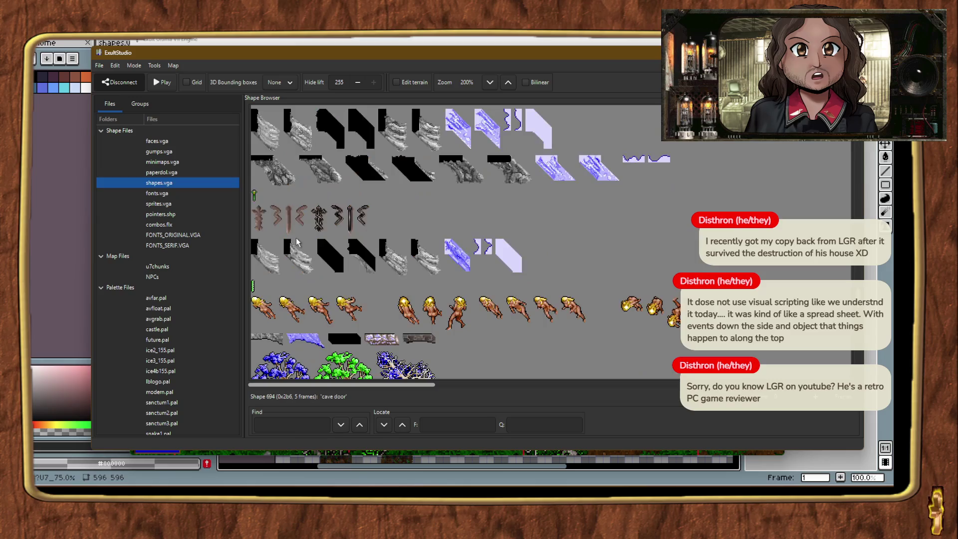
{"action": "scroll", "coordinate": [295, 244], "scroll_direction": "down", "scroll_amount": 10}
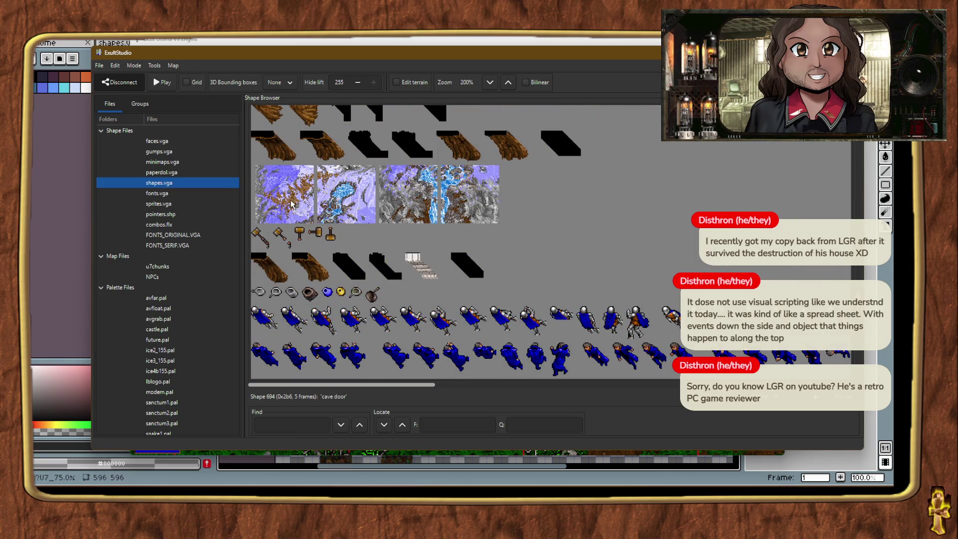
{"action": "left_click", "coordinate": [293, 204]}
Compare the other waterfall frames, going back to the first one.
{"action": "left_click", "coordinate": [362, 214]}
{"action": "left_click", "coordinate": [443, 213]}
{"action": "left_click", "coordinate": [436, 213]}
{"action": "left_click", "coordinate": [288, 211]}
{"action": "key", "text": "alt+Tab"}
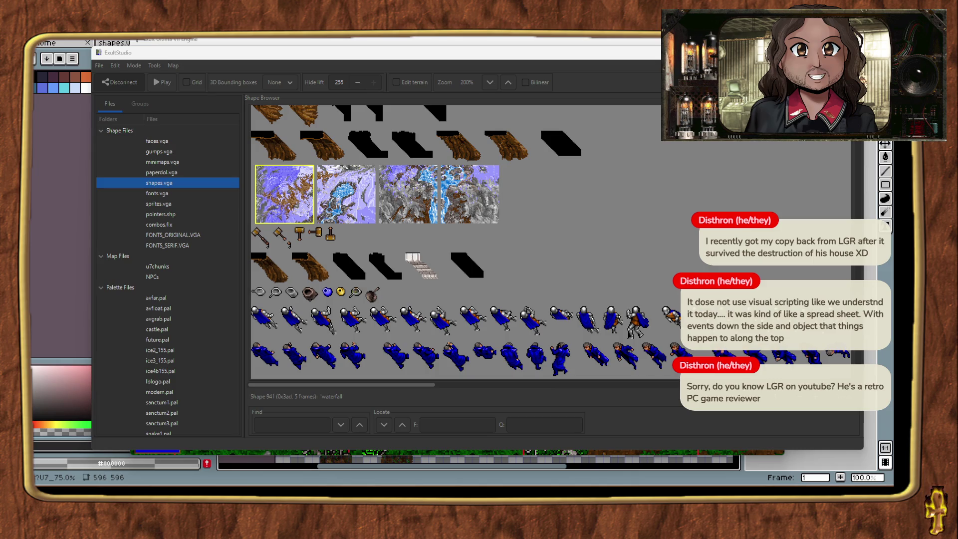
Check mountain shape 969's first tile, then settle on mountain terrain shape 963.
{"action": "scroll", "coordinate": [602, 247], "scroll_direction": "down", "scroll_amount": 10}
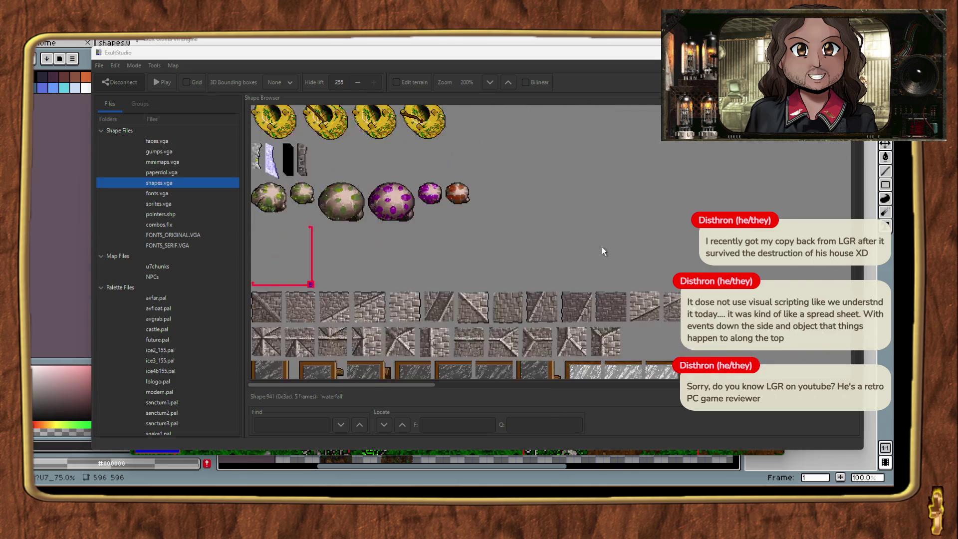
{"action": "scroll", "coordinate": [602, 245], "scroll_direction": "up", "scroll_amount": 5}
{"action": "scroll", "coordinate": [546, 256], "scroll_direction": "down", "scroll_amount": 2}
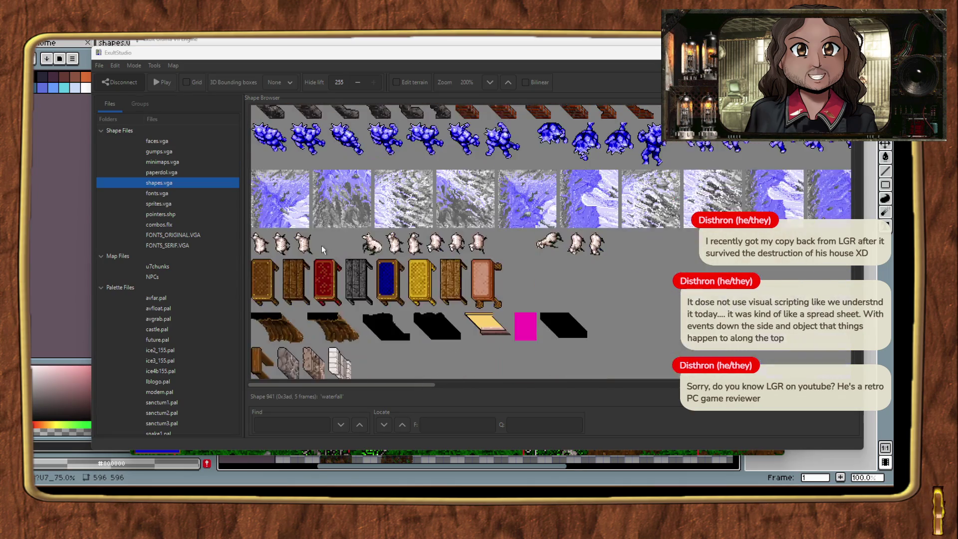
{"action": "left_click", "coordinate": [284, 209]}
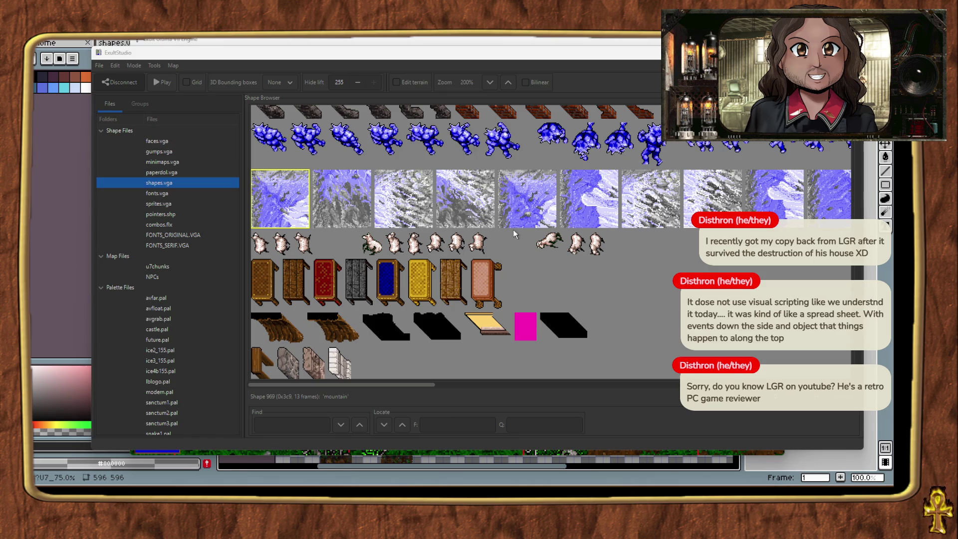
{"action": "scroll", "coordinate": [474, 208], "scroll_direction": "up", "scroll_amount": 5}
{"action": "scroll", "coordinate": [474, 211], "scroll_direction": "down", "scroll_amount": 4}
{"action": "left_click", "coordinate": [280, 167]}
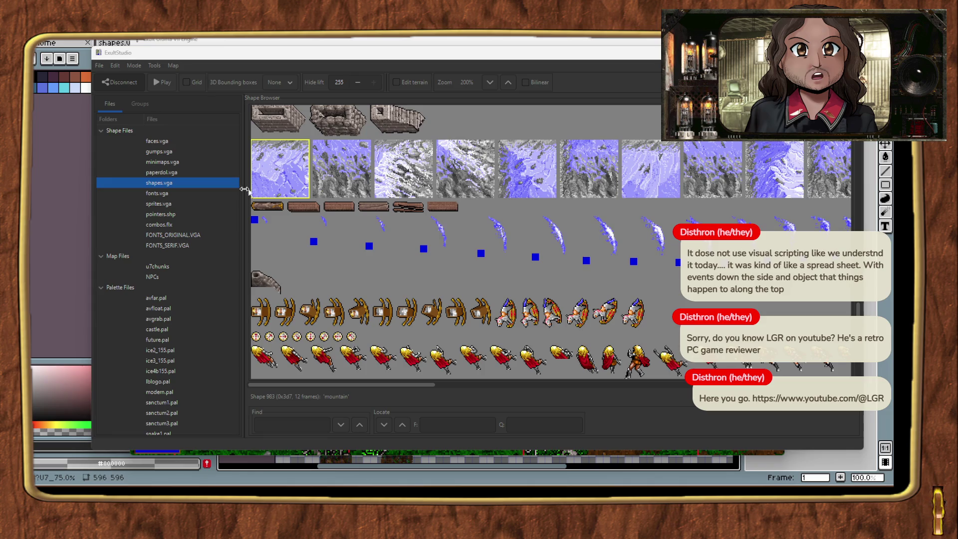
{"action": "scroll", "coordinate": [309, 189], "scroll_direction": "down", "scroll_amount": 10}
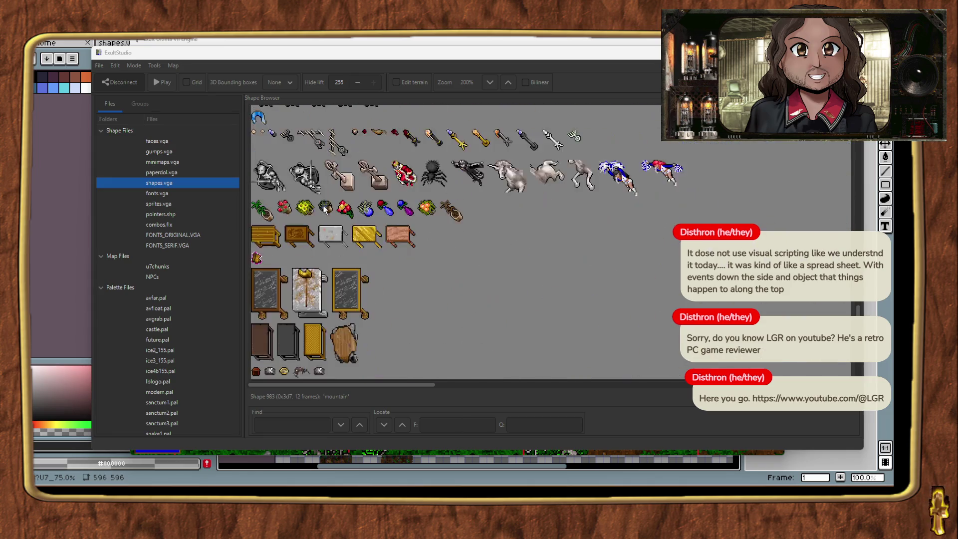
{"action": "scroll", "coordinate": [324, 210], "scroll_direction": "down", "scroll_amount": 10}
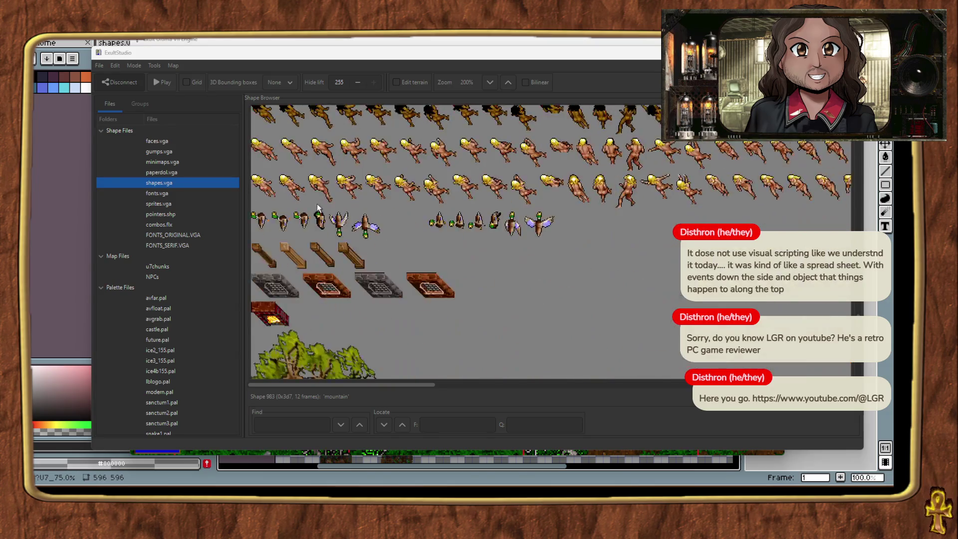
{"action": "scroll", "coordinate": [318, 207], "scroll_direction": "down", "scroll_amount": 10}
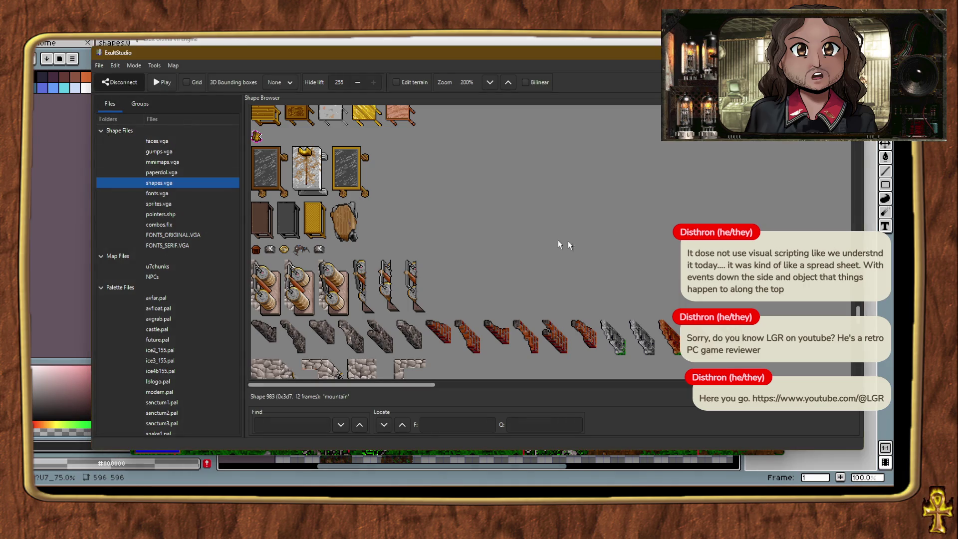
Open the mountain shape's second frame (shapes.vga.s983_f1.png) in Aseprite via Edit….
{"action": "scroll", "coordinate": [543, 257], "scroll_direction": "up", "scroll_amount": 5}
{"action": "scroll", "coordinate": [543, 257], "scroll_direction": "up", "scroll_amount": 3}
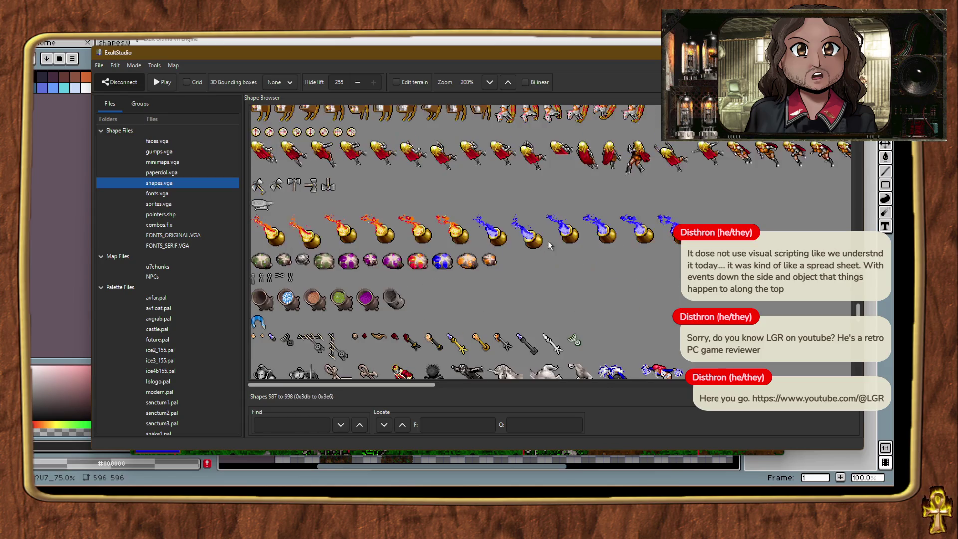
{"action": "scroll", "coordinate": [412, 290], "scroll_direction": "up", "scroll_amount": 6}
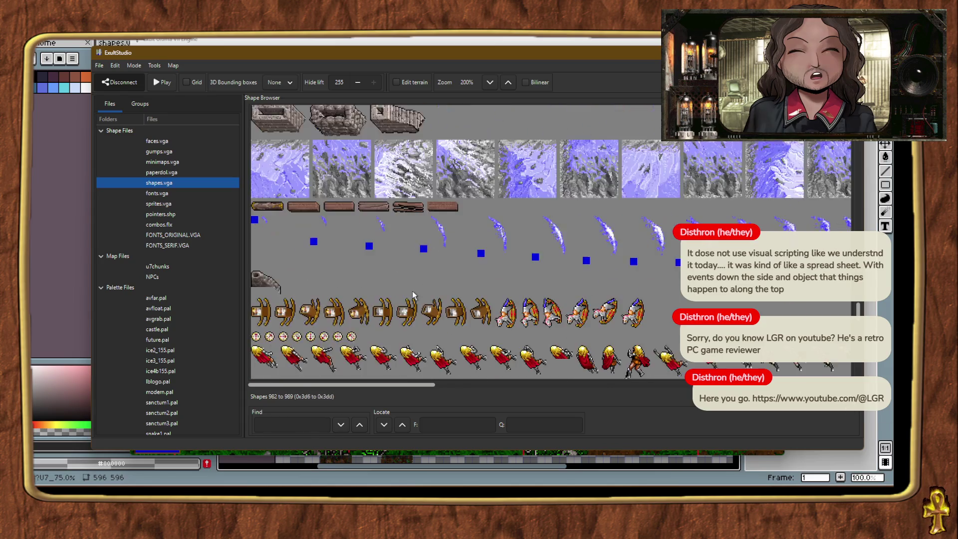
{"action": "scroll", "coordinate": [414, 295], "scroll_direction": "down", "scroll_amount": 3}
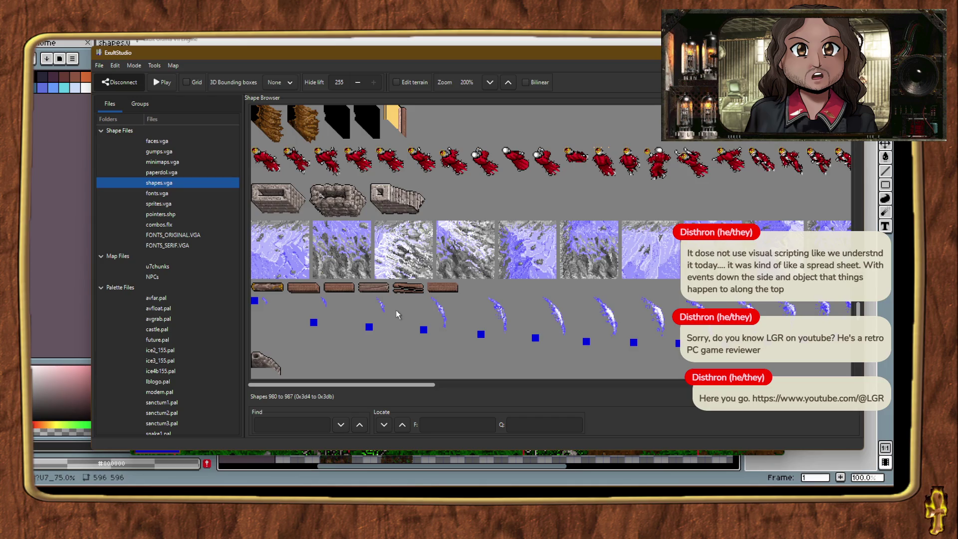
{"action": "scroll", "coordinate": [476, 282], "scroll_direction": "down", "scroll_amount": 3}
{"action": "scroll", "coordinate": [477, 282], "scroll_direction": "up", "scroll_amount": 10}
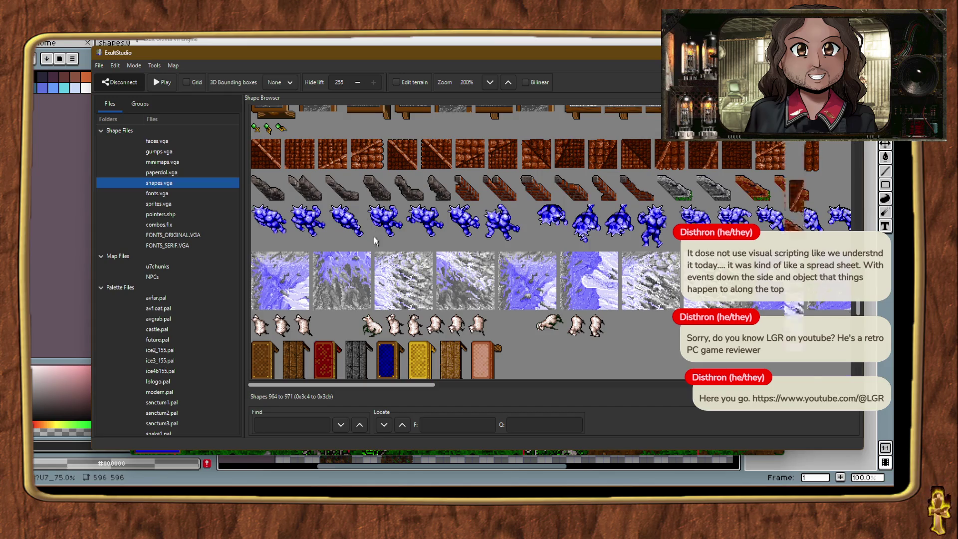
{"action": "scroll", "coordinate": [372, 237], "scroll_direction": "up", "scroll_amount": 12}
{"action": "scroll", "coordinate": [370, 229], "scroll_direction": "down", "scroll_amount": 12}
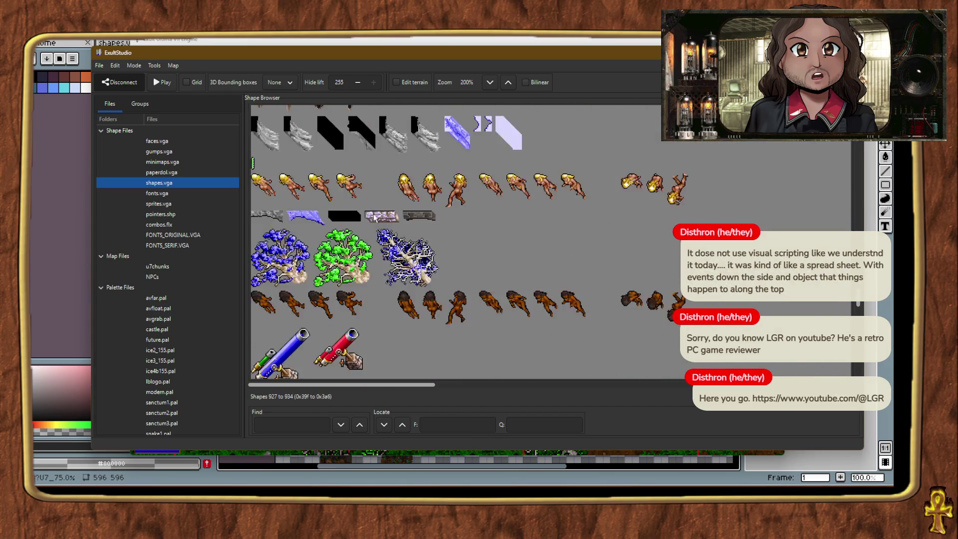
{"action": "scroll", "coordinate": [376, 210], "scroll_direction": "down", "scroll_amount": 7}
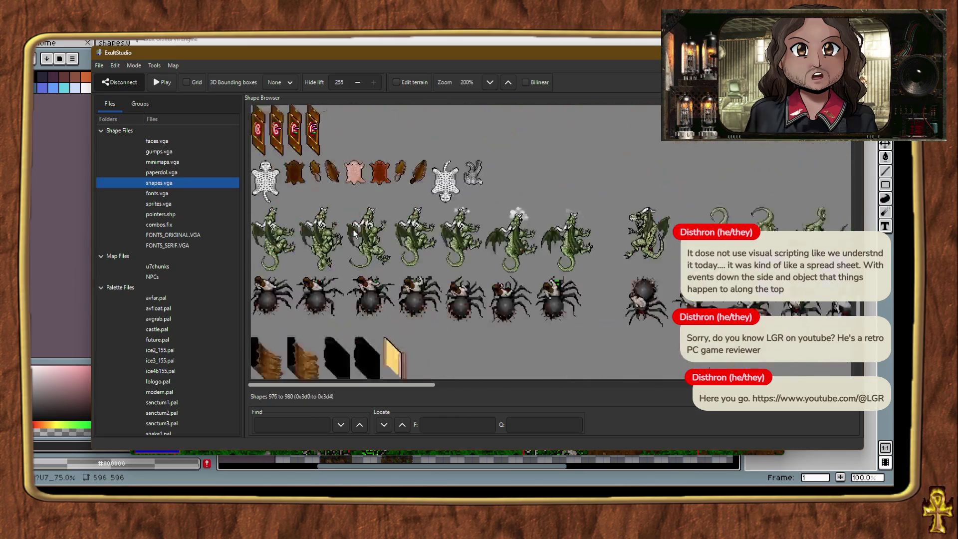
{"action": "right_click", "coordinate": [303, 223]}
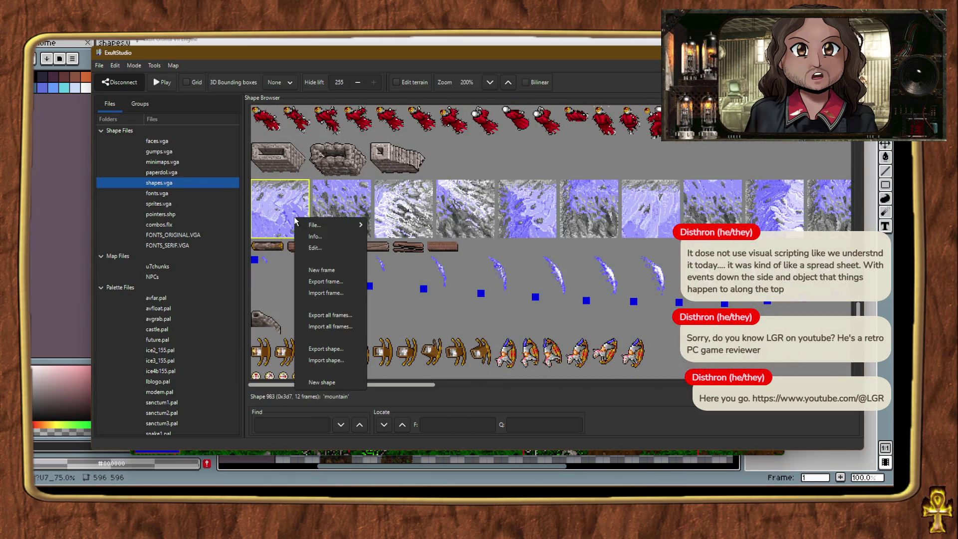
{"action": "left_click", "coordinate": [330, 203]}
{"action": "right_click", "coordinate": [329, 203]}
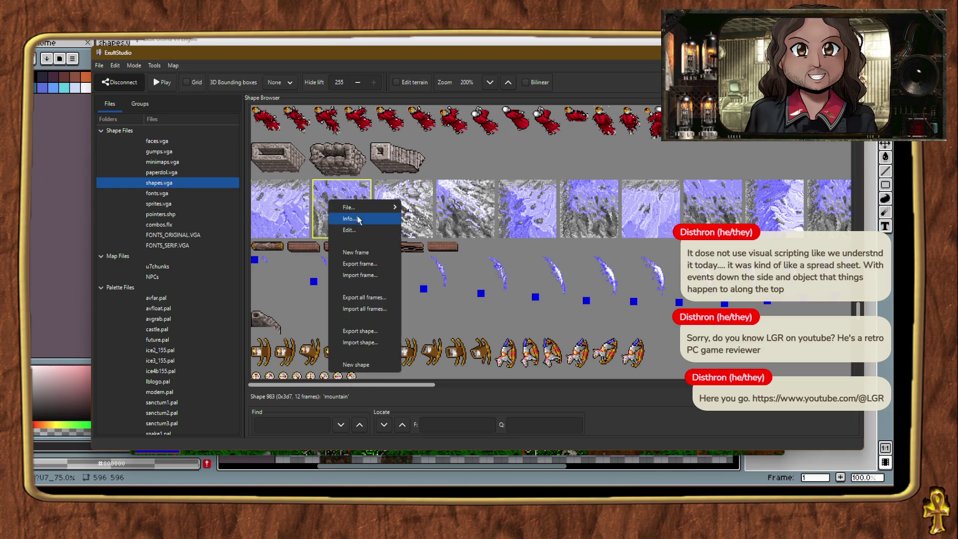
{"action": "left_click", "coordinate": [362, 228]}
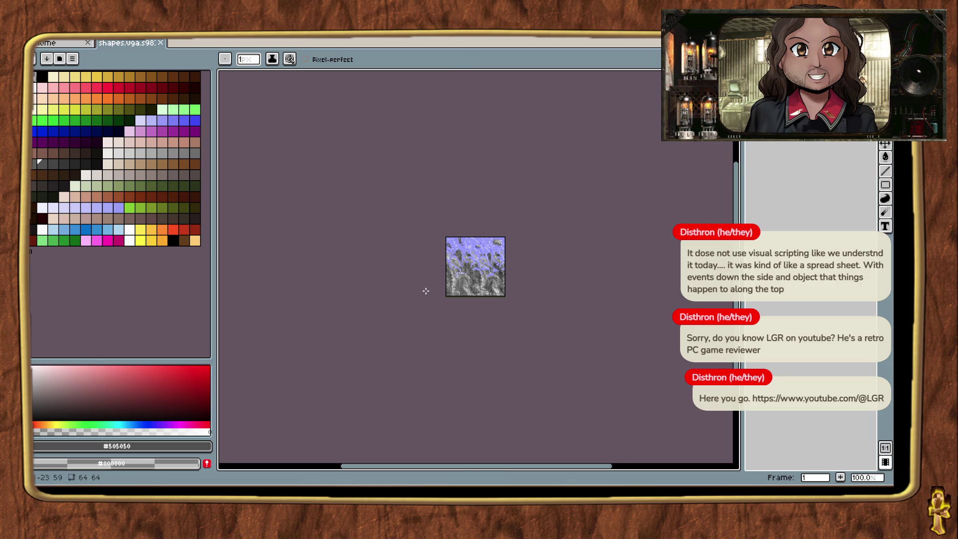
In Replace Color, sample a grey from the texture and try browns, settling on Idx-140.
{"action": "scroll", "coordinate": [425, 291], "scroll_direction": "up", "scroll_amount": 5}
{"action": "scroll", "coordinate": [588, 300], "scroll_direction": "down", "scroll_amount": 1}
{"action": "scroll", "coordinate": [655, 301], "scroll_direction": "up", "scroll_amount": 1}
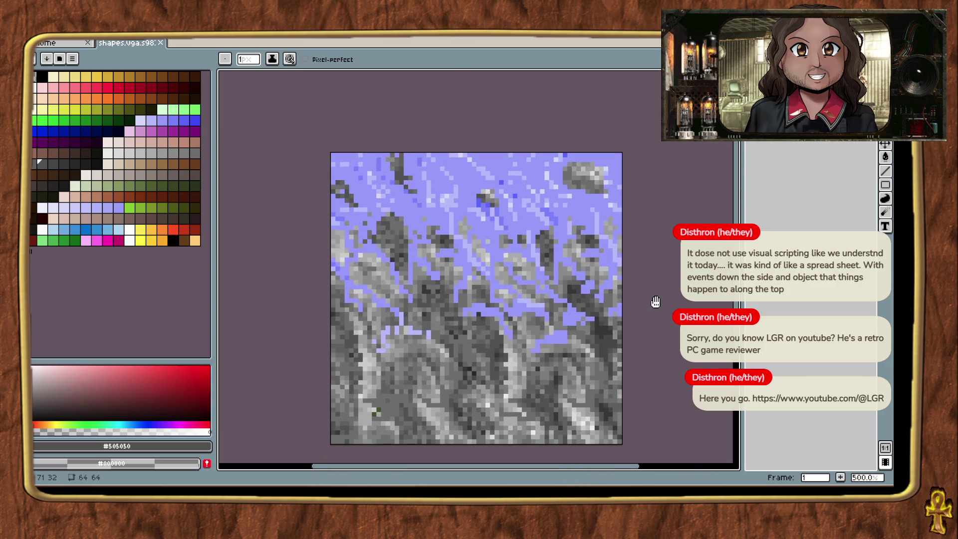
{"action": "scroll", "coordinate": [570, 370], "scroll_direction": "up", "scroll_amount": 3}
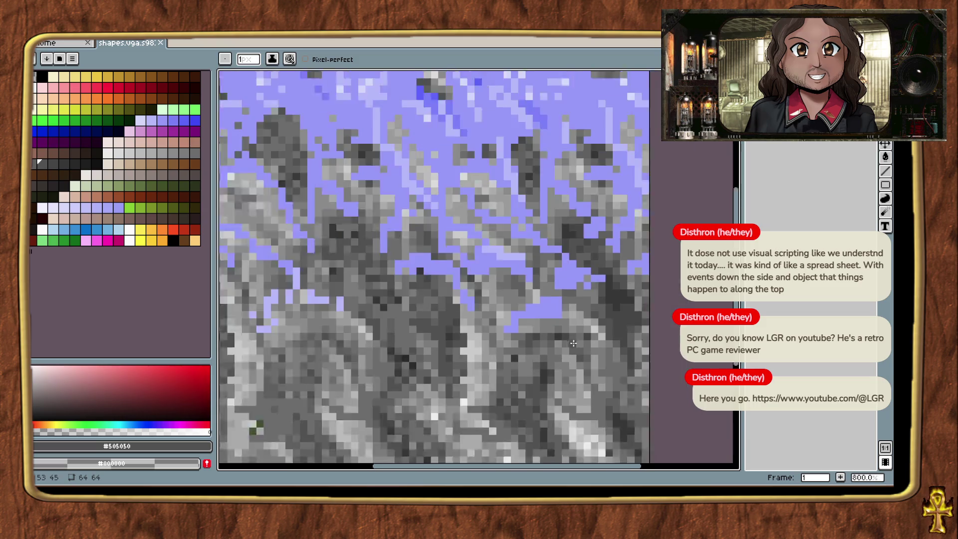
{"action": "scroll", "coordinate": [573, 343], "scroll_direction": "down", "scroll_amount": 2}
{"action": "key", "text": "shift+r"}
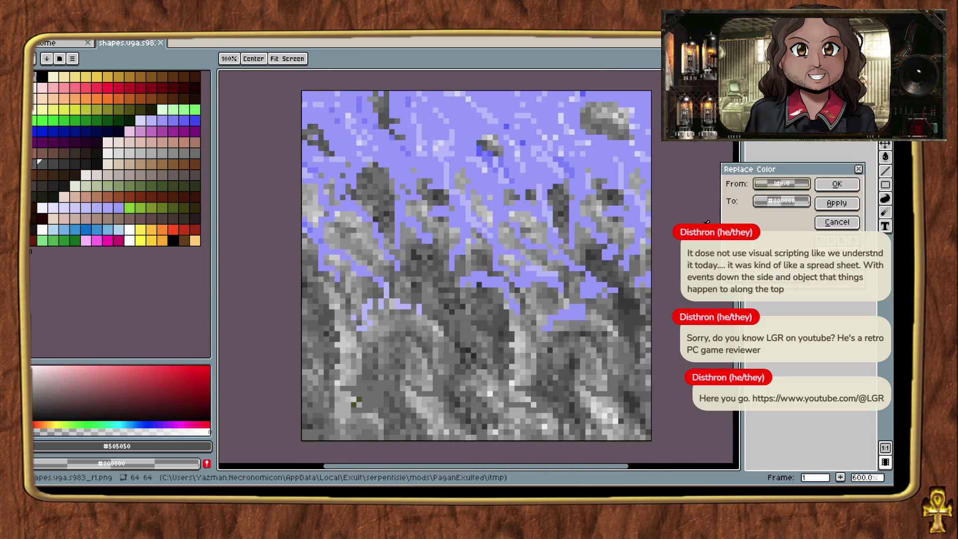
{"action": "left_click", "coordinate": [524, 332]}
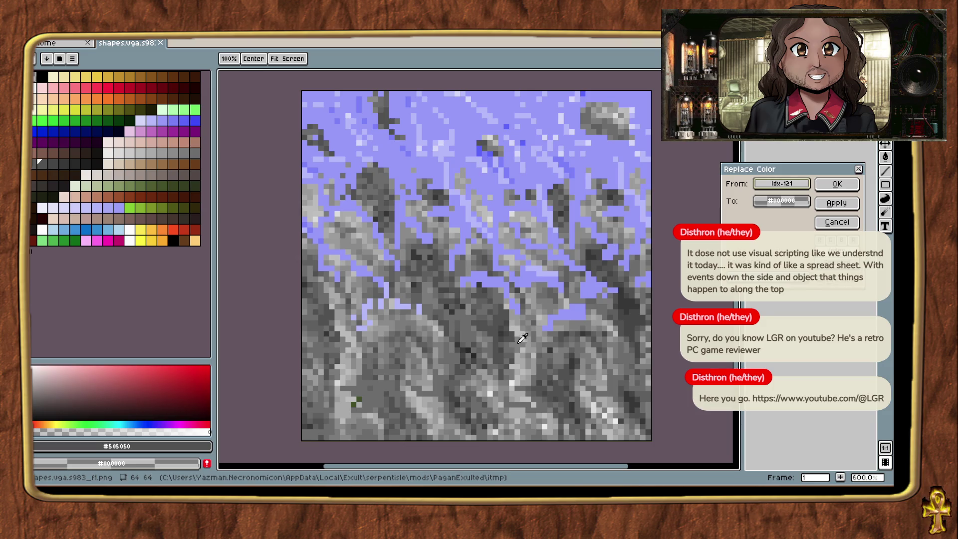
{"action": "left_click", "coordinate": [768, 204]}
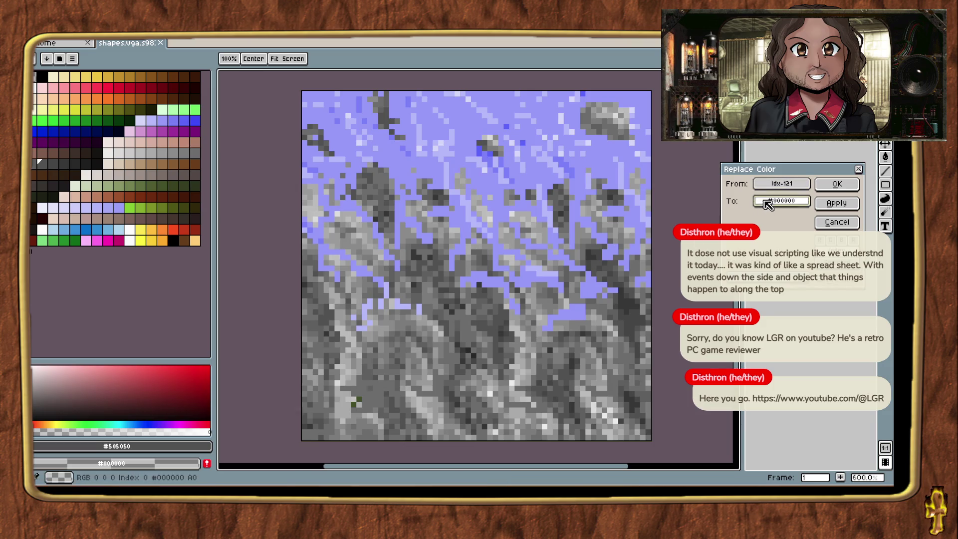
{"action": "left_click", "coordinate": [170, 158]}
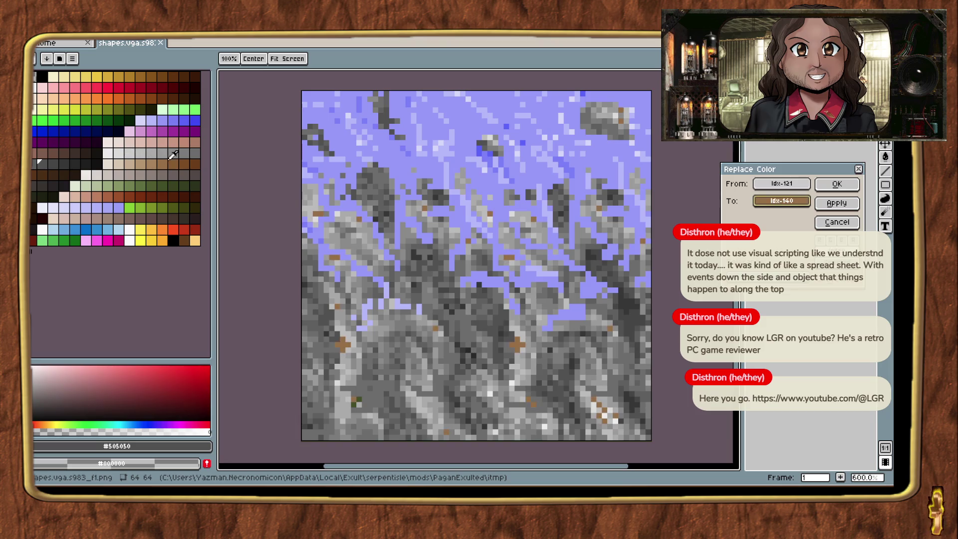
{"action": "left_click", "coordinate": [158, 175]}
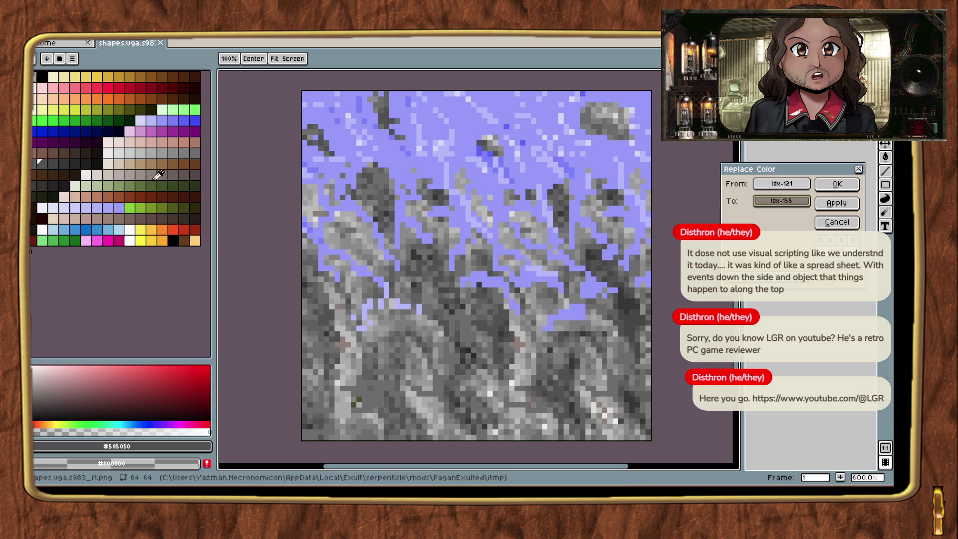
{"action": "left_click", "coordinate": [189, 174]}
{"action": "left_click", "coordinate": [187, 174]}
{"action": "left_click", "coordinate": [180, 168]}
{"action": "left_click", "coordinate": [168, 158]}
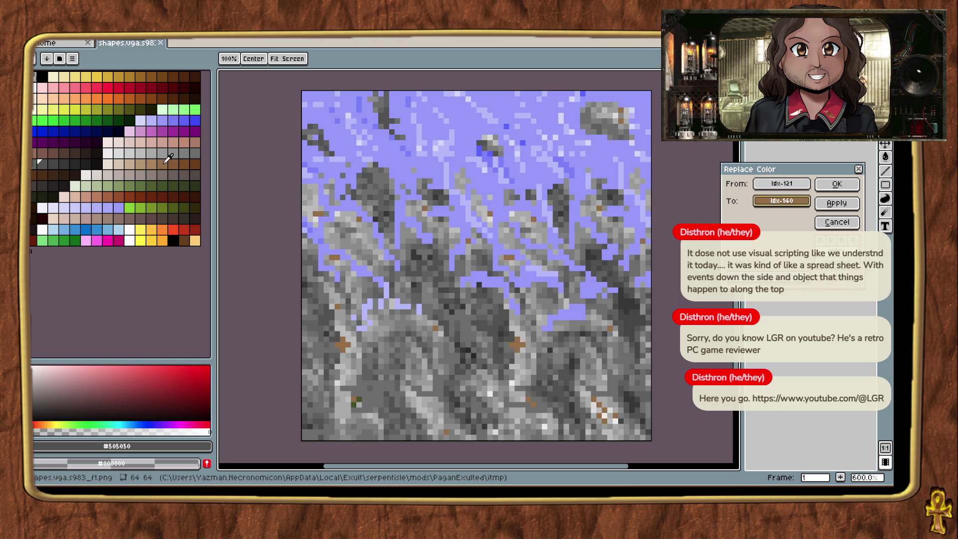
Set the From colour to Idx-74 and change the replacement from red to orange.
{"action": "left_click", "coordinate": [761, 183]}
{"action": "left_click", "coordinate": [567, 190]}
{"action": "left_click", "coordinate": [567, 190]}
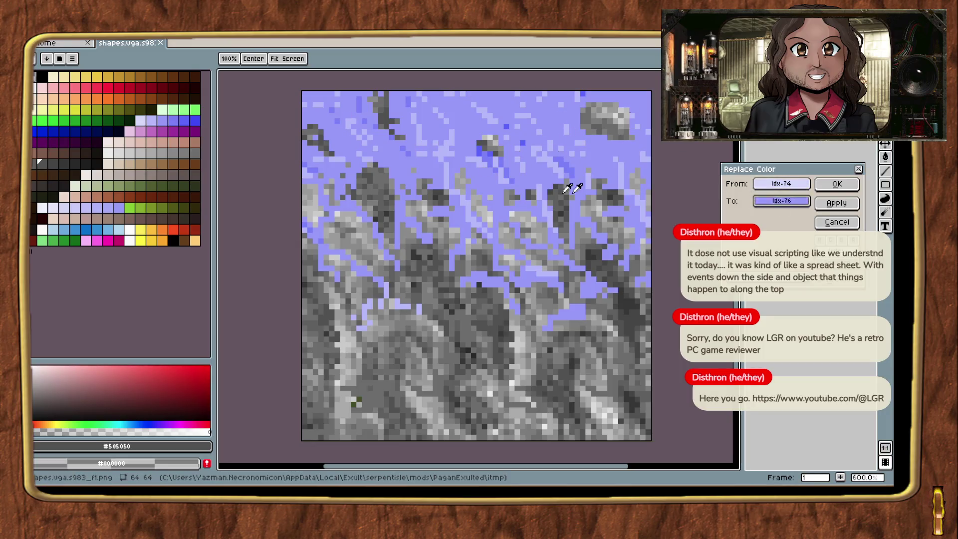
{"action": "left_click", "coordinate": [127, 88]}
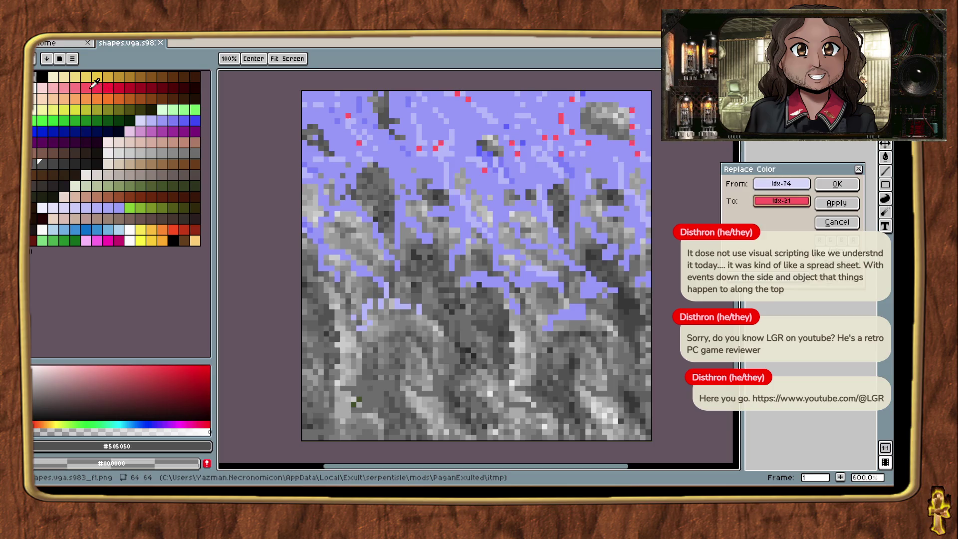
{"action": "left_click", "coordinate": [125, 74]}
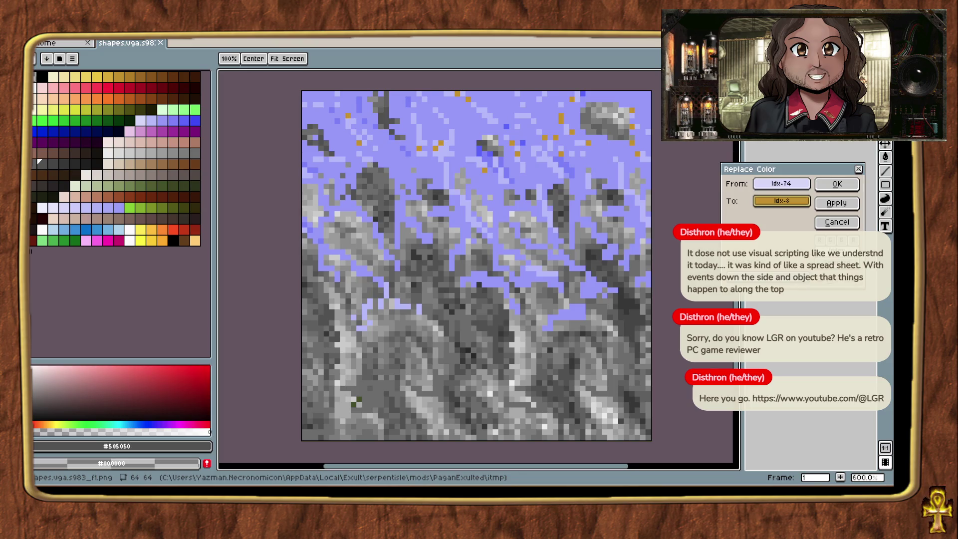
{"action": "key", "text": "alt+Tab"}
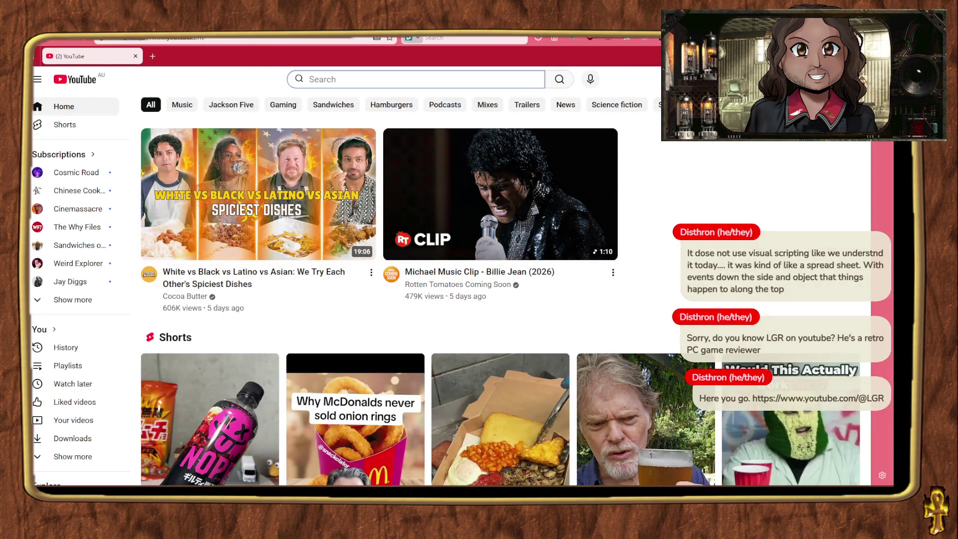
Search YouTube for 'Morrowind Red Mountain' and browse the results.
{"action": "type", "text": "Morrowind Red"}
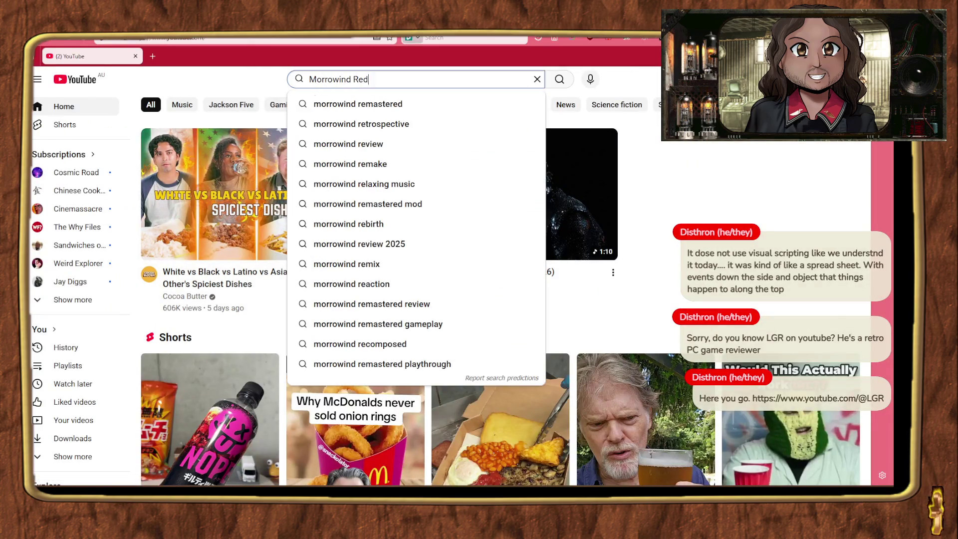
{"action": "type", "text": " Mountain"}
{"action": "key", "text": "Return"}
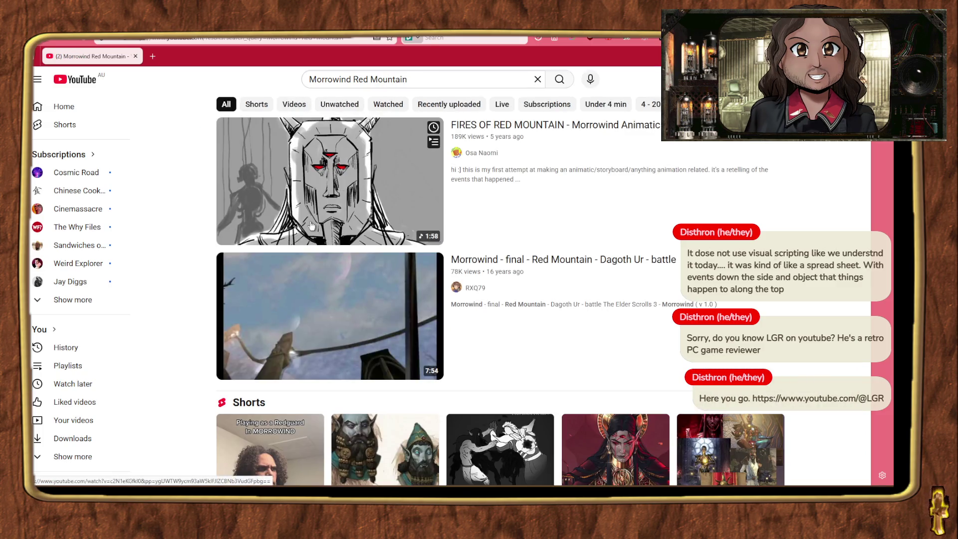
{"action": "scroll", "coordinate": [209, 258], "scroll_direction": "down", "scroll_amount": 10}
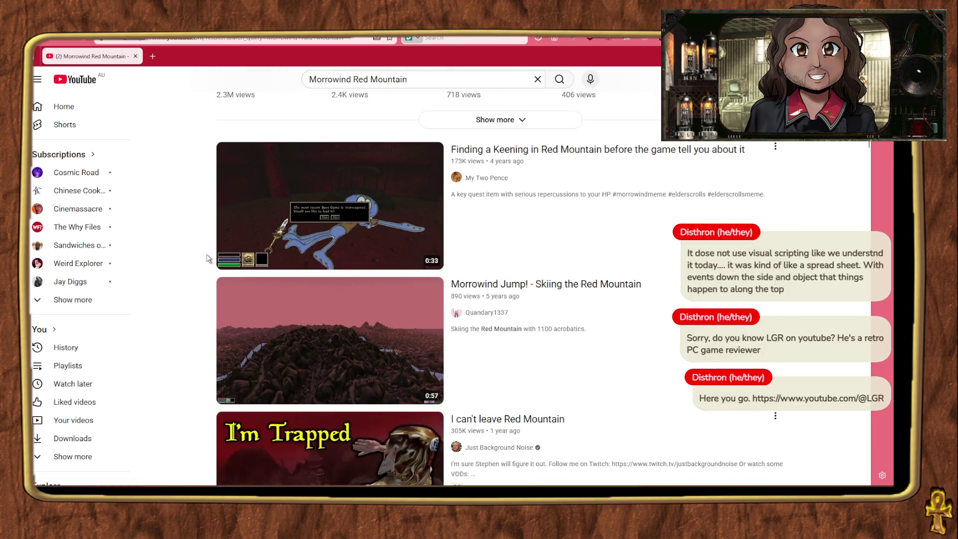
{"action": "scroll", "coordinate": [208, 258], "scroll_direction": "down", "scroll_amount": 10}
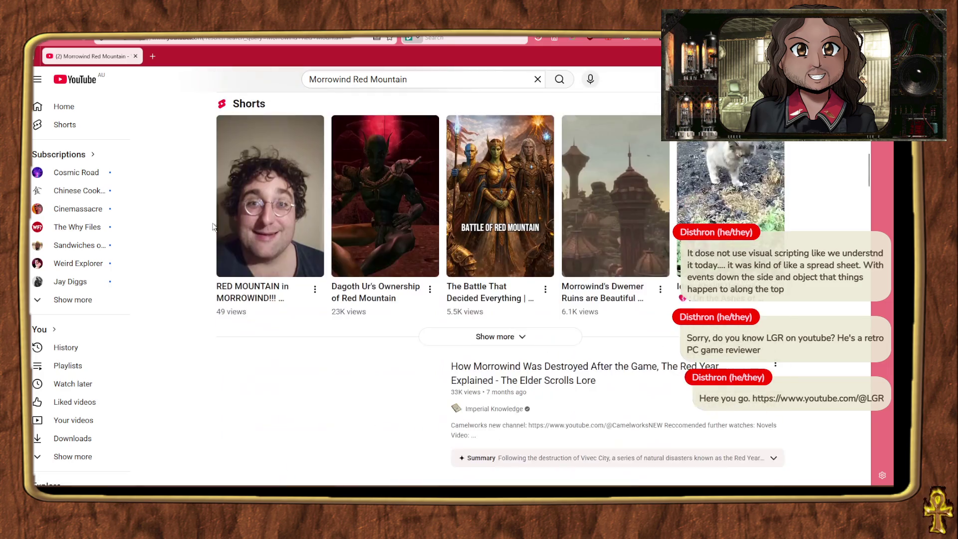
{"action": "scroll", "coordinate": [195, 250], "scroll_direction": "up", "scroll_amount": 7}
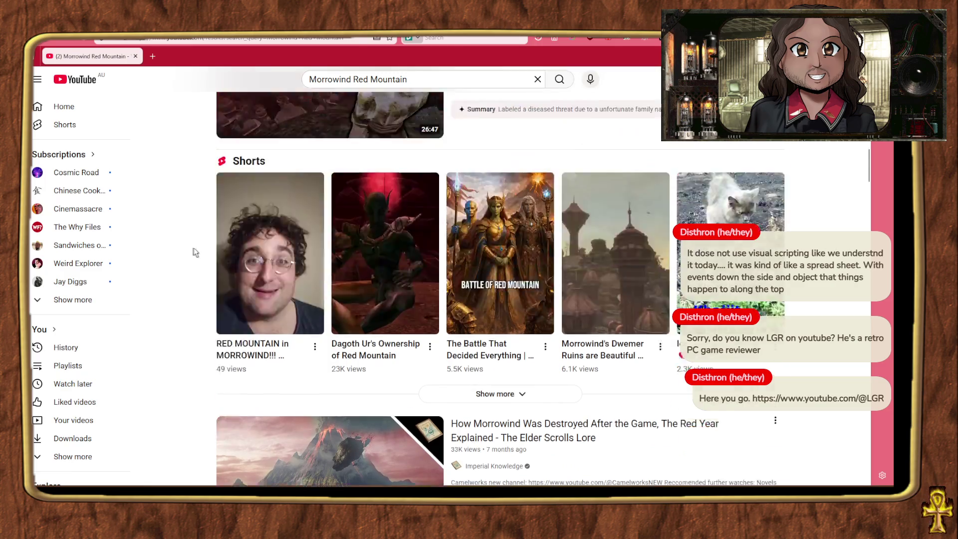
{"action": "scroll", "coordinate": [196, 251], "scroll_direction": "up", "scroll_amount": 2}
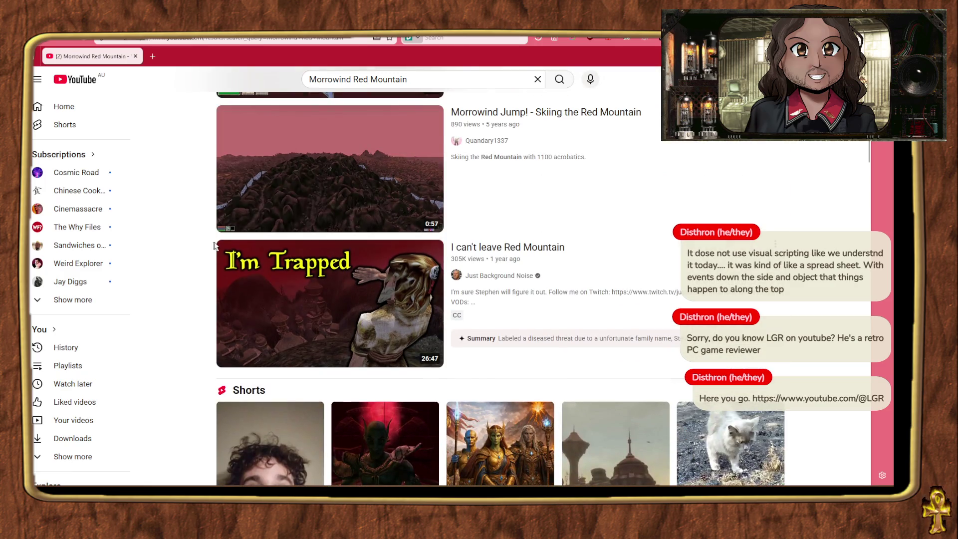
Watch the red terrain in 'Skiing the Red Mountain', then return to the results.
{"action": "left_click", "coordinate": [320, 191]}
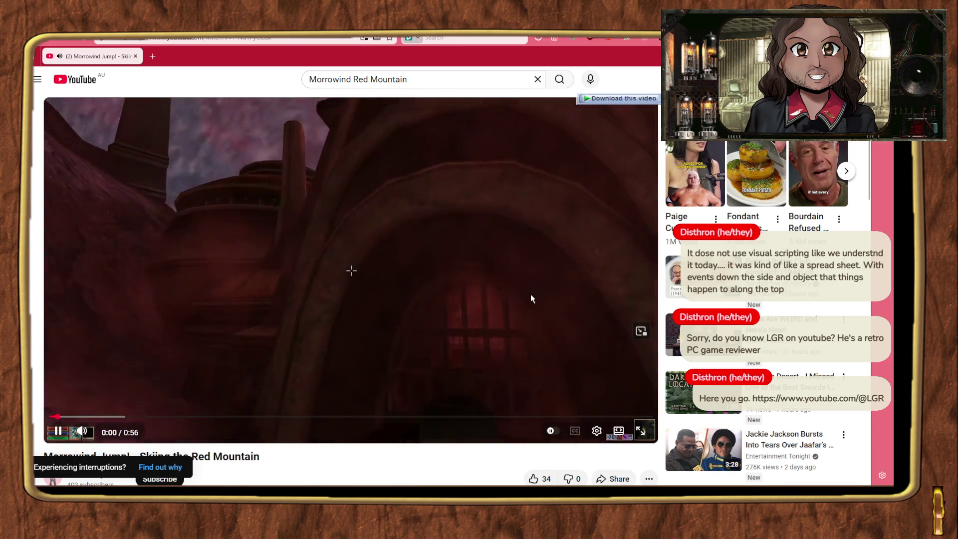
{"action": "left_click", "coordinate": [216, 417]}
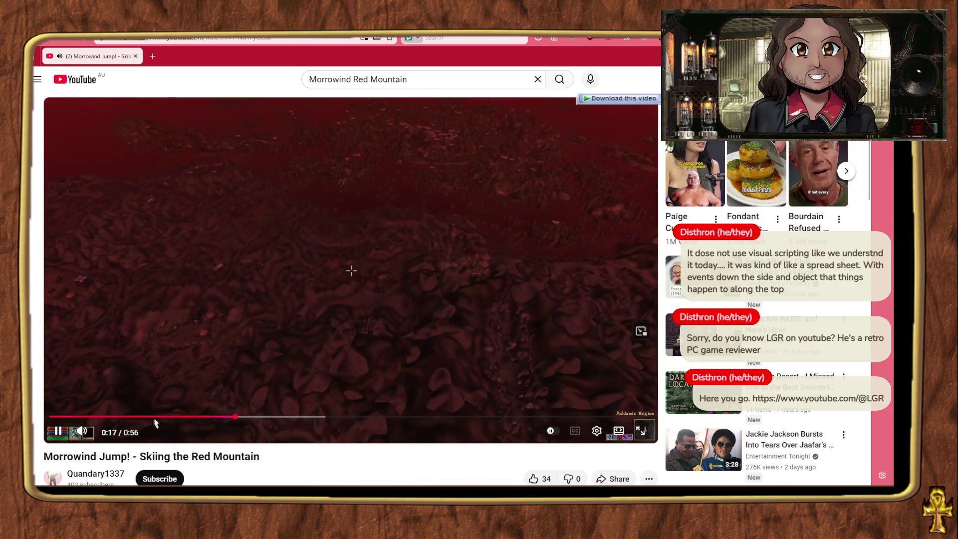
{"action": "left_click", "coordinate": [155, 420]}
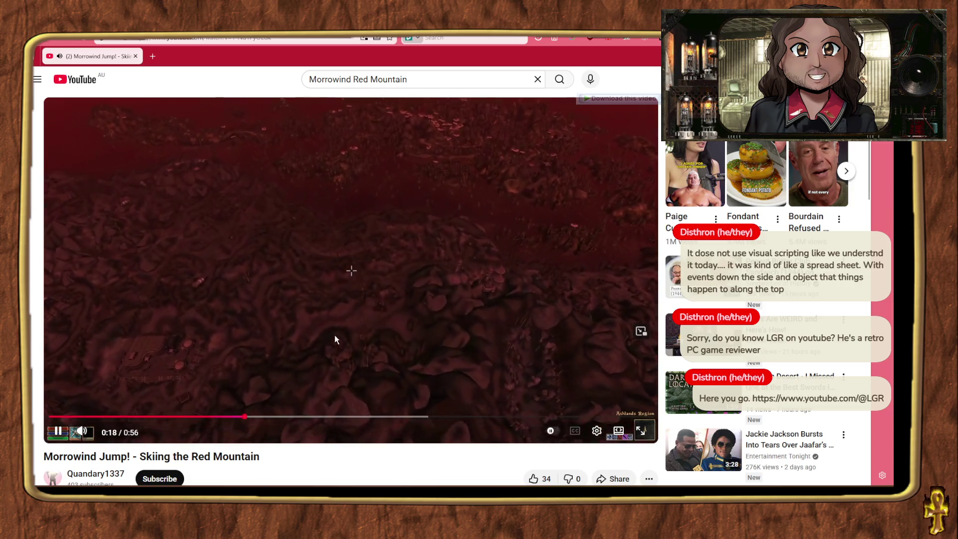
{"action": "key", "text": "alt+Left"}
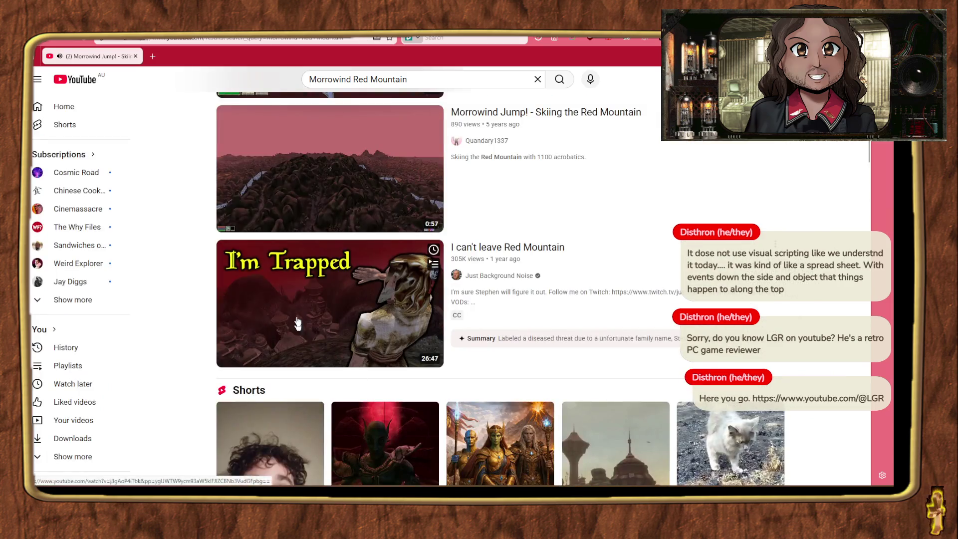
{"action": "scroll", "coordinate": [204, 263], "scroll_direction": "down", "scroll_amount": 10}
{"action": "scroll", "coordinate": [204, 263], "scroll_direction": "down", "scroll_amount": 15}
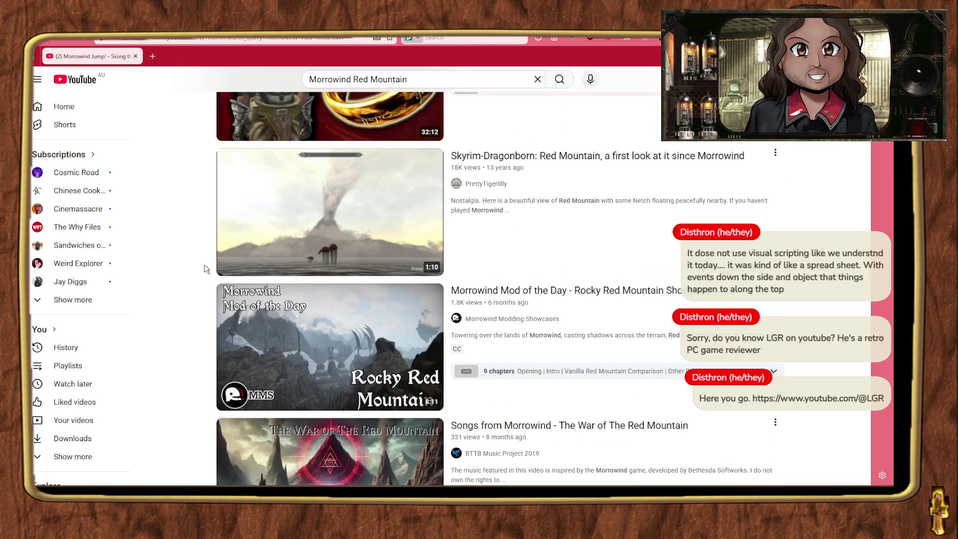
{"action": "scroll", "coordinate": [204, 269], "scroll_direction": "down", "scroll_amount": 2}
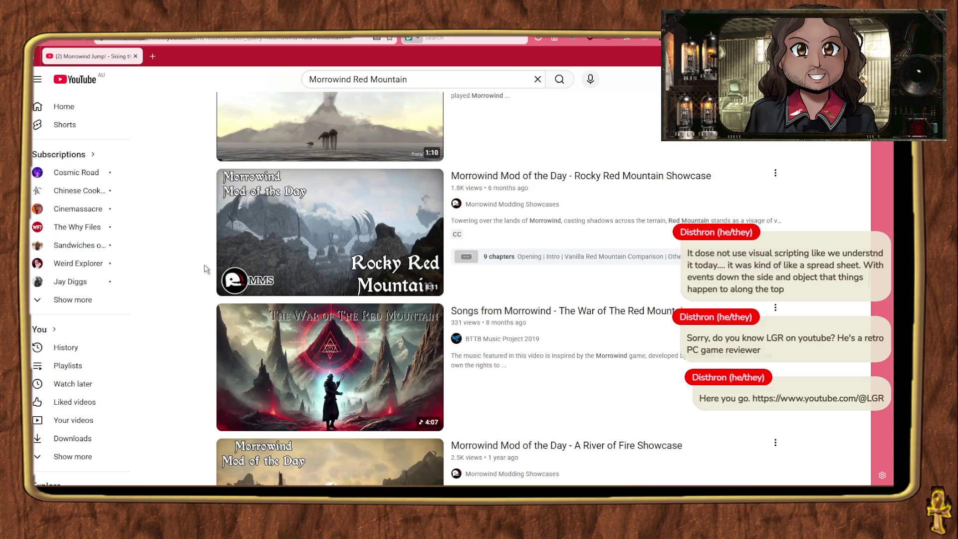
{"action": "scroll", "coordinate": [204, 269], "scroll_direction": "down", "scroll_amount": 4}
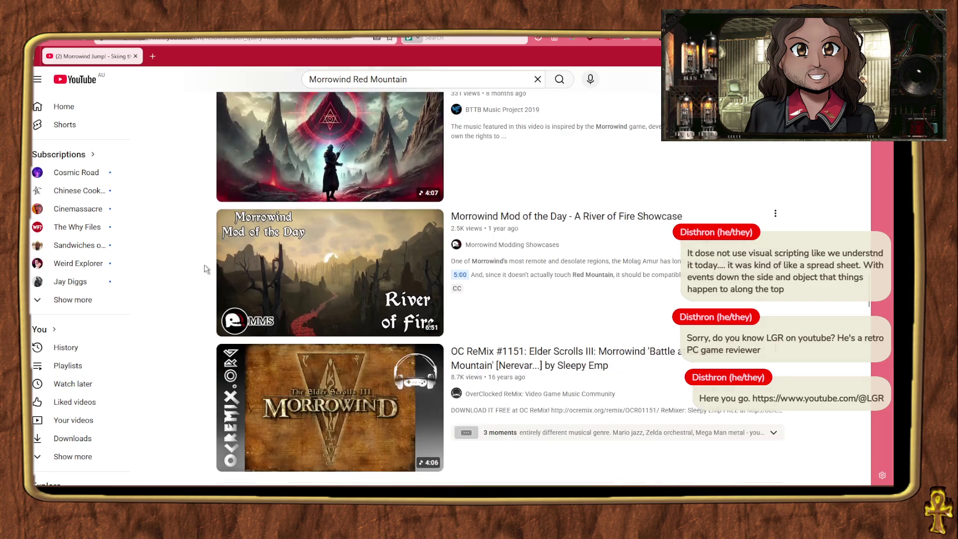
{"action": "scroll", "coordinate": [204, 268], "scroll_direction": "down", "scroll_amount": 10}
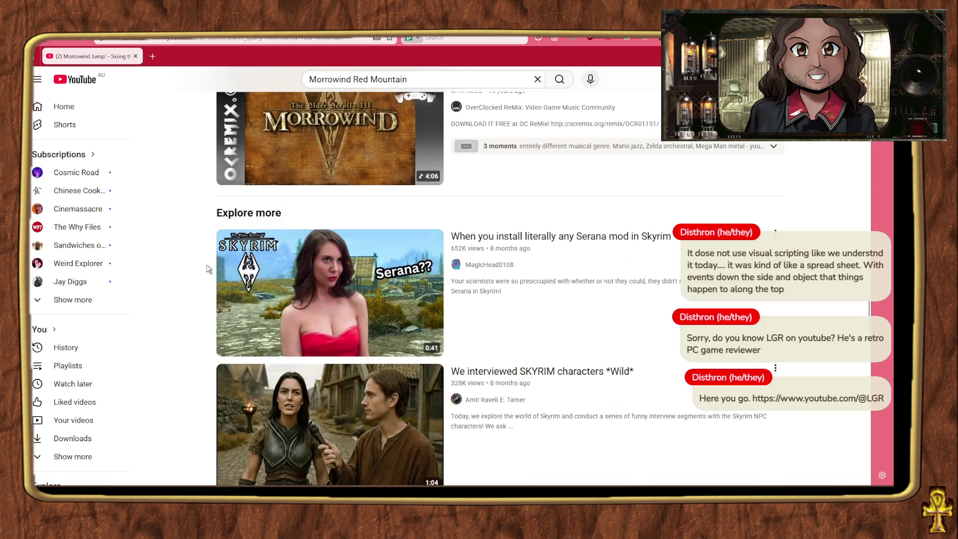
{"action": "scroll", "coordinate": [207, 269], "scroll_direction": "down", "scroll_amount": 5}
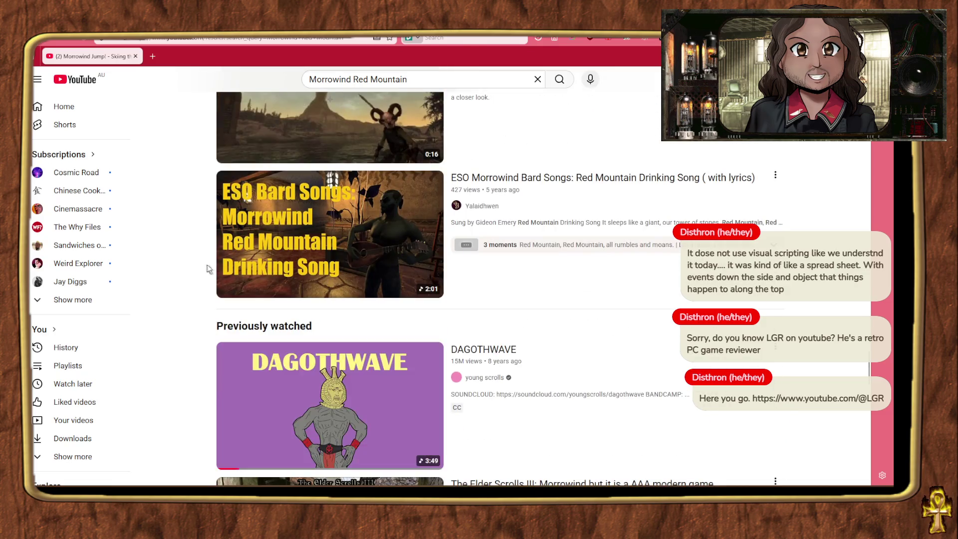
{"action": "scroll", "coordinate": [208, 270], "scroll_direction": "up", "scroll_amount": 5}
{"action": "scroll", "coordinate": [204, 272], "scroll_direction": "down", "scroll_amount": 8}
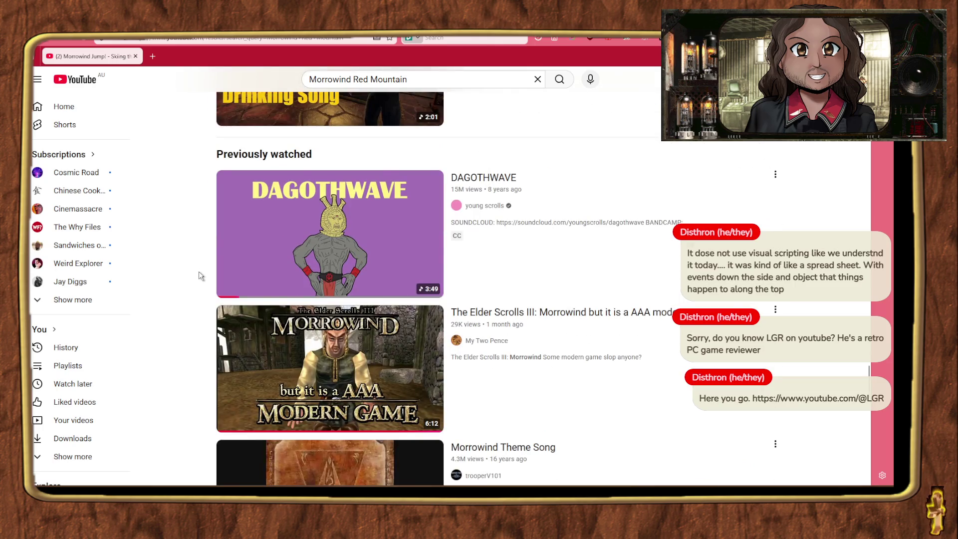
{"action": "scroll", "coordinate": [199, 275], "scroll_direction": "down", "scroll_amount": 10}
{"action": "scroll", "coordinate": [199, 279], "scroll_direction": "up", "scroll_amount": 3}
{"action": "scroll", "coordinate": [198, 280], "scroll_direction": "up", "scroll_amount": 5}
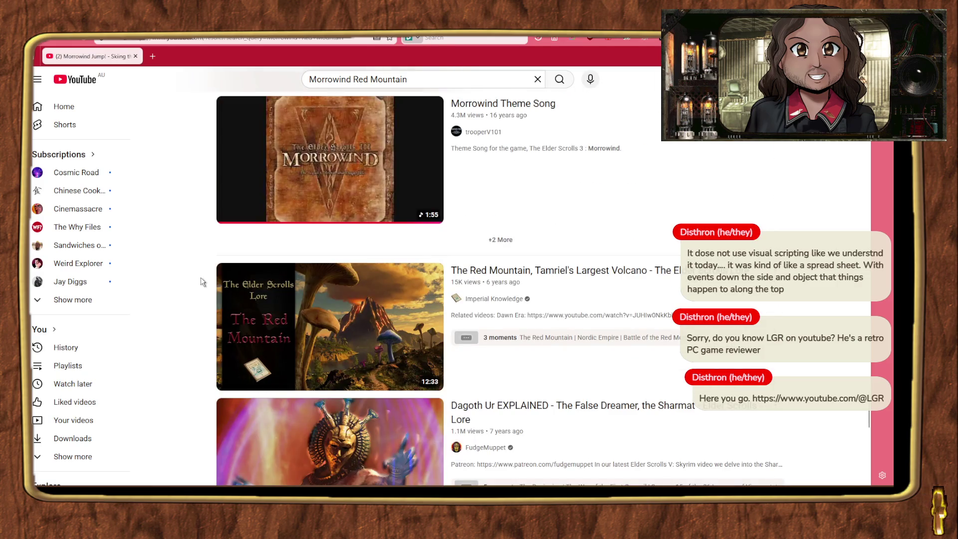
{"action": "scroll", "coordinate": [202, 282], "scroll_direction": "down", "scroll_amount": 7}
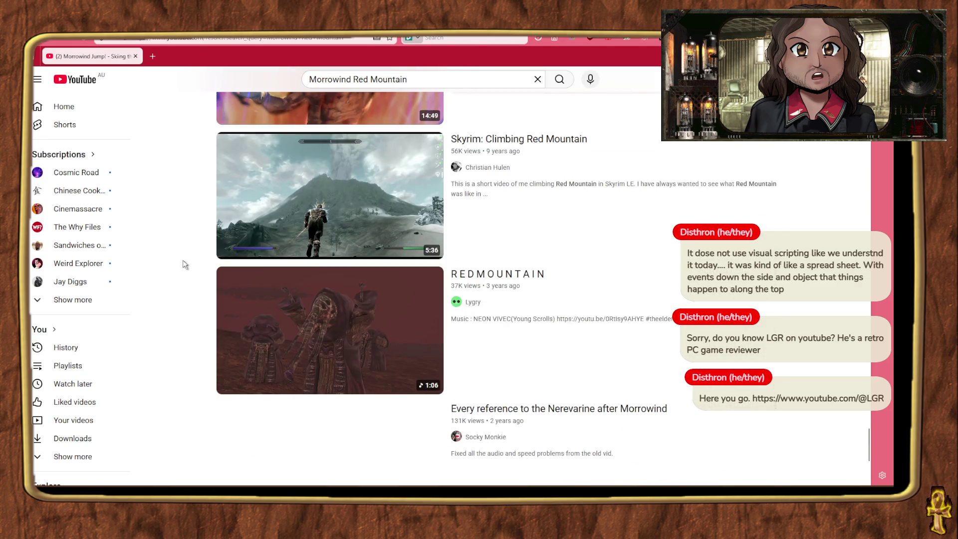
Watch the 'Skyrim: Climbing Red Mountain' video full screen, skipping through the climb.
{"action": "left_click", "coordinate": [301, 157]}
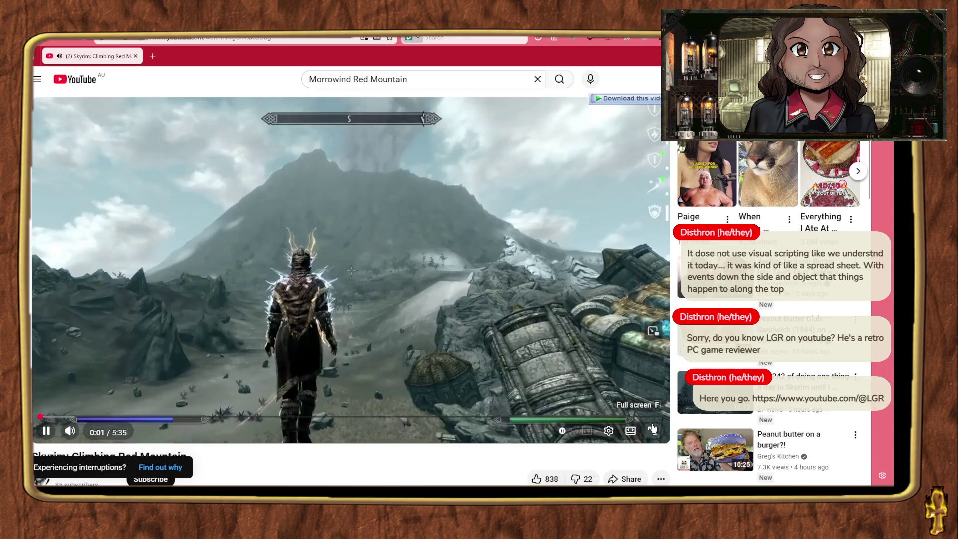
{"action": "double_click", "coordinate": [544, 397]}
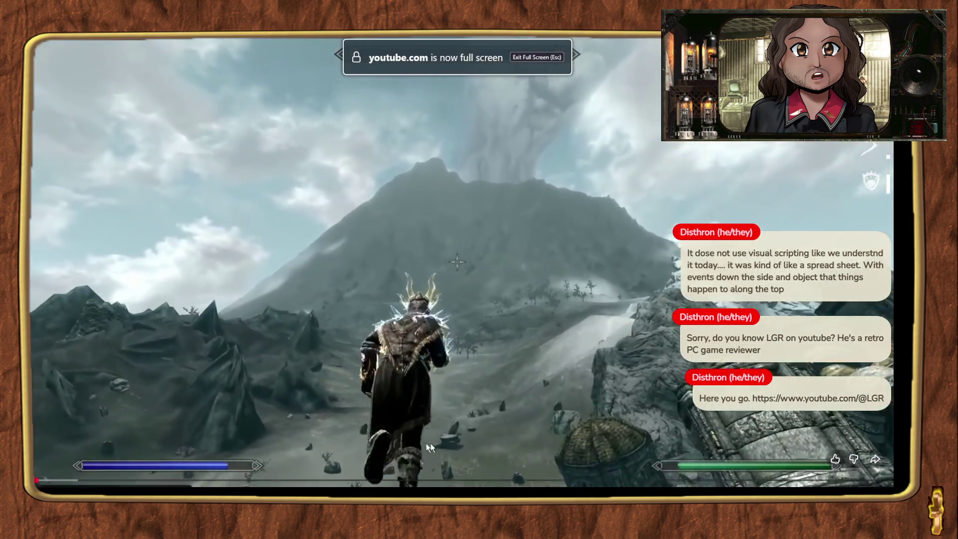
{"action": "left_click_drag", "start_coordinate": [287, 479], "coordinate": [281, 478]}
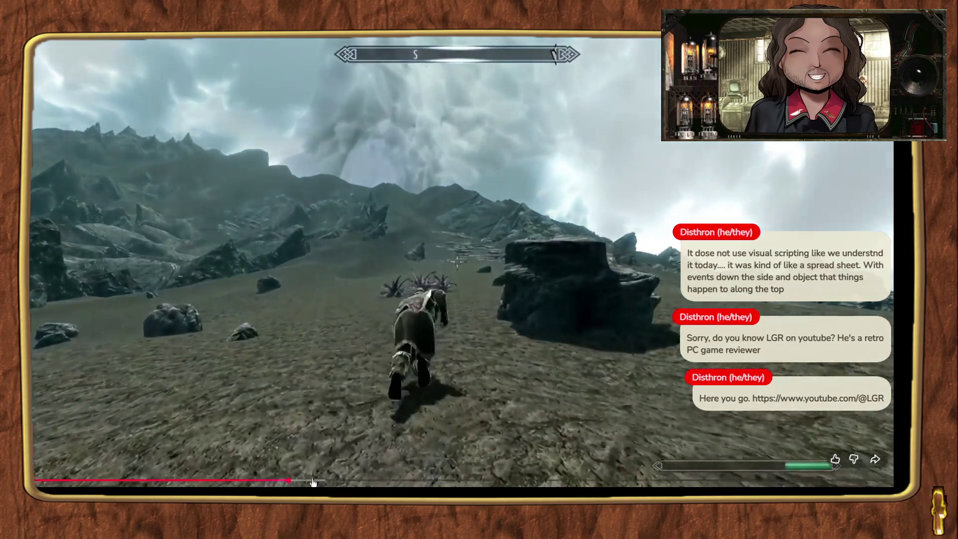
{"action": "left_click", "coordinate": [318, 479]}
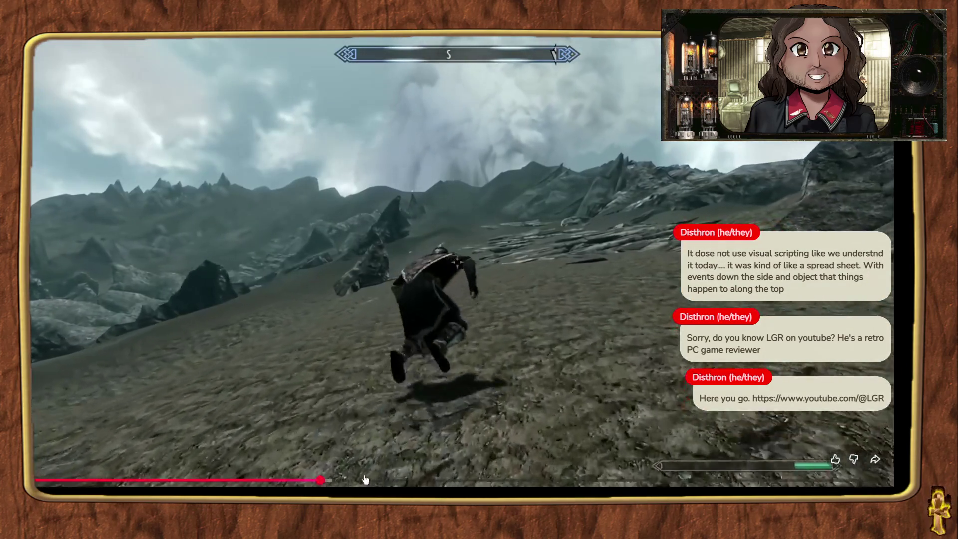
{"action": "left_click_drag", "start_coordinate": [363, 481], "coordinate": [518, 476]}
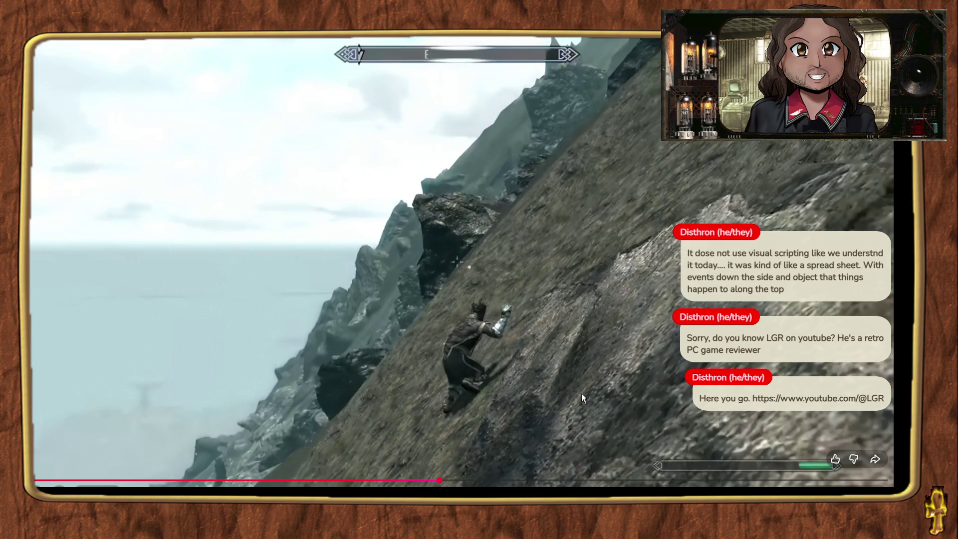
{"action": "left_click", "coordinate": [464, 479]}
{"action": "left_click_drag", "start_coordinate": [534, 479], "coordinate": [407, 479]}
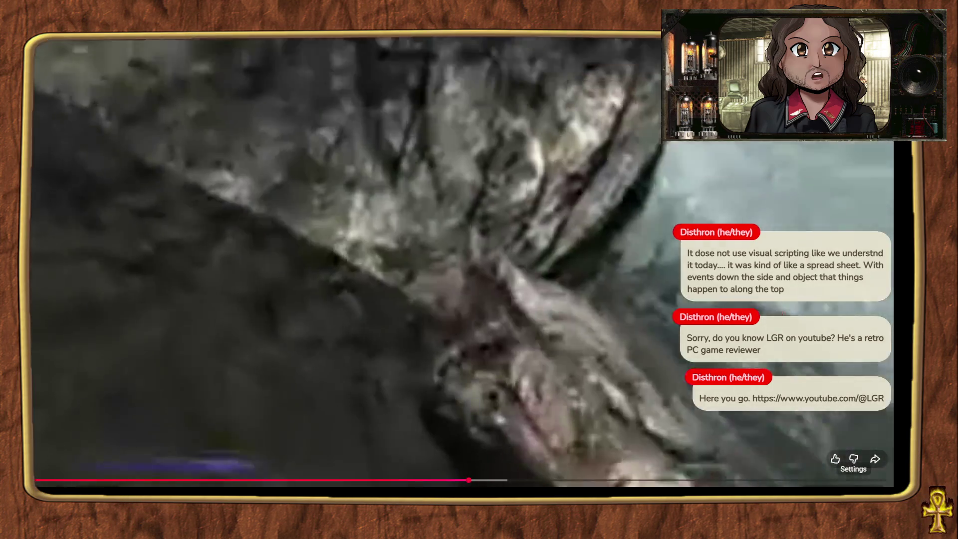
Switch the video to 1080p60, exit full screen and return to the results.
{"action": "left_click", "coordinate": [853, 458]}
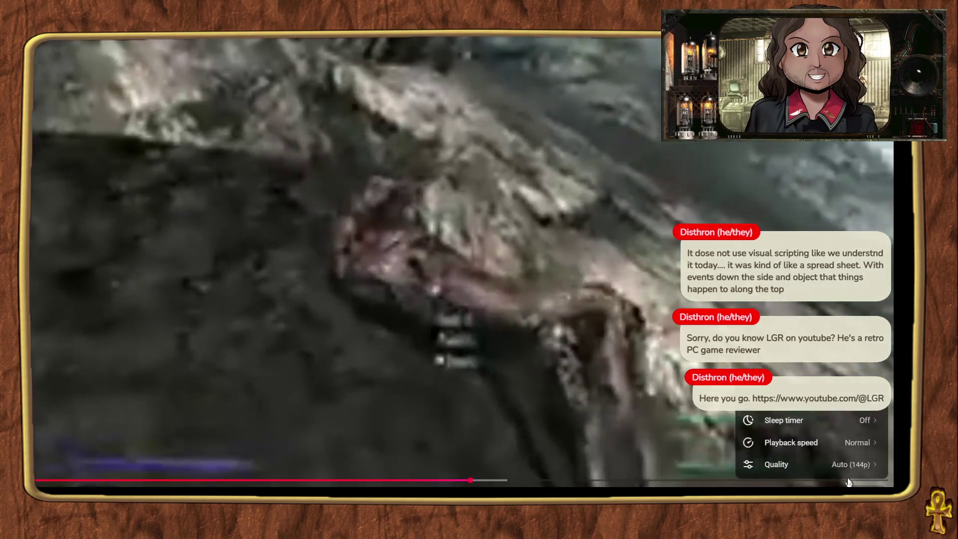
{"action": "left_click", "coordinate": [843, 460]}
{"action": "left_click", "coordinate": [824, 382]}
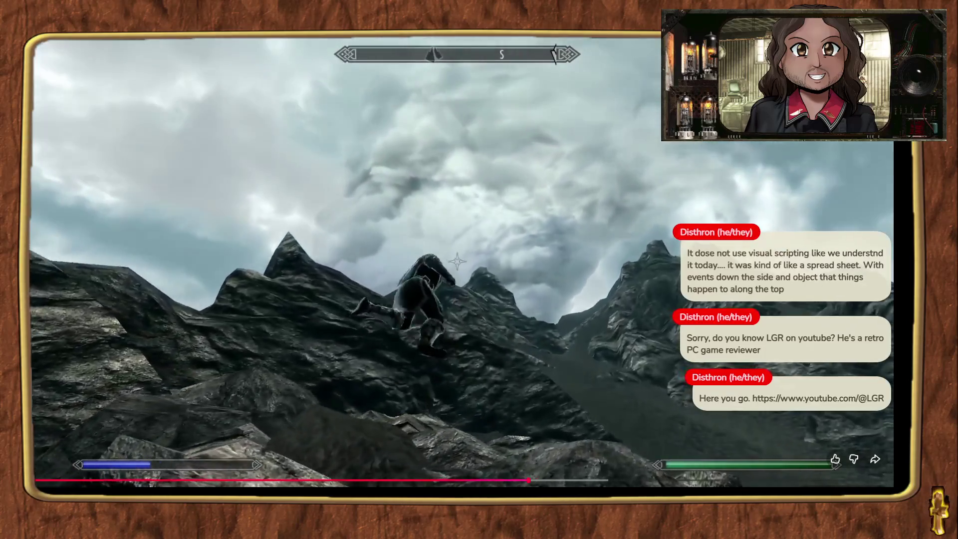
{"action": "double_click", "coordinate": [366, 171]}
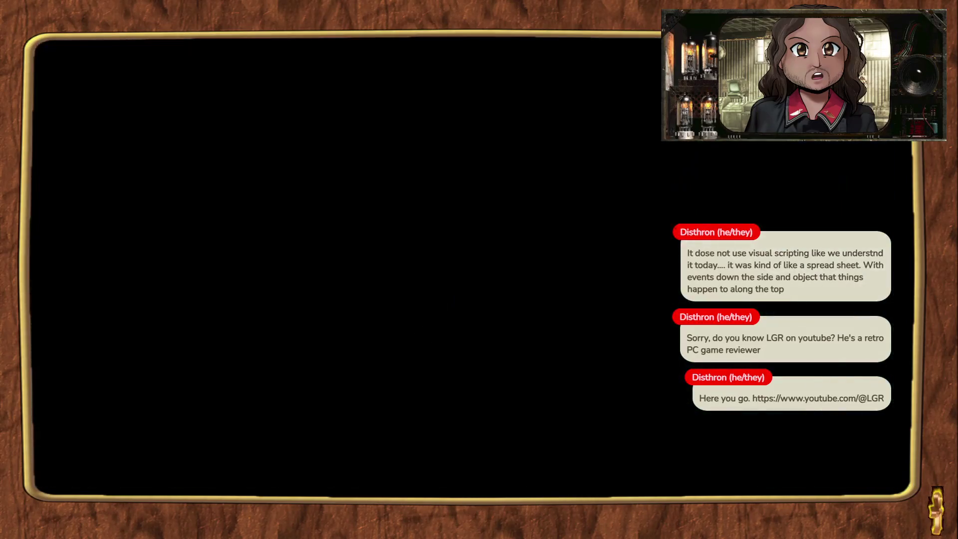
{"action": "key", "text": "alt+Left"}
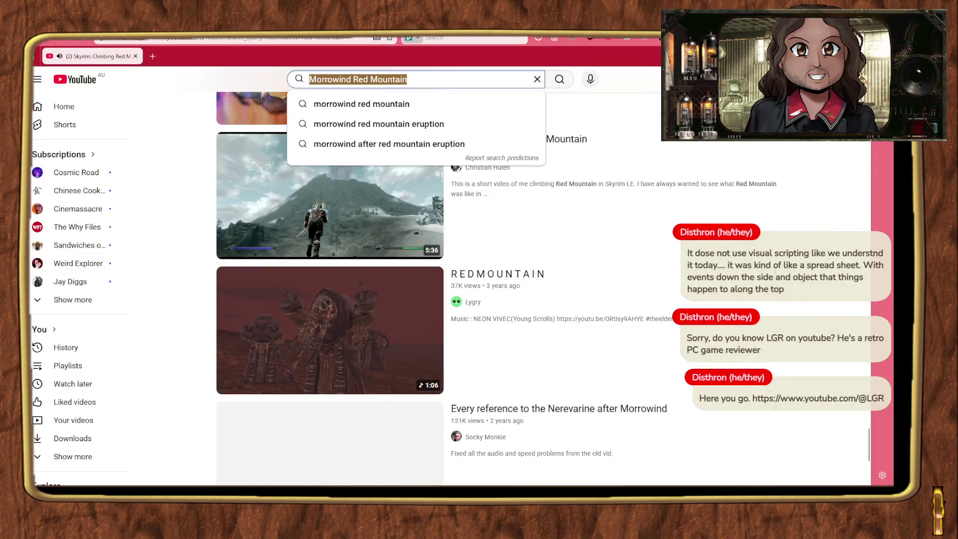
Search 'volcanic ash mountain' and open the PBS Mt. St. Helens volcanic ashes video.
{"action": "type", "text": "volcanic ash mou"}
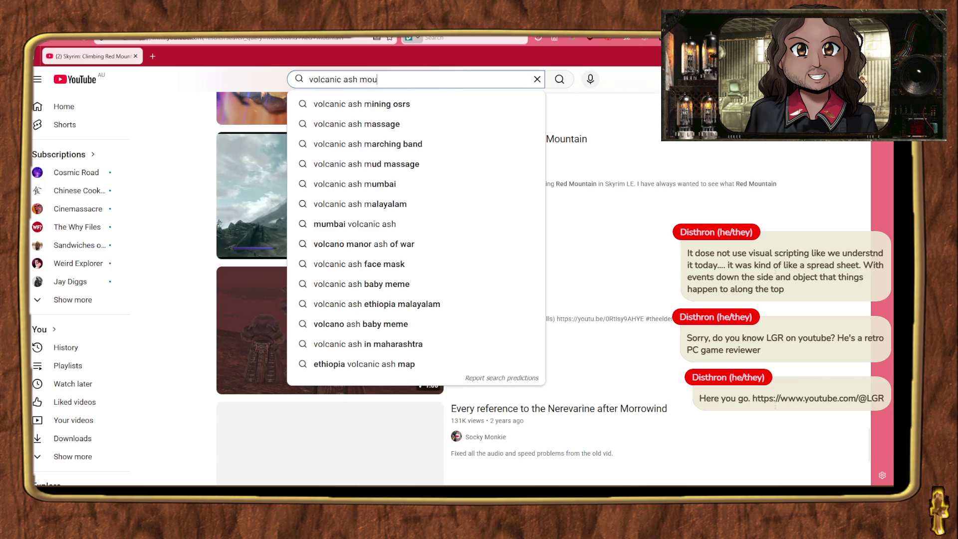
{"action": "type", "text": "ntain"}
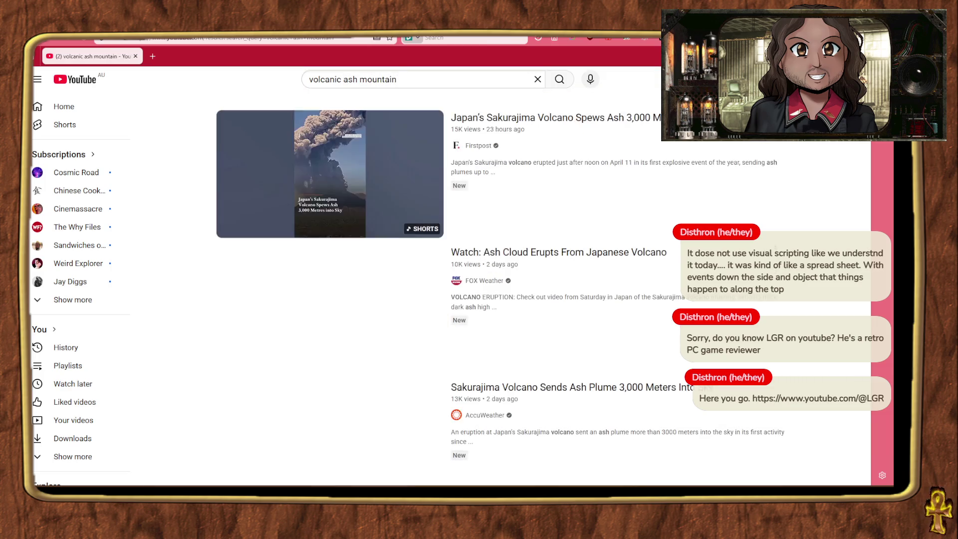
{"action": "scroll", "coordinate": [175, 234], "scroll_direction": "down", "scroll_amount": 5}
{"action": "scroll", "coordinate": [174, 235], "scroll_direction": "down", "scroll_amount": 5}
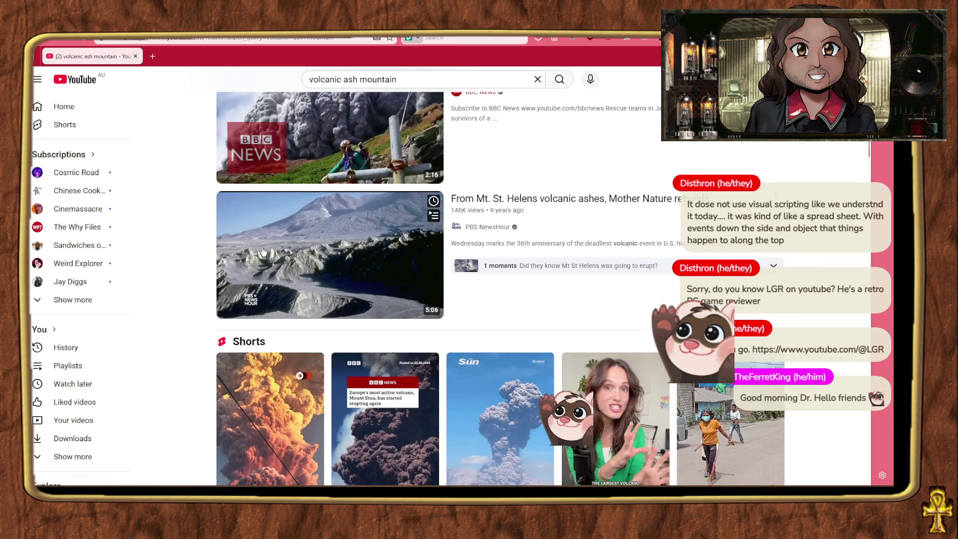
{"action": "left_click", "coordinate": [263, 252]}
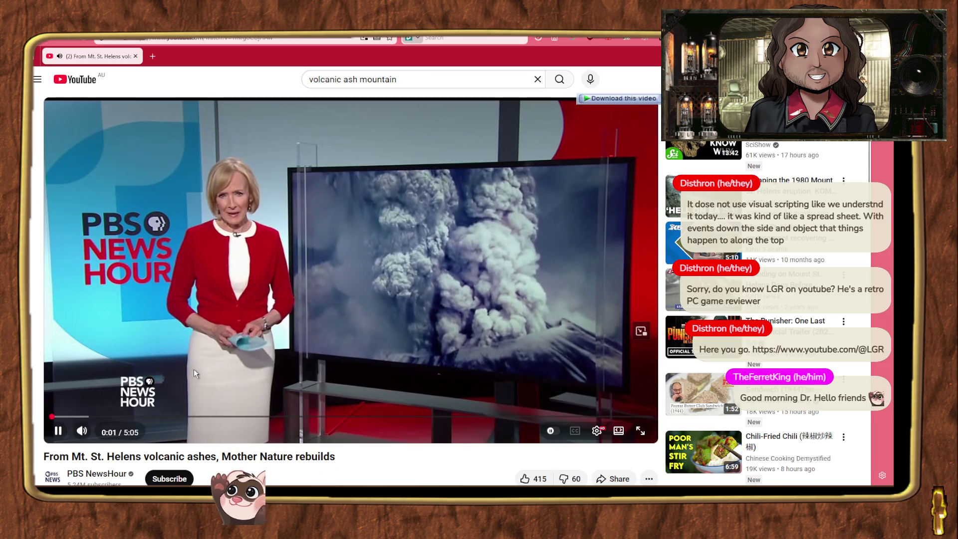
Seek through the mountain footage, settling around 2:21.
{"action": "left_click", "coordinate": [175, 423]}
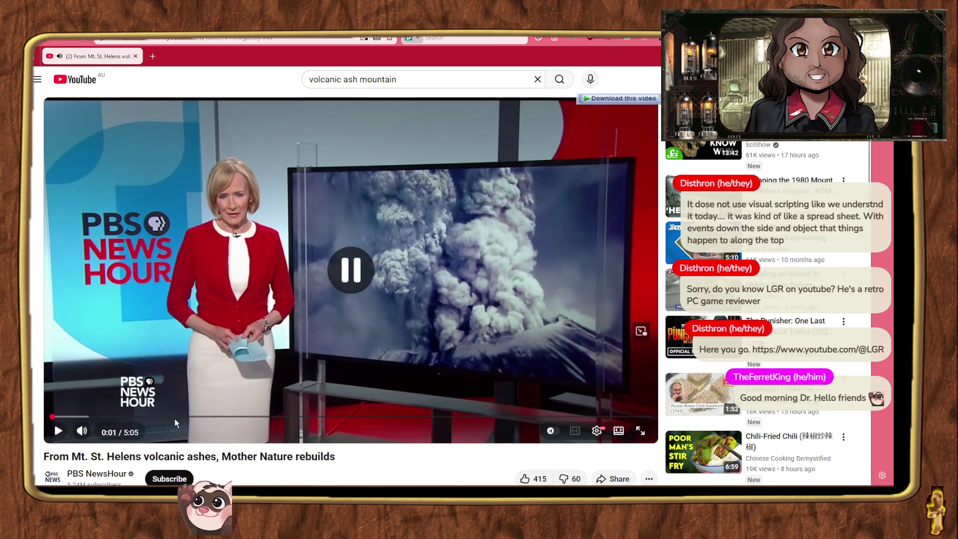
{"action": "left_click", "coordinate": [215, 416]}
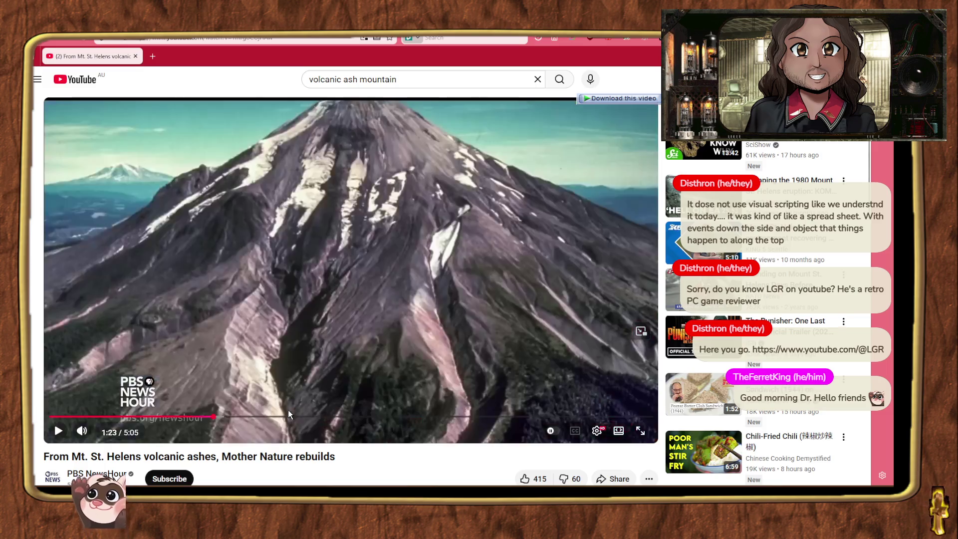
{"action": "left_click", "coordinate": [389, 328]}
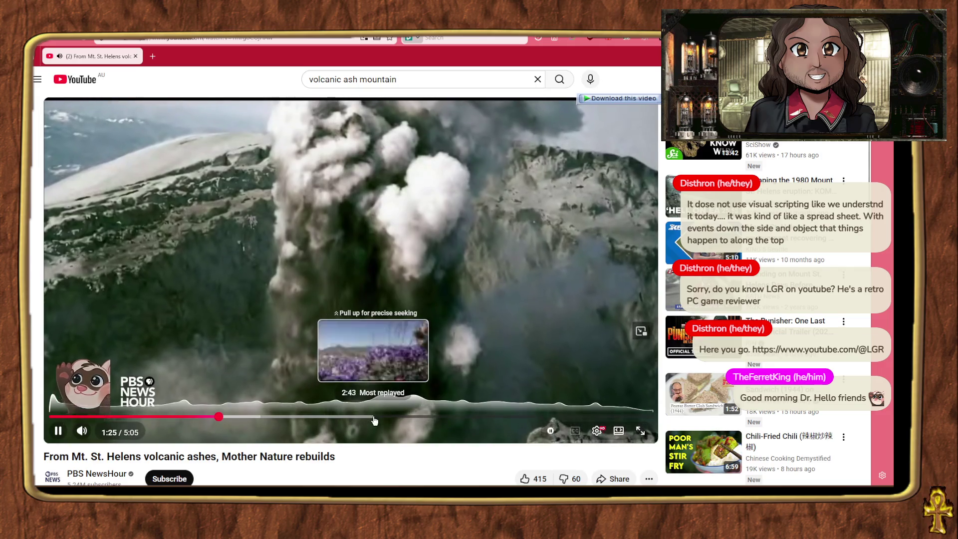
{"action": "left_click", "coordinate": [358, 416]}
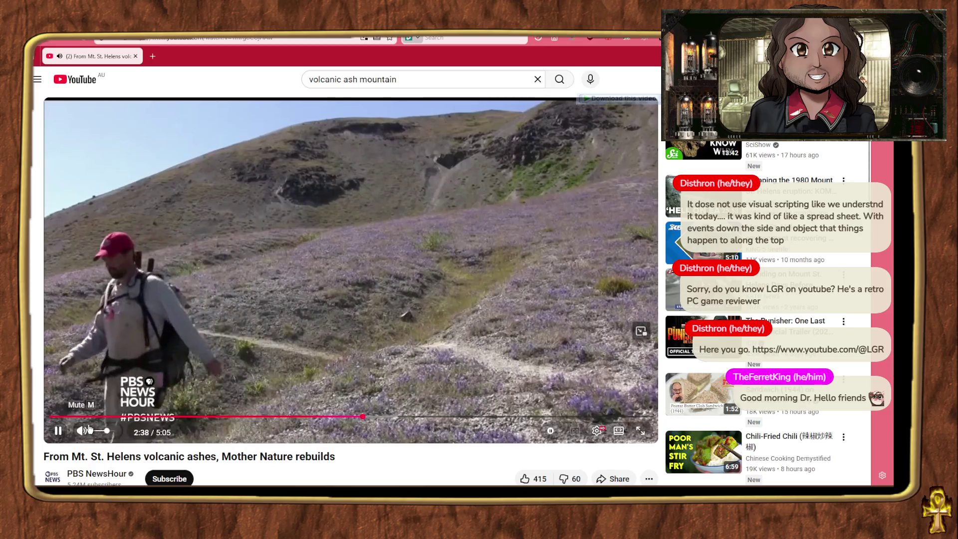
{"action": "left_click", "coordinate": [337, 417]}
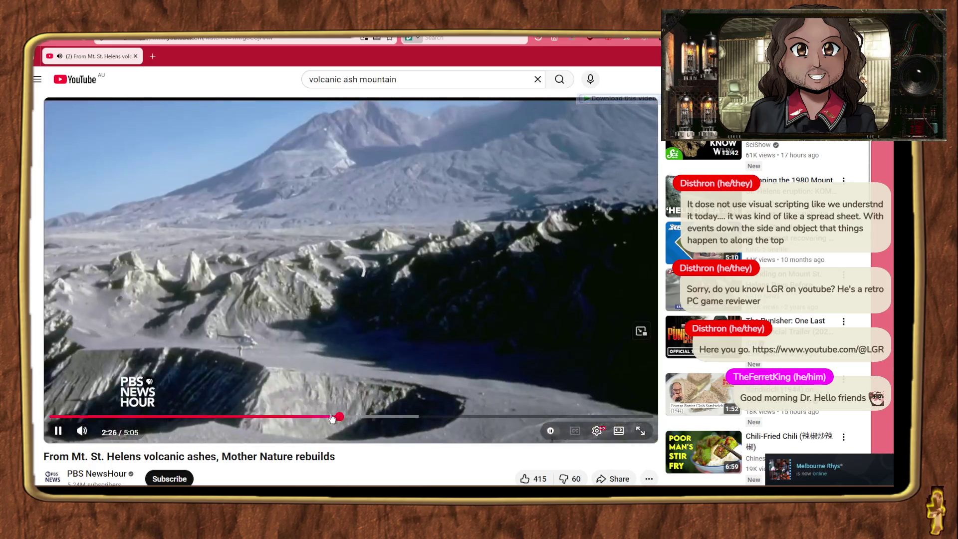
{"action": "mouse_move", "coordinate": [329, 417]}
{"action": "left_mouse_down"}
{"action": "mouse_move", "coordinate": [309, 417]}
{"action": "mouse_move", "coordinate": [330, 417]}
{"action": "left_mouse_up"}
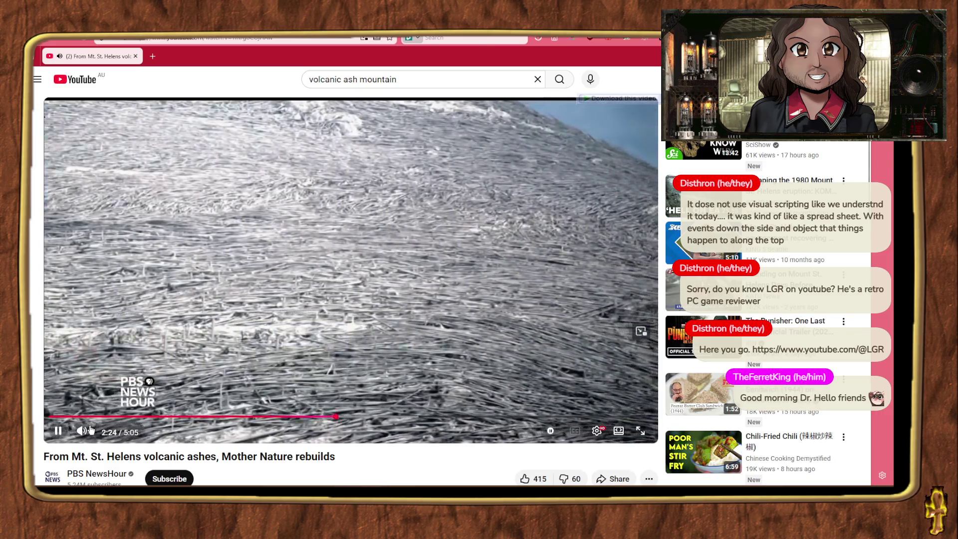
Mute the video, view it full screen briefly, then return to Aseprite.
{"action": "left_click", "coordinate": [90, 428]}
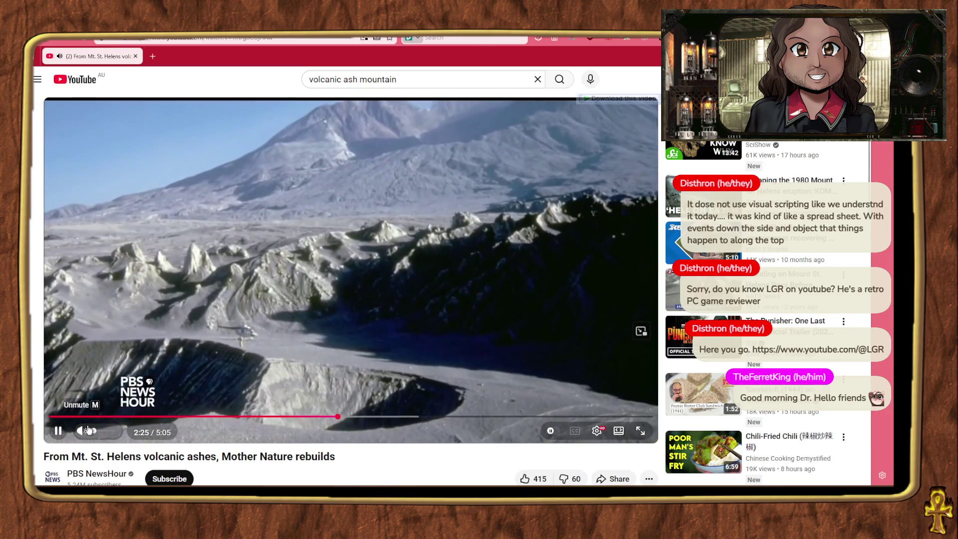
{"action": "left_click", "coordinate": [640, 431]}
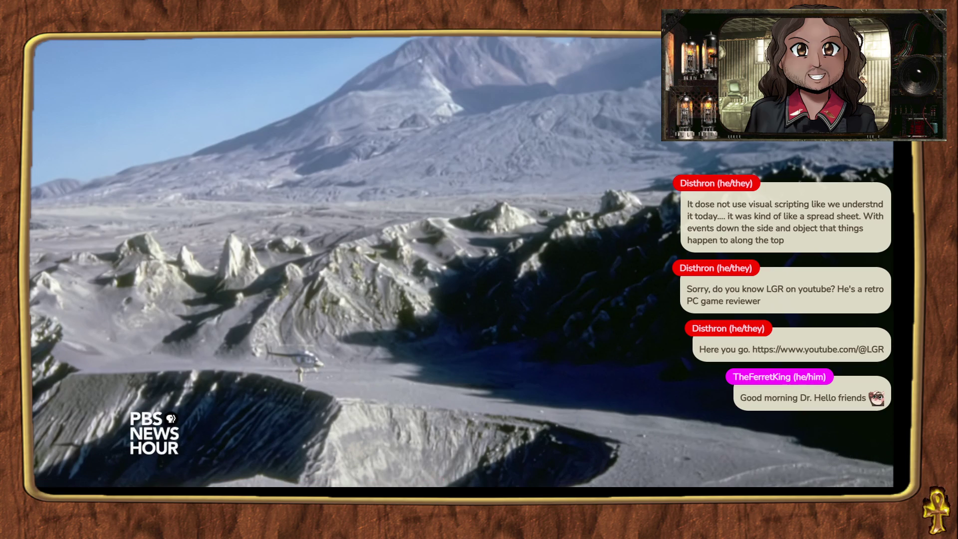
{"action": "key", "text": "Escape"}
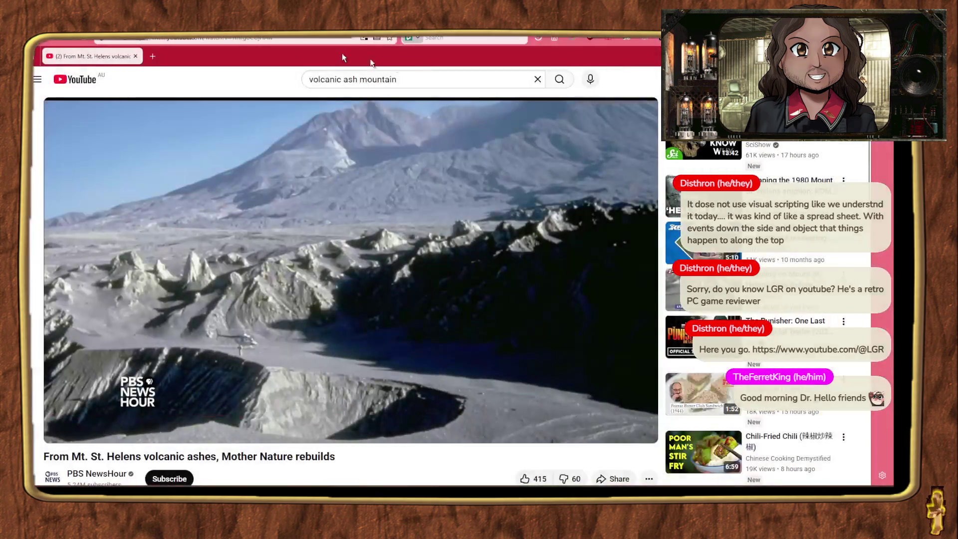
{"action": "key", "text": "alt+Tab"}
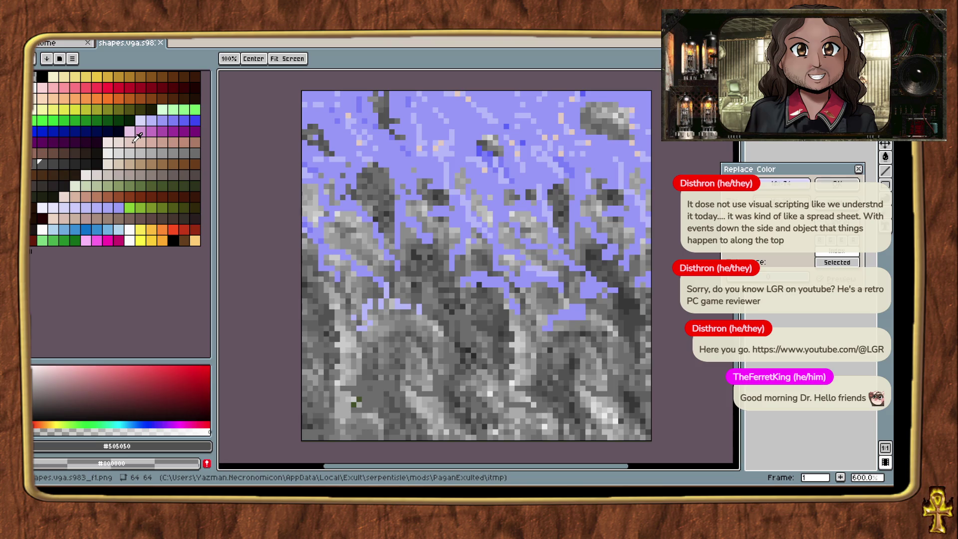
Replace the lavender areas of the texture with a salmon brown.
{"action": "key", "text": "shift+r"}
{"action": "left_click", "coordinate": [585, 138]}
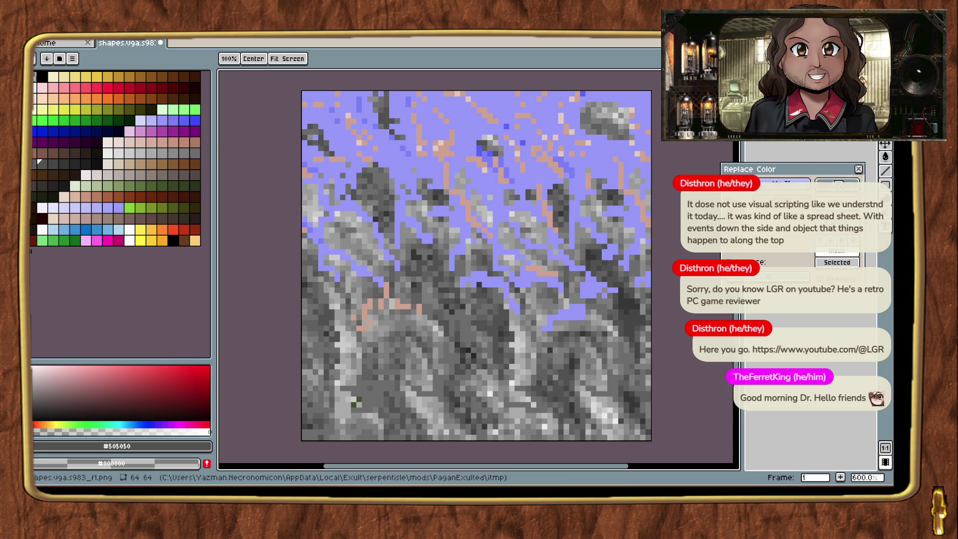
{"action": "mouse_move", "coordinate": [798, 180]}
{"action": "left_mouse_down"}
{"action": "mouse_move", "coordinate": [647, 154]}
{"action": "mouse_move", "coordinate": [791, 193]}
{"action": "left_mouse_up"}
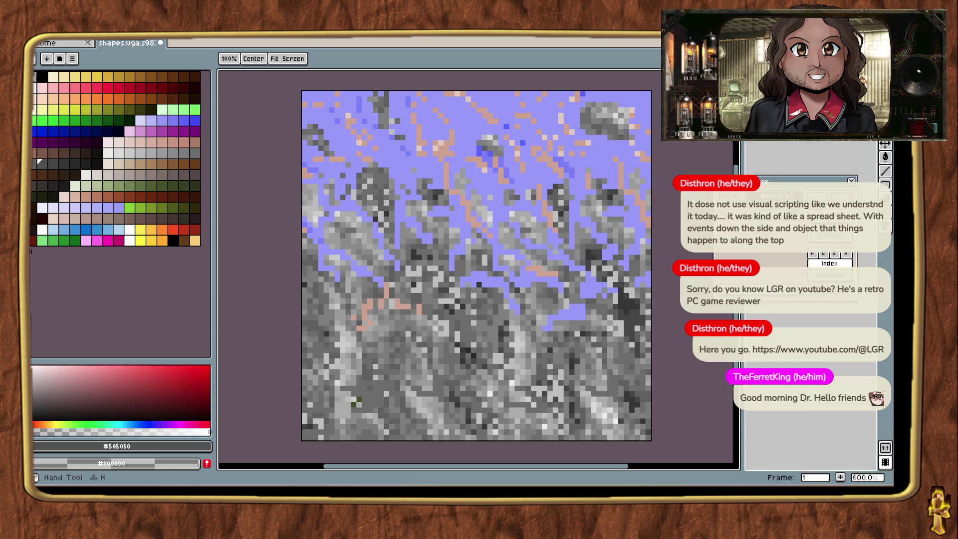
{"action": "left_click", "coordinate": [621, 162]}
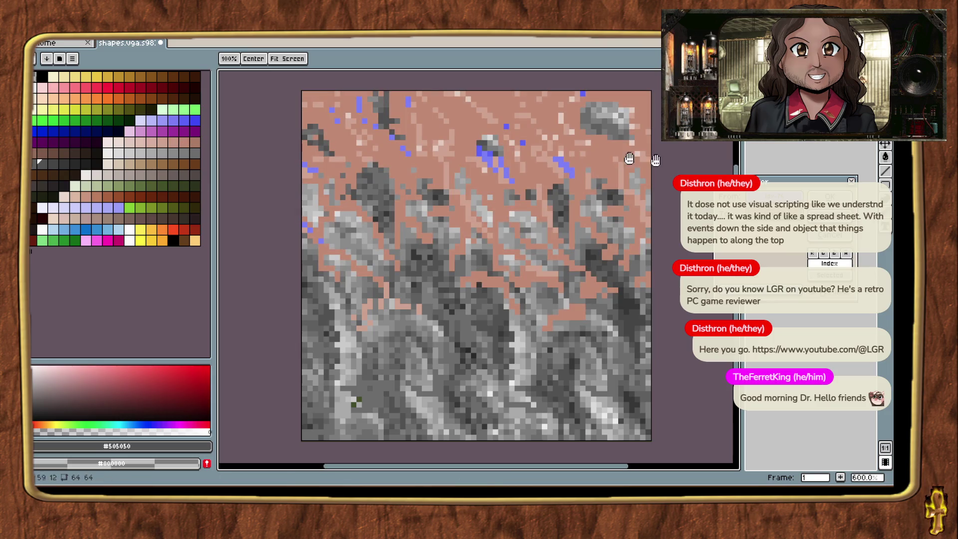
Undo the salmon colour replacement.
{"action": "scroll", "coordinate": [597, 274], "scroll_direction": "down", "scroll_amount": 5}
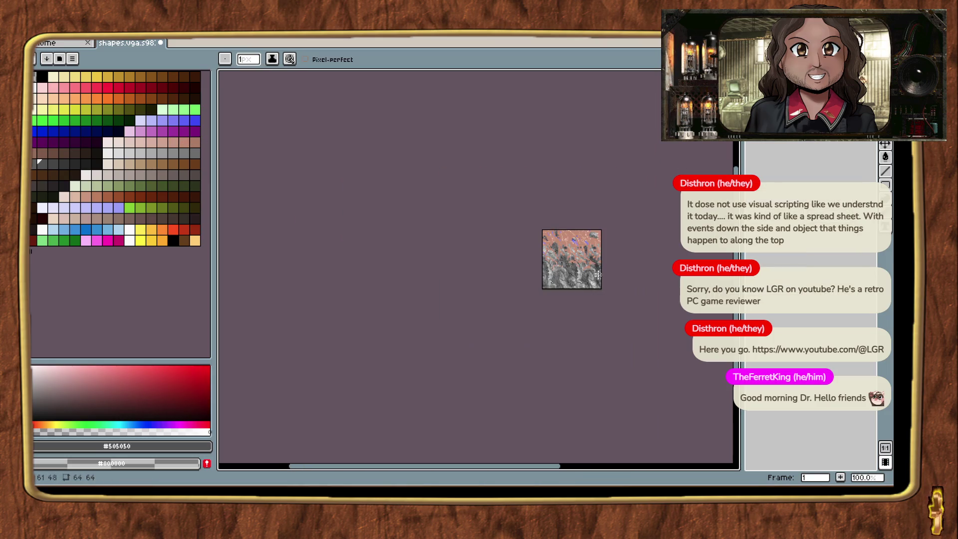
{"action": "scroll", "coordinate": [595, 277], "scroll_direction": "up", "scroll_amount": 3}
{"action": "key", "text": "ctrl+z"}
{"action": "scroll", "coordinate": [508, 215], "scroll_direction": "up", "scroll_amount": 1}
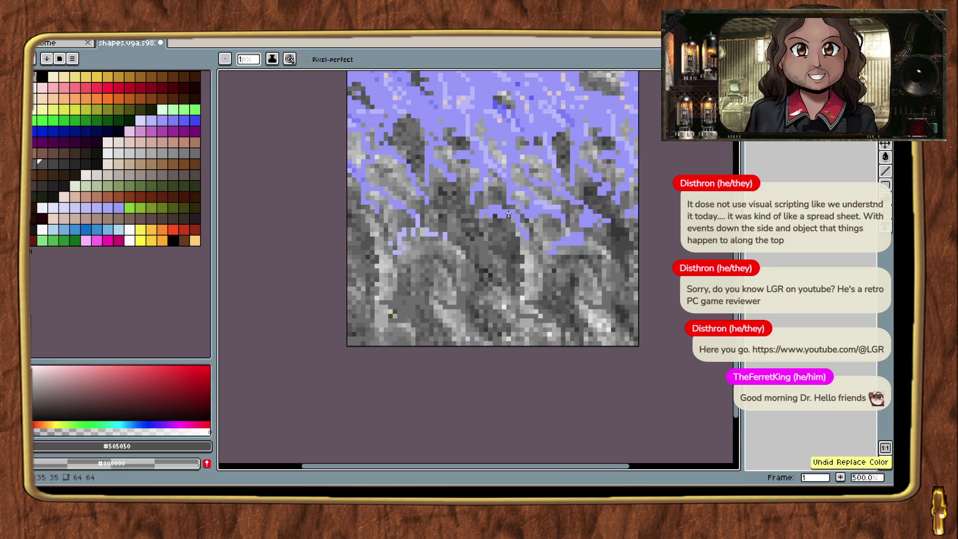
Set Replace Color from the sampled lavender to a dark brown swatch, after trying #505050 as source.
{"action": "left_click_drag", "start_coordinate": [526, 224], "coordinate": [521, 272]}
{"action": "key", "text": "shift+r"}
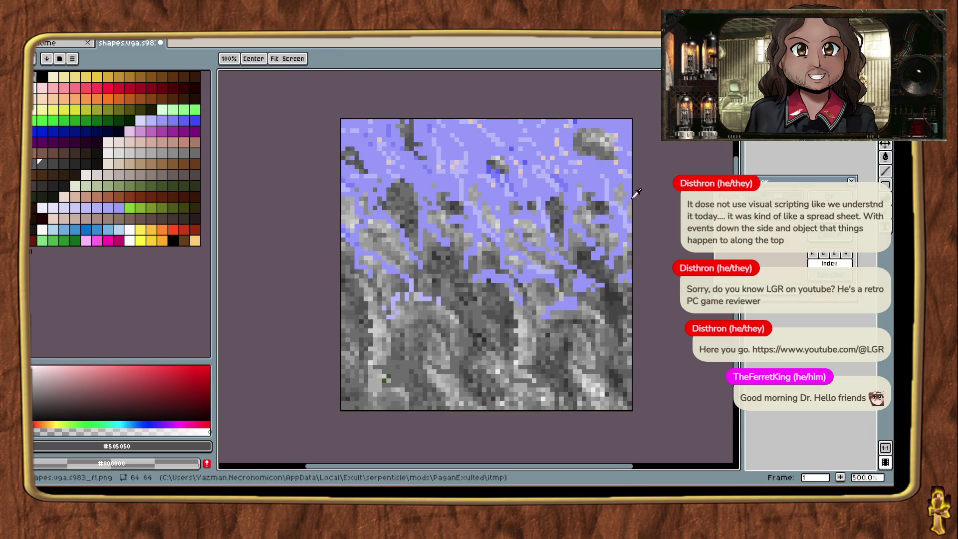
{"action": "left_click_drag", "start_coordinate": [555, 180], "coordinate": [583, 161]}
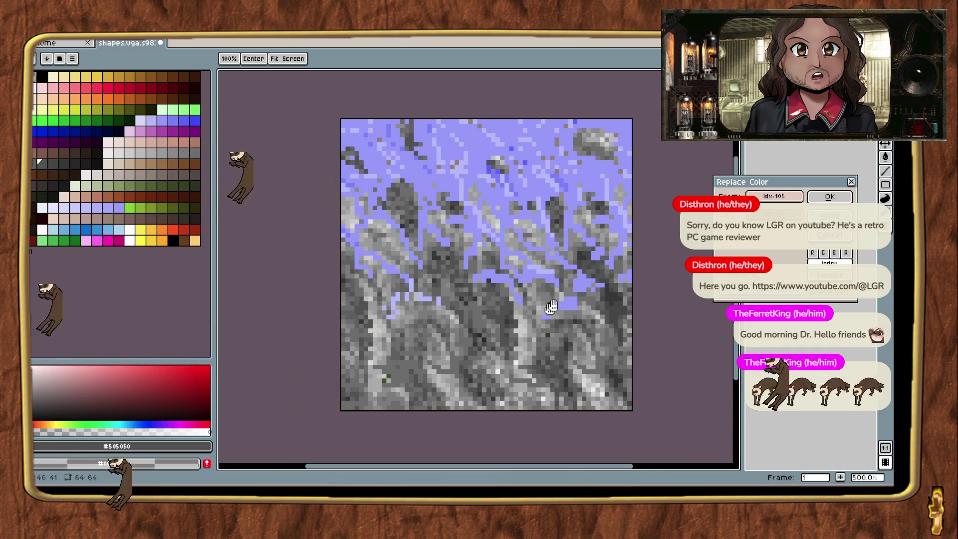
{"action": "left_click", "coordinate": [602, 166]}
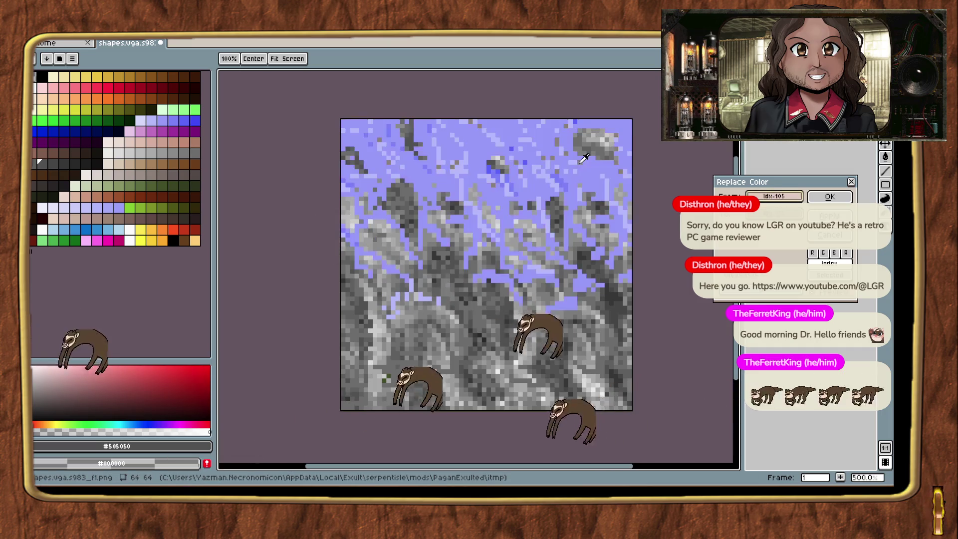
{"action": "left_click", "coordinate": [160, 162]}
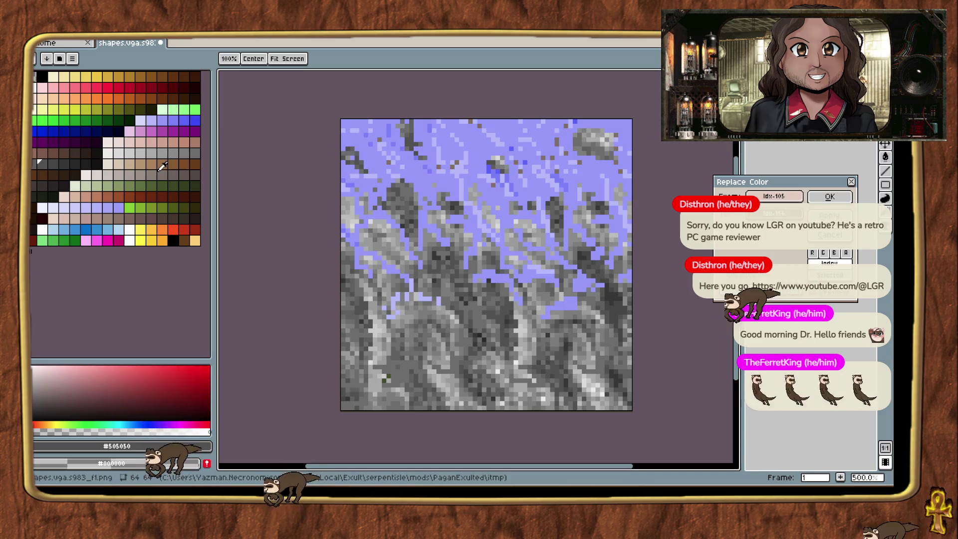
{"action": "left_click", "coordinate": [174, 171]}
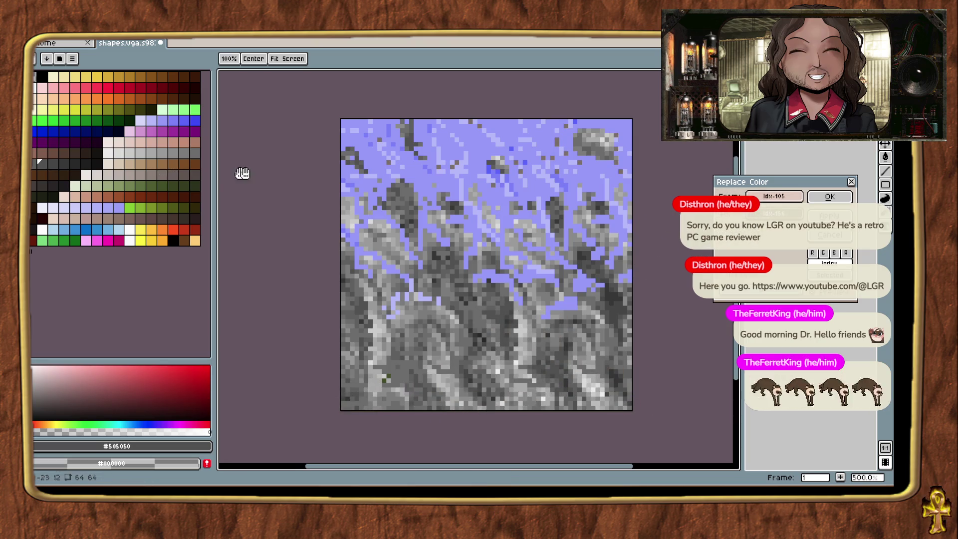
{"action": "left_click", "coordinate": [823, 198]}
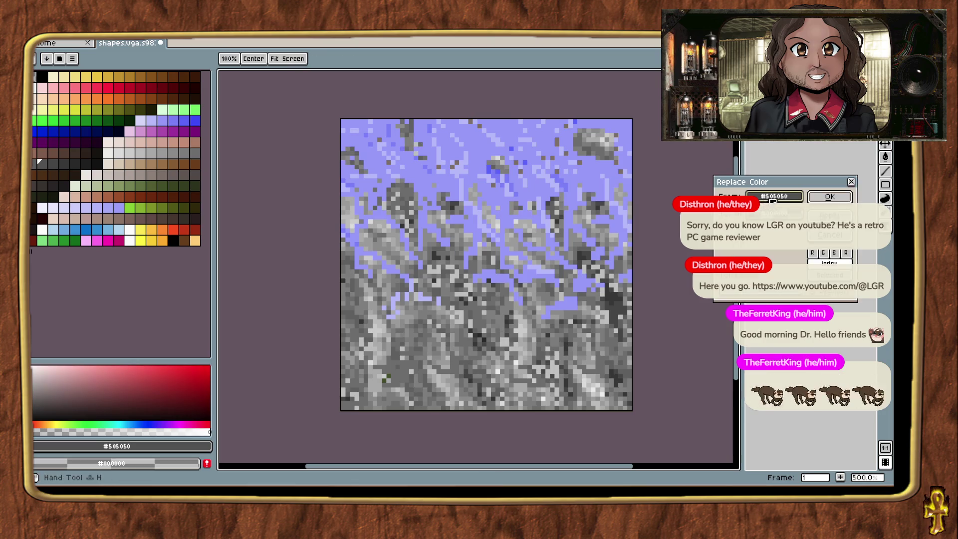
{"action": "left_click", "coordinate": [578, 158]}
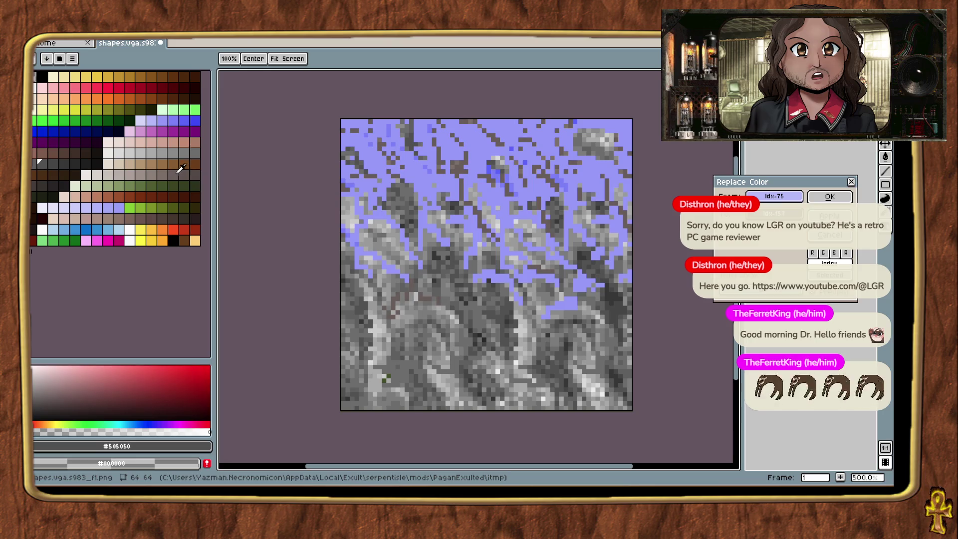
{"action": "left_click", "coordinate": [781, 197]}
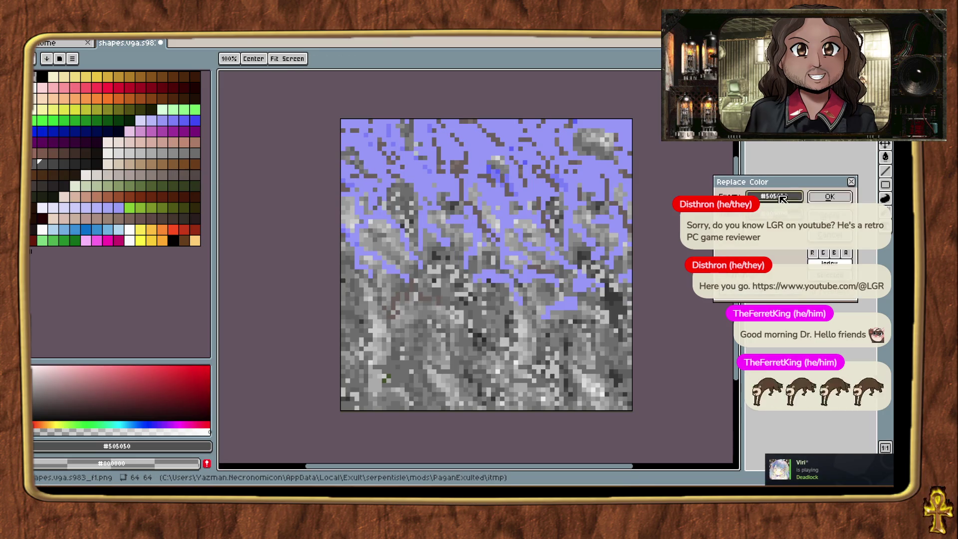
{"action": "left_click", "coordinate": [592, 189]}
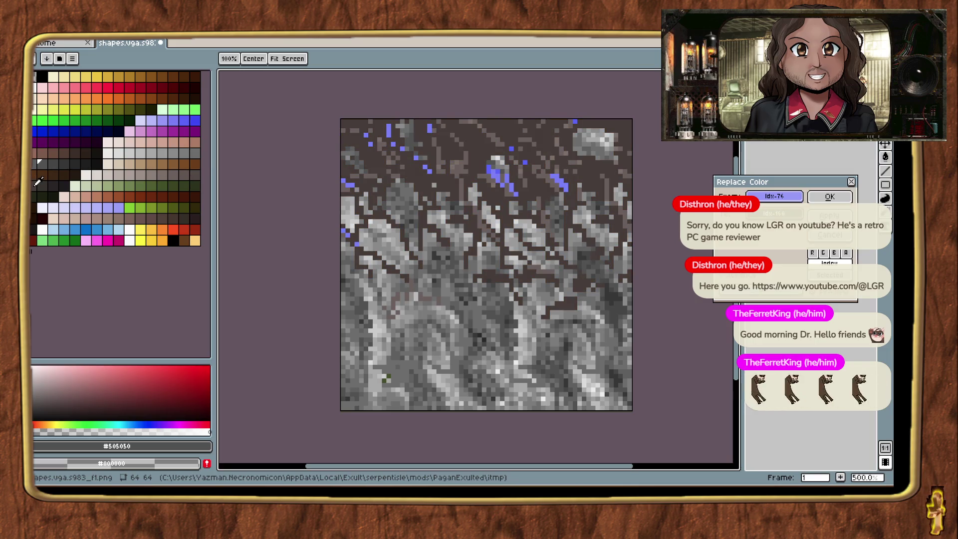
Replace the stray blue marker pixels with a grey.
{"action": "scroll", "coordinate": [397, 253], "scroll_direction": "down", "scroll_amount": 3}
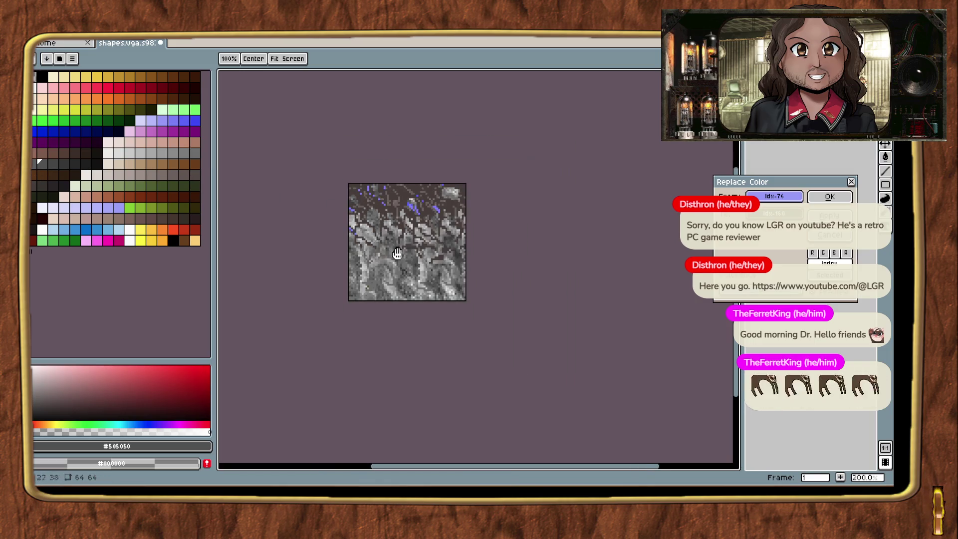
{"action": "scroll", "coordinate": [428, 283], "scroll_direction": "up", "scroll_amount": 2}
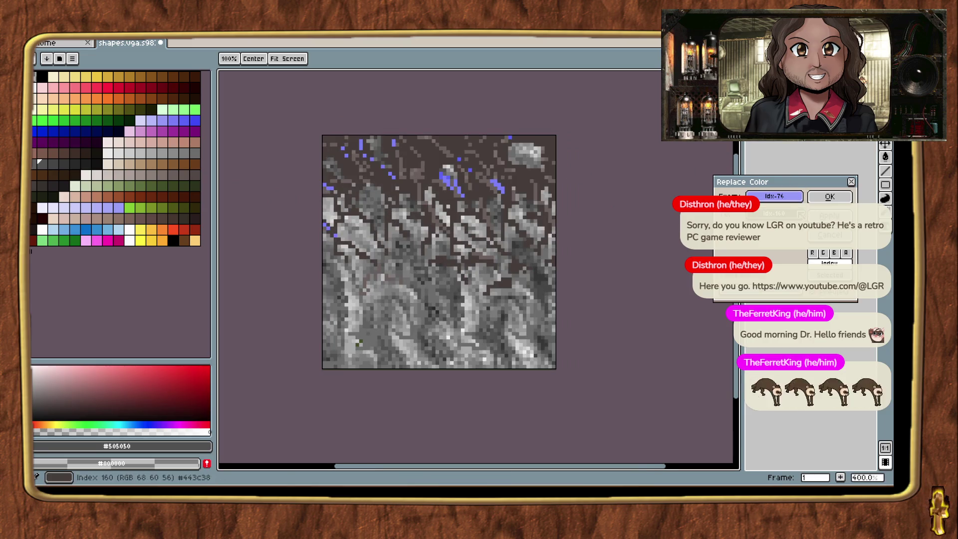
{"action": "left_click", "coordinate": [63, 172]}
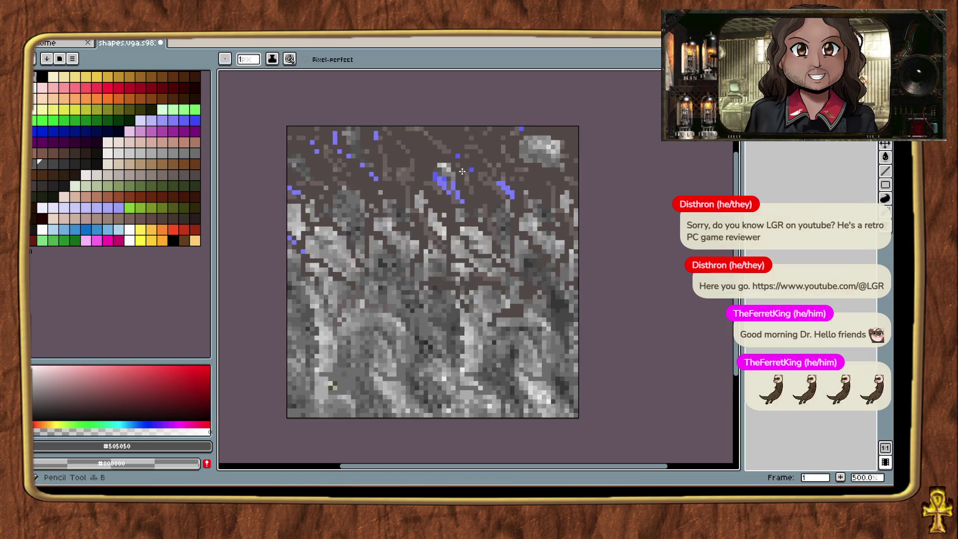
{"action": "scroll", "coordinate": [610, 203], "scroll_direction": "up", "scroll_amount": 2}
{"action": "left_click", "coordinate": [532, 199]}
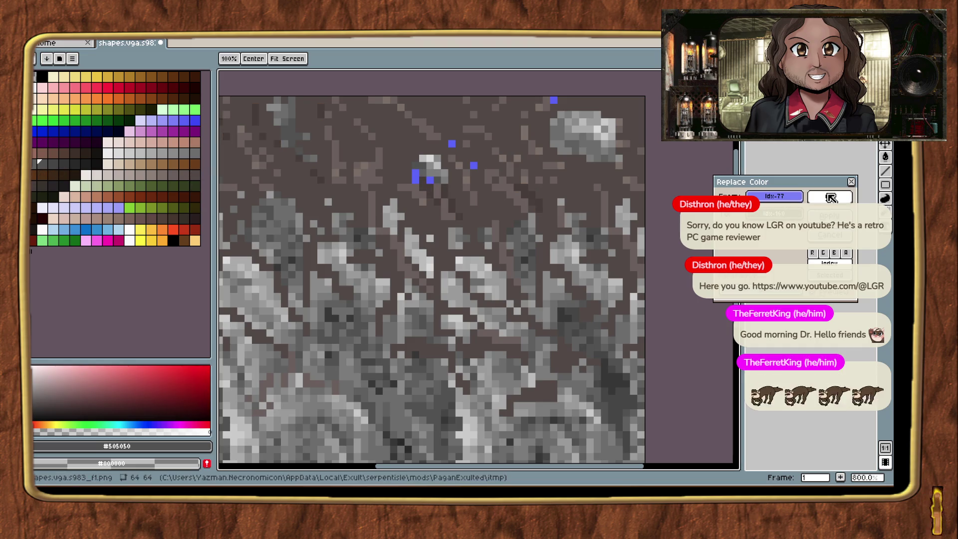
{"action": "left_click", "coordinate": [576, 167]}
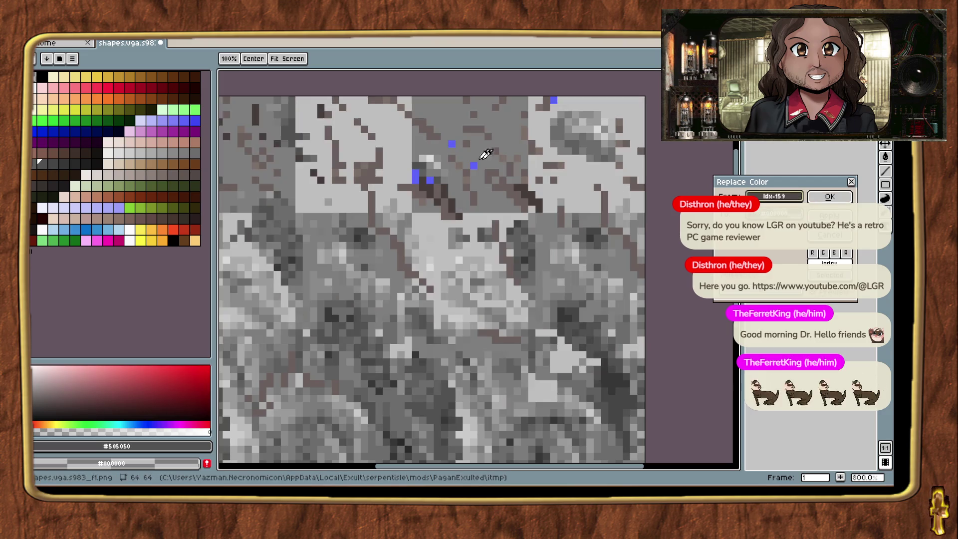
{"action": "left_click", "coordinate": [475, 160]}
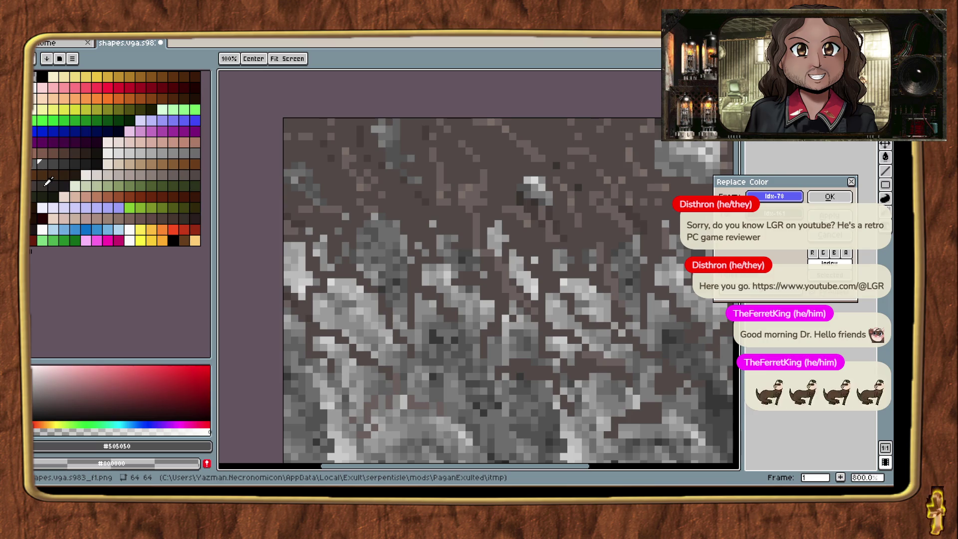
{"action": "left_click", "coordinate": [829, 197]}
{"action": "key", "text": "b"}
Recolour the texture's cracks dark red.
{"action": "scroll", "coordinate": [582, 303], "scroll_direction": "down", "scroll_amount": 5}
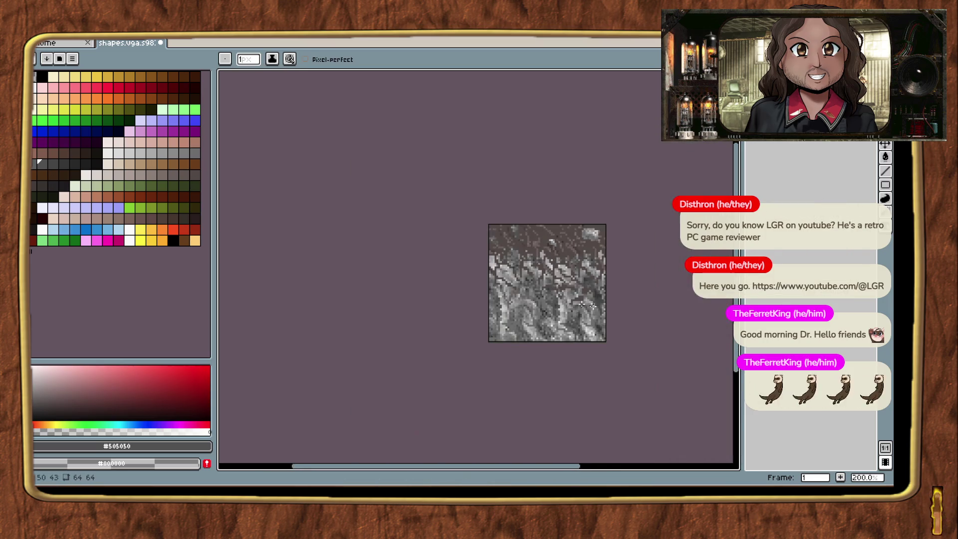
{"action": "left_click_drag", "start_coordinate": [635, 298], "coordinate": [588, 291]}
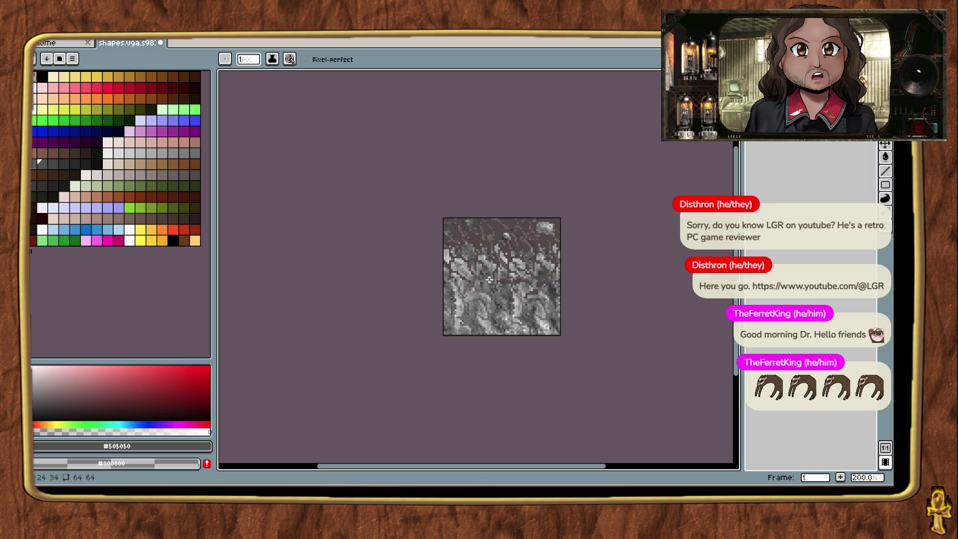
{"action": "scroll", "coordinate": [489, 279], "scroll_direction": "up", "scroll_amount": 2}
{"action": "key", "text": "shift+r"}
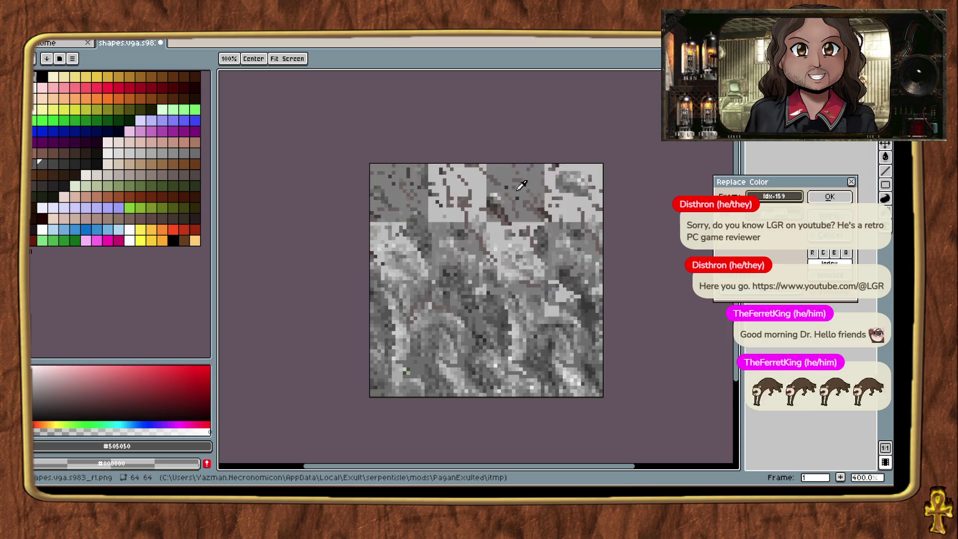
{"action": "left_click", "coordinate": [494, 176]}
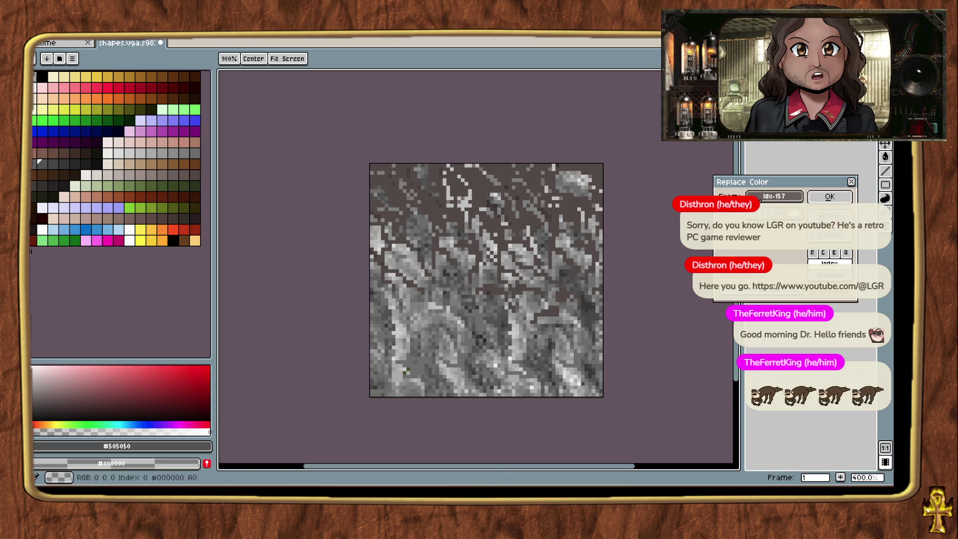
{"action": "left_click", "coordinate": [180, 81]}
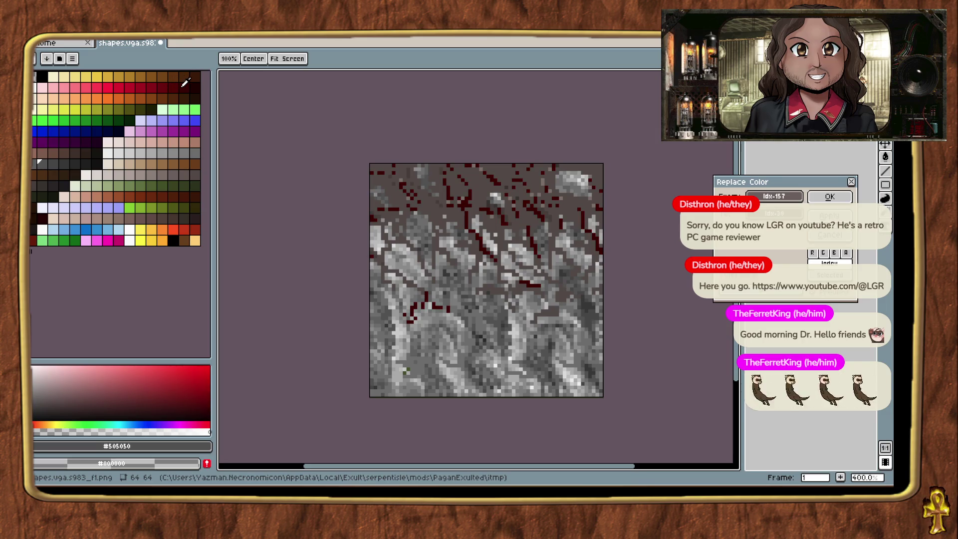
{"action": "scroll", "coordinate": [553, 238], "scroll_direction": "down", "scroll_amount": 1}
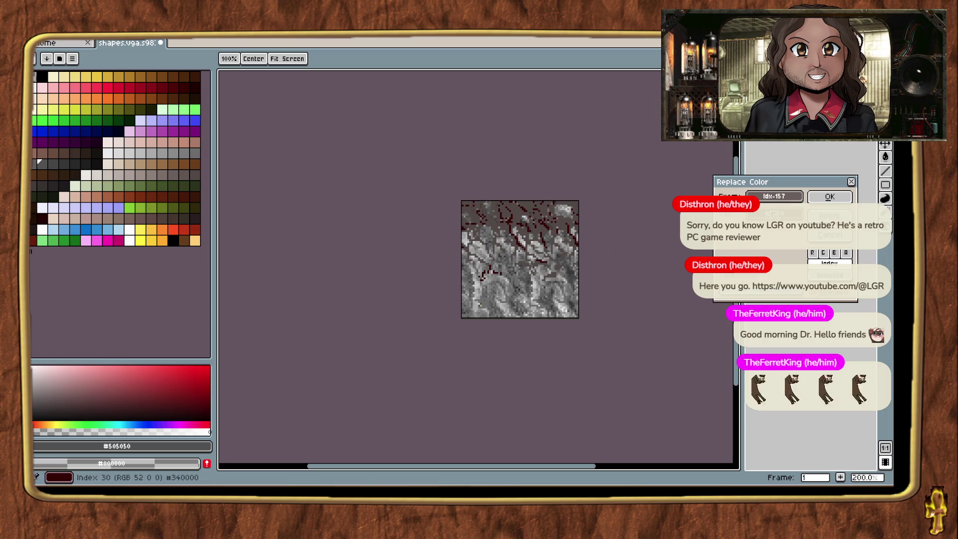
{"action": "left_click", "coordinate": [817, 196]}
{"action": "key", "text": "Return"}
{"action": "scroll", "coordinate": [543, 245], "scroll_direction": "up", "scroll_amount": 2}
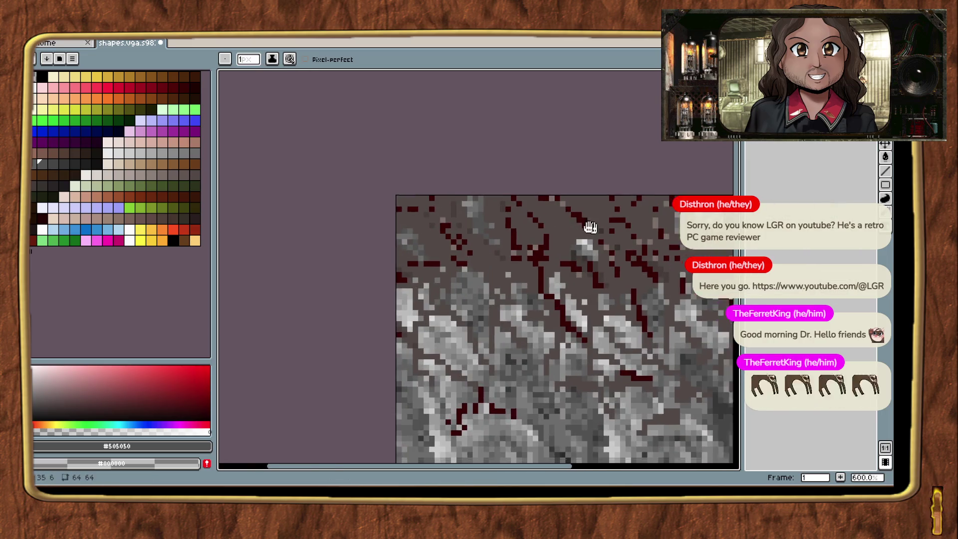
Turn the dark-red crack pixels a darker orange-brown, then sample the upper area's colour.
{"action": "key", "text": "shift+r"}
{"action": "left_click", "coordinate": [524, 242]}
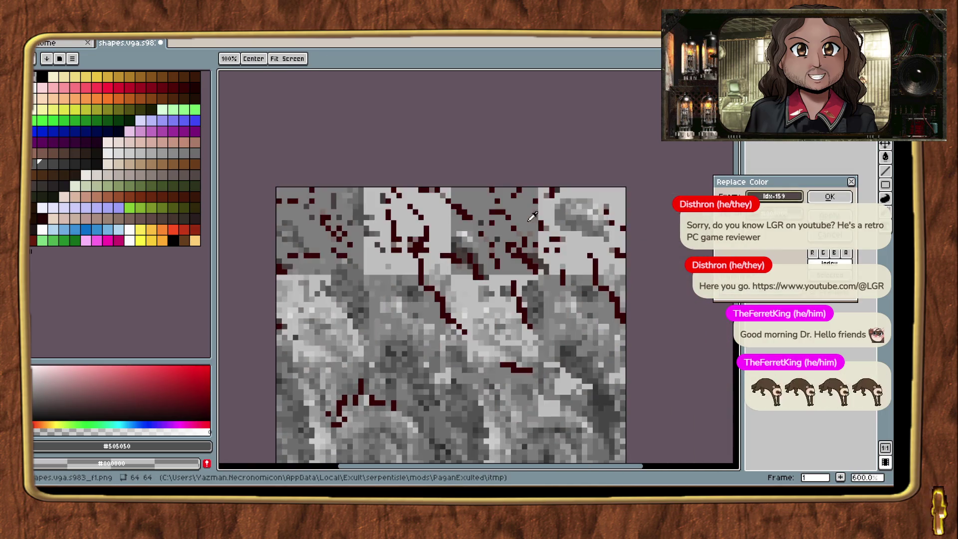
{"action": "left_click", "coordinate": [177, 189]}
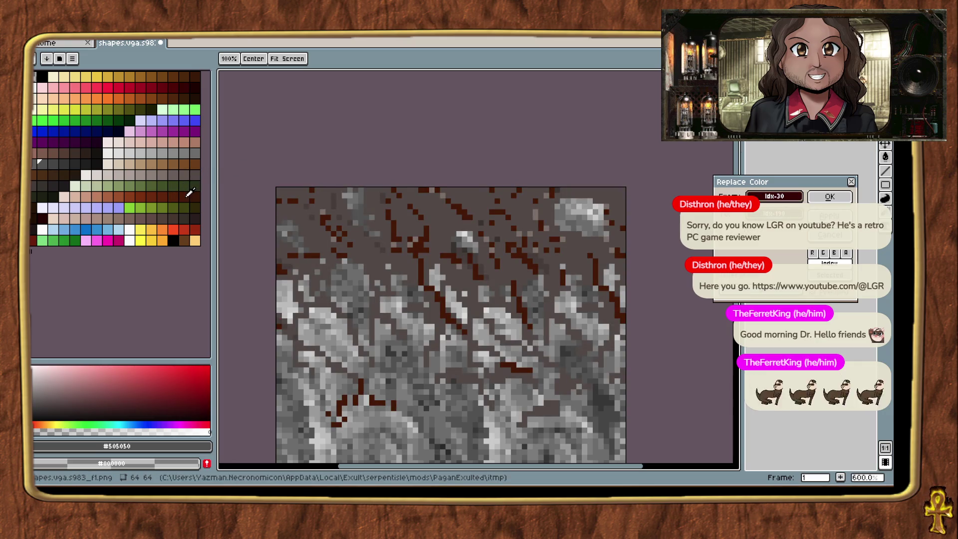
{"action": "scroll", "coordinate": [662, 209], "scroll_direction": "down", "scroll_amount": 5}
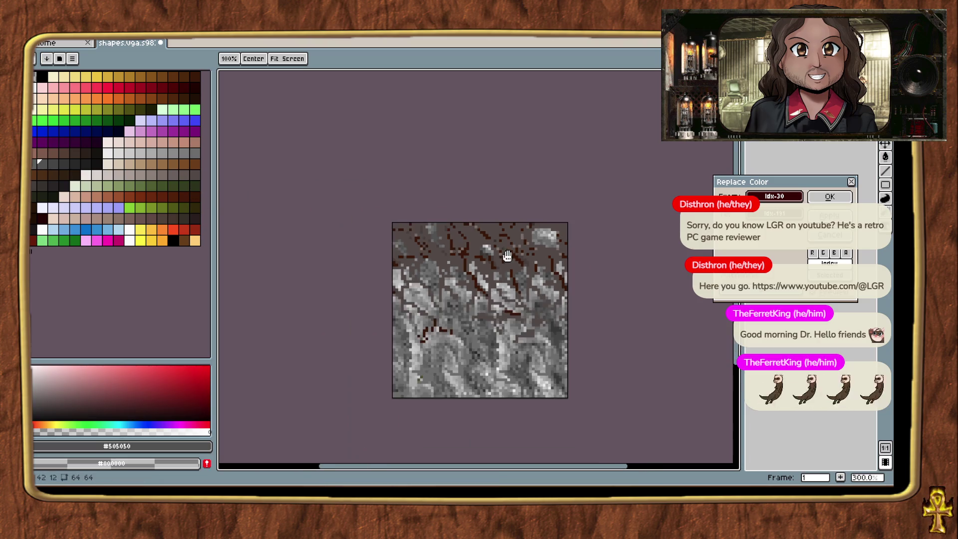
{"action": "scroll", "coordinate": [662, 208], "scroll_direction": "up", "scroll_amount": 4}
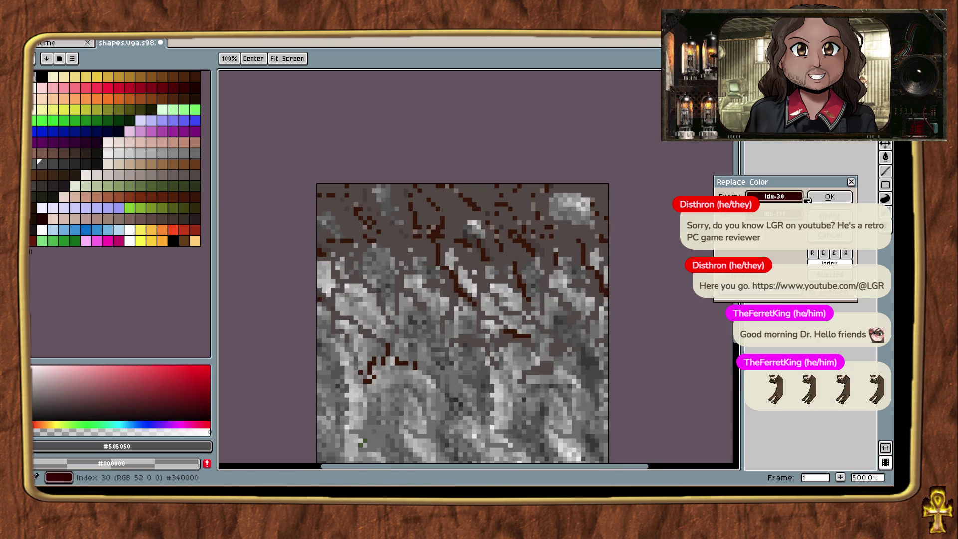
{"action": "scroll", "coordinate": [417, 230], "scroll_direction": "up", "scroll_amount": 1}
{"action": "left_click", "coordinate": [753, 196]}
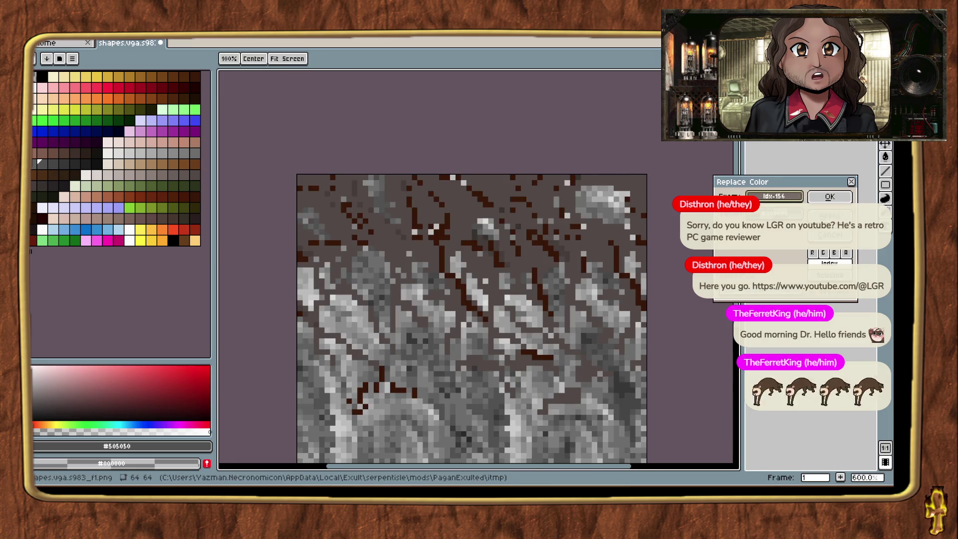
{"action": "left_click", "coordinate": [170, 193]}
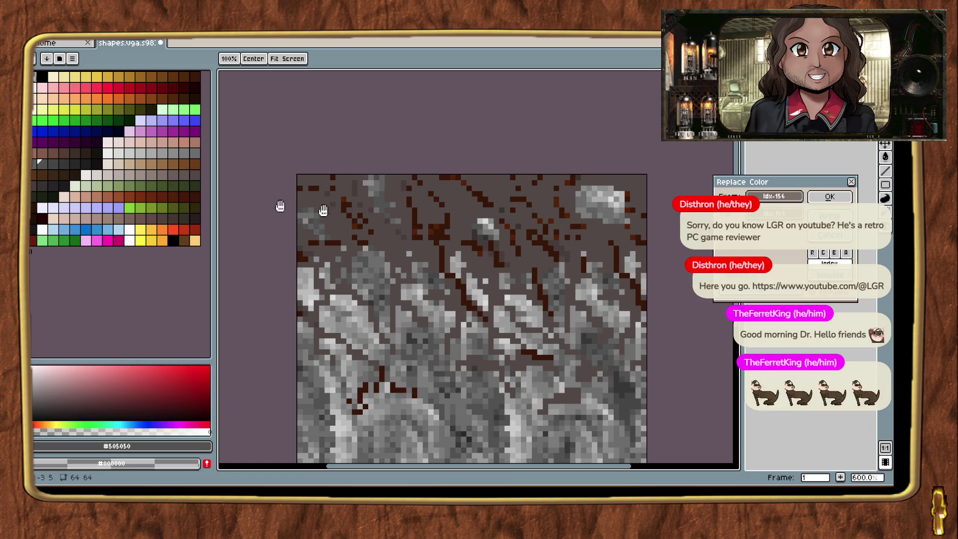
{"action": "scroll", "coordinate": [497, 262], "scroll_direction": "down", "scroll_amount": 2}
{"action": "scroll", "coordinate": [571, 262], "scroll_direction": "up", "scroll_amount": 3}
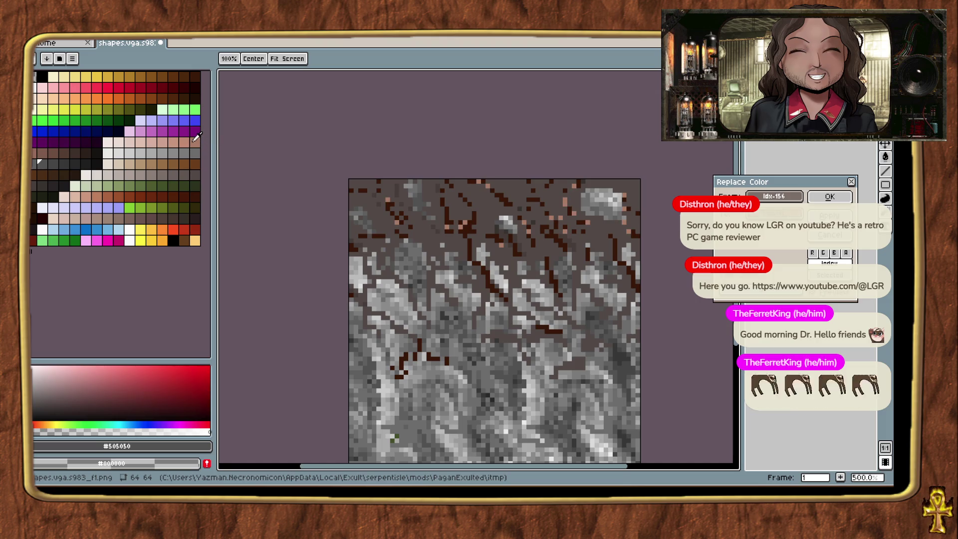
{"action": "left_click", "coordinate": [179, 158]}
{"action": "left_click", "coordinate": [175, 74]}
{"action": "scroll", "coordinate": [494, 292], "scroll_direction": "down", "scroll_amount": 3}
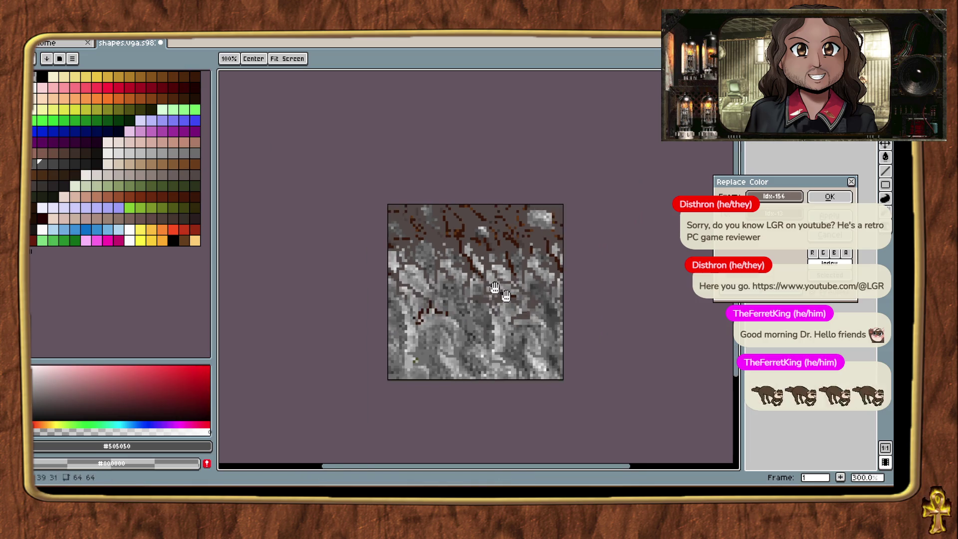
{"action": "left_click", "coordinate": [829, 197]}
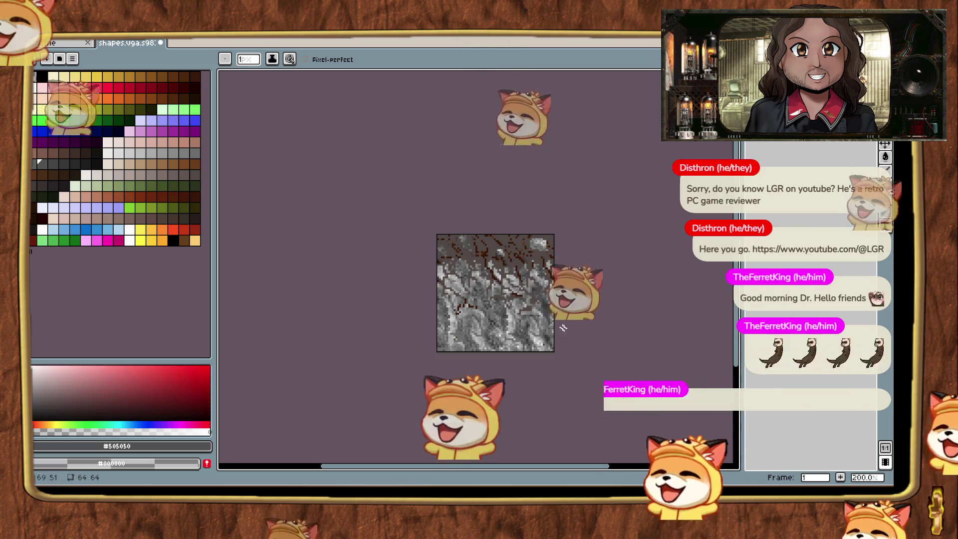
{"action": "scroll", "coordinate": [550, 286], "scroll_direction": "up", "scroll_amount": 1}
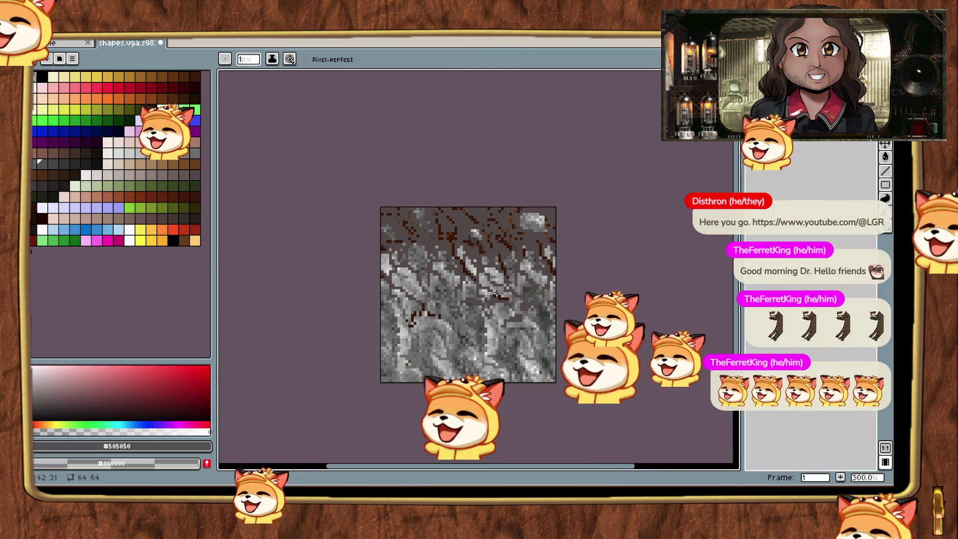
{"action": "key", "text": "shift+r"}
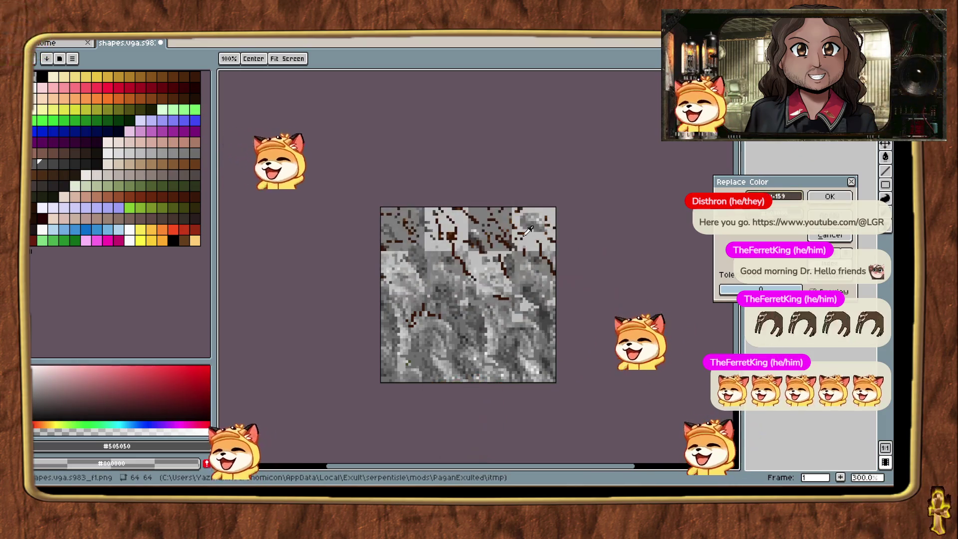
{"action": "left_click", "coordinate": [519, 238]}
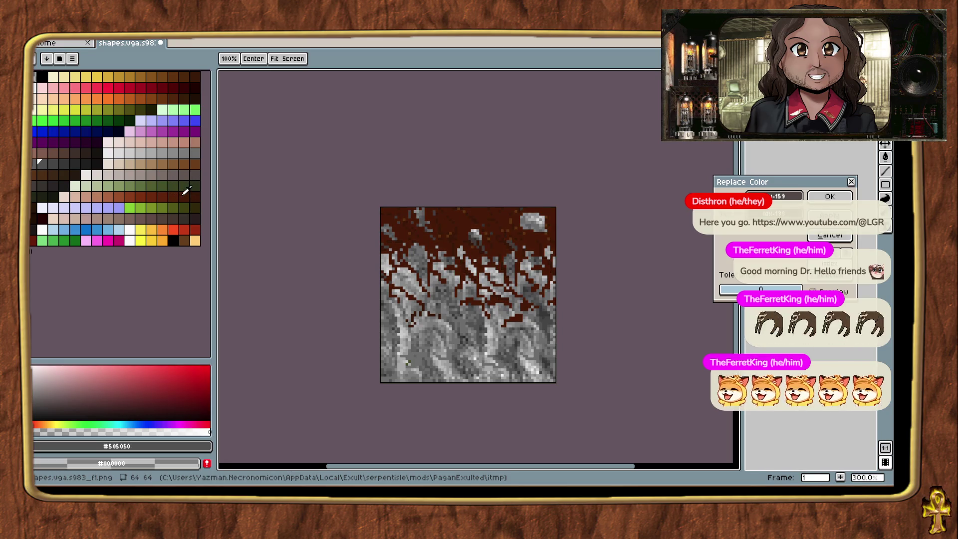
Commit the pending brown colour replacement.
{"action": "key", "text": "1"}
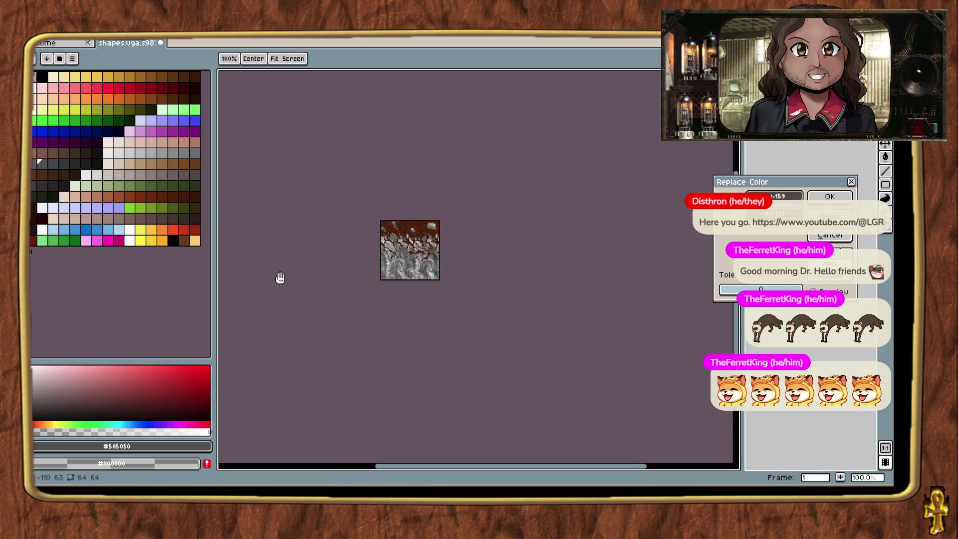
{"action": "key", "text": "3"}
{"action": "key", "text": "Return"}
{"action": "key", "text": "b"}
Undo the recent replacements, restoring the lavender patches on the grey rock.
{"action": "key", "text": "ctrl+z"}
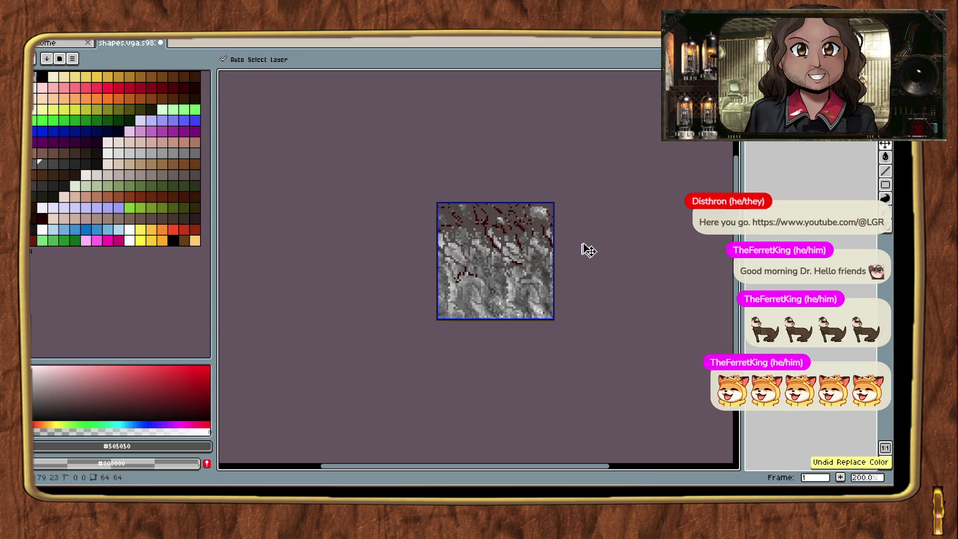
{"action": "key", "text": "2"}
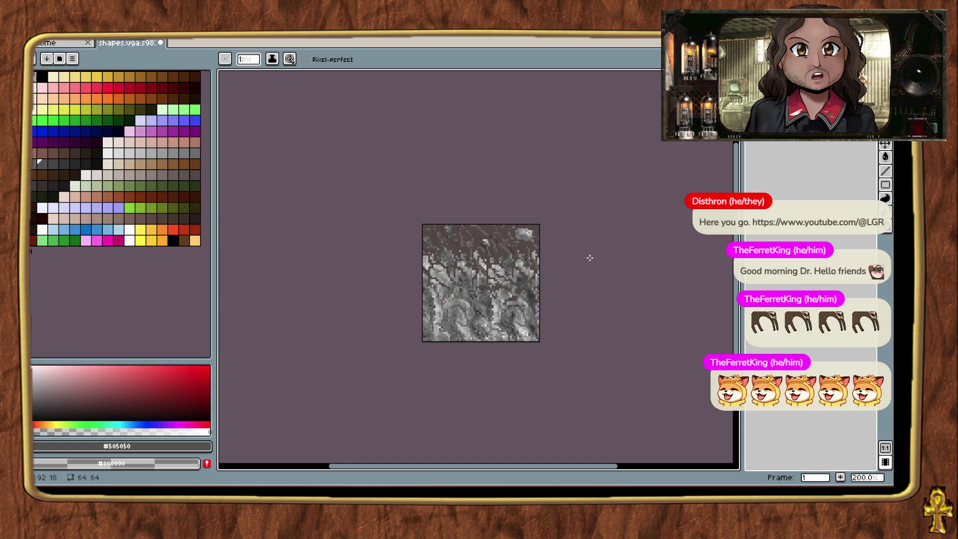
{"action": "key", "text": "ctrl+z"}
{"action": "key", "text": "ctrl+z"}
{"action": "key", "text": "ctrl+z"}
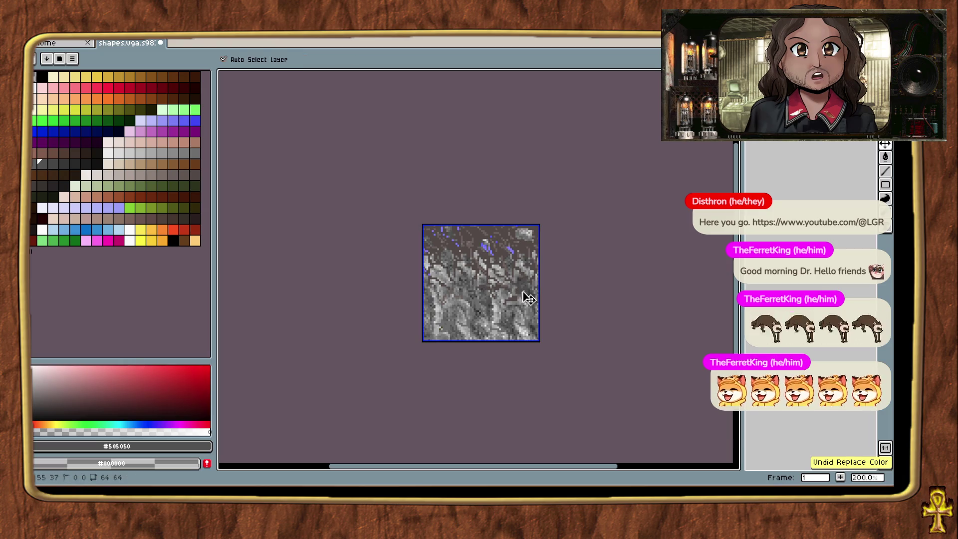
{"action": "scroll", "coordinate": [521, 289], "scroll_direction": "up", "scroll_amount": 4}
{"action": "scroll", "coordinate": [520, 290], "scroll_direction": "up", "scroll_amount": 1}
{"action": "left_click_drag", "start_coordinate": [506, 341], "coordinate": [625, 275]}
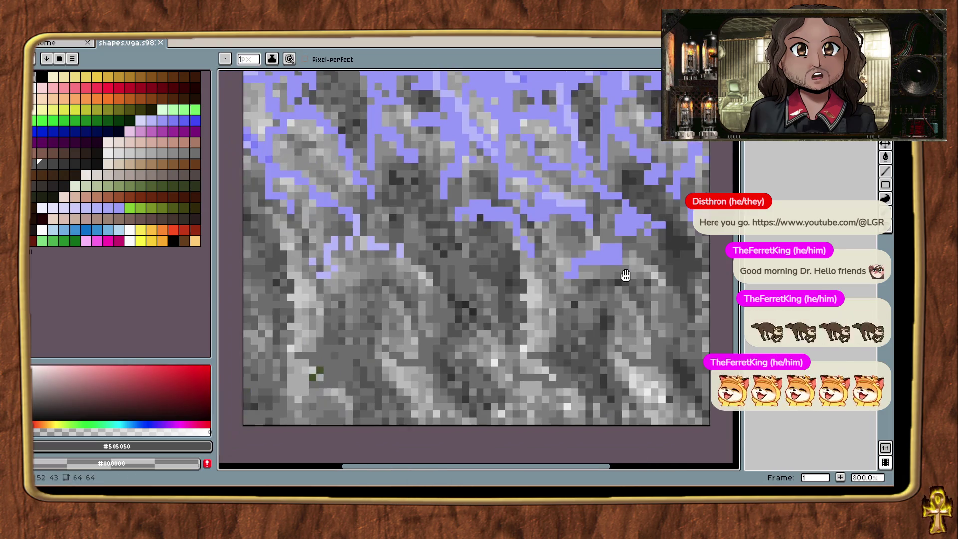
Sample the light grey #bcbcbc and dark grey #505050 from the rock with the eyedropper.
{"action": "key", "text": "shift+r"}
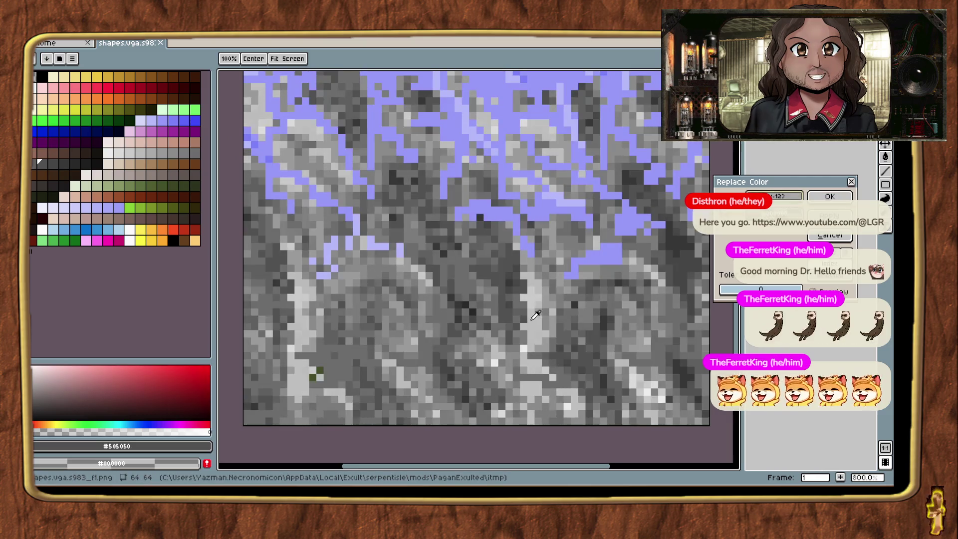
{"action": "left_click", "coordinate": [587, 285]}
{"action": "key", "text": "Escape"}
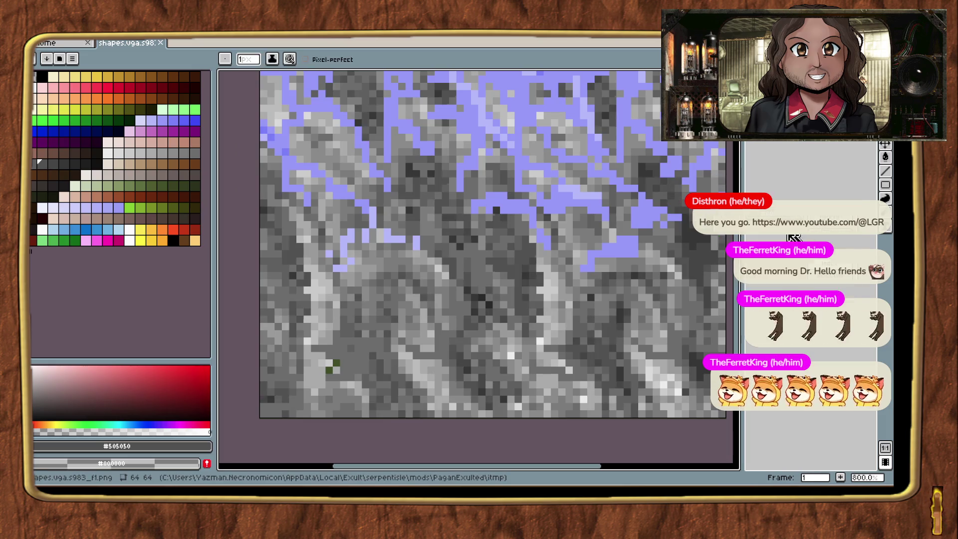
{"action": "key", "text": "i"}
{"action": "left_click", "coordinate": [555, 271]}
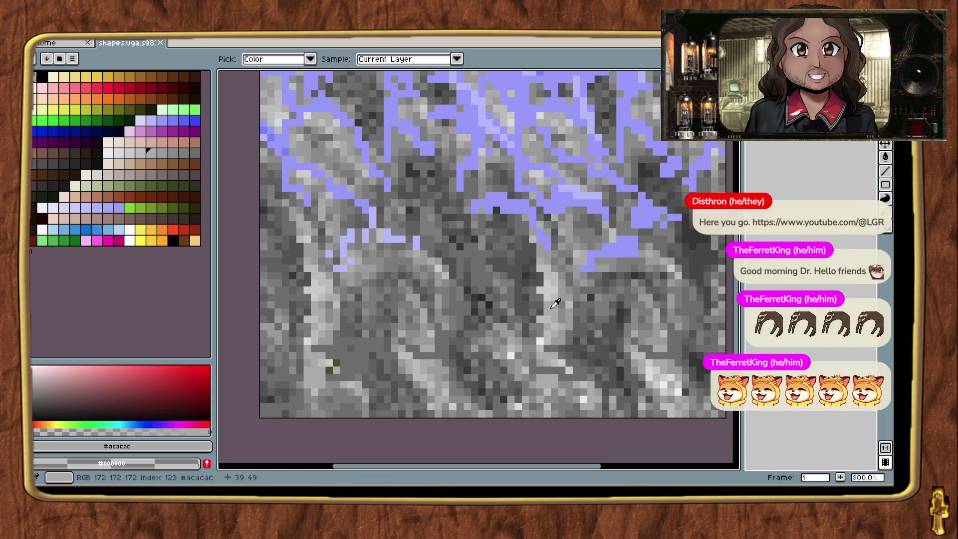
{"action": "left_click", "coordinate": [523, 267]}
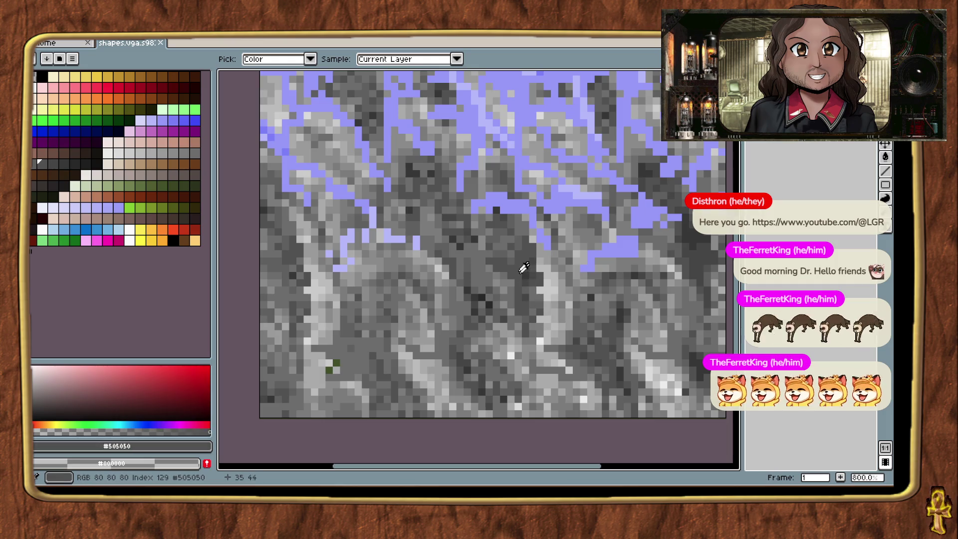
{"action": "mouse_move", "coordinate": [459, 275]}
{"action": "left_mouse_down"}
{"action": "mouse_move", "coordinate": [520, 294]}
{"action": "mouse_move", "coordinate": [483, 297]}
{"action": "mouse_move", "coordinate": [486, 273]}
{"action": "mouse_move", "coordinate": [571, 306]}
{"action": "left_mouse_up"}
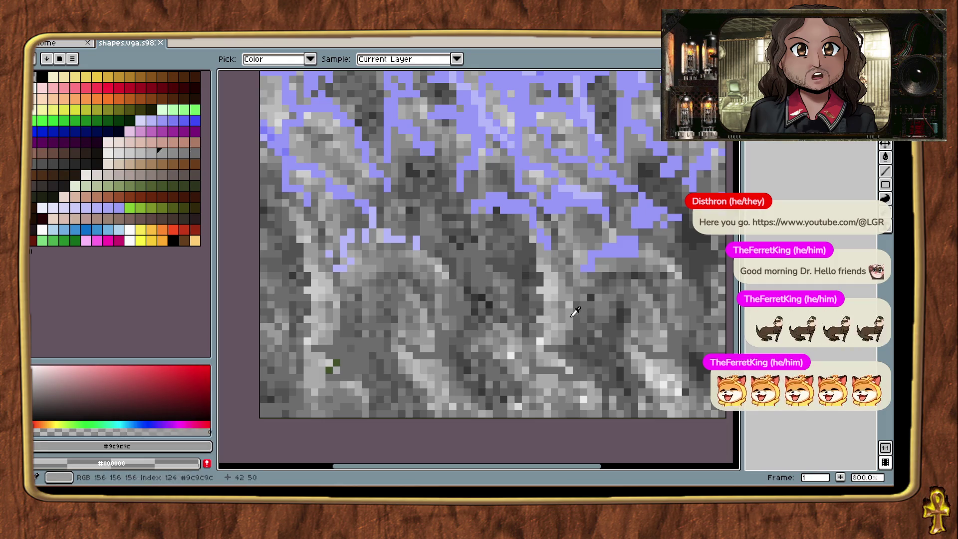
Replace the light grey #bcbcbc with a brownish palette colour.
{"action": "left_click", "coordinate": [855, 241]}
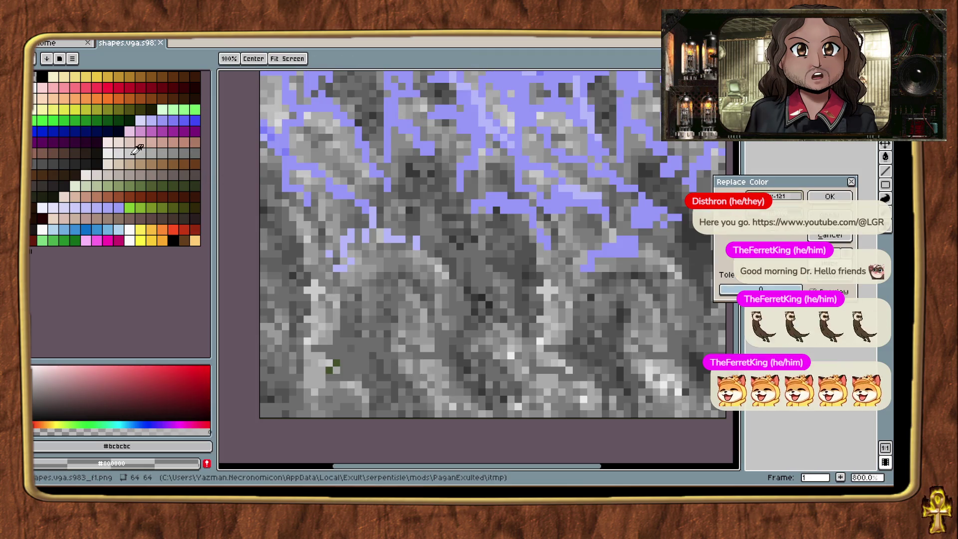
{"action": "left_click", "coordinate": [131, 150]}
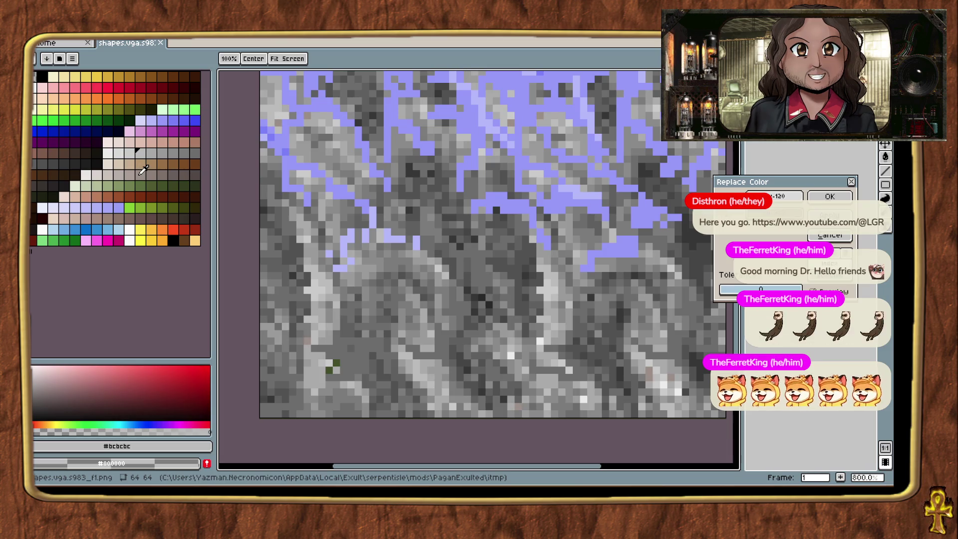
{"action": "left_click", "coordinate": [830, 197]}
Set up another replacement turning #bcbcbc and another grey into brown swatches.
{"action": "key", "text": "shift+r"}
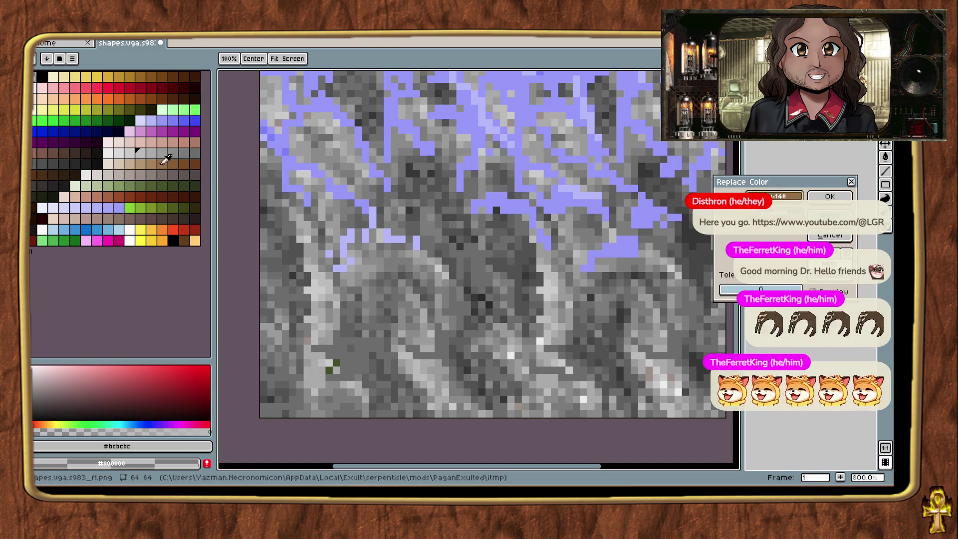
{"action": "left_click", "coordinate": [179, 164]}
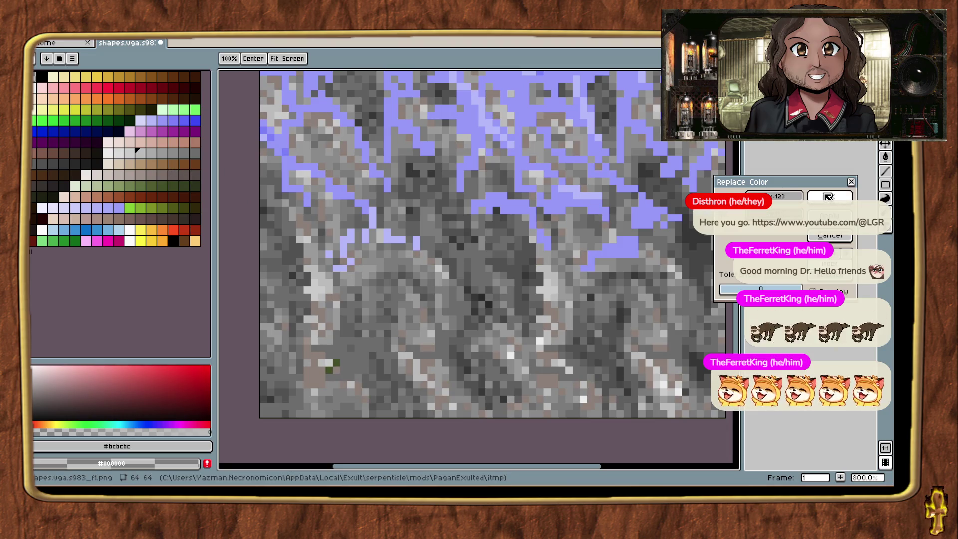
{"action": "left_click", "coordinate": [795, 196]}
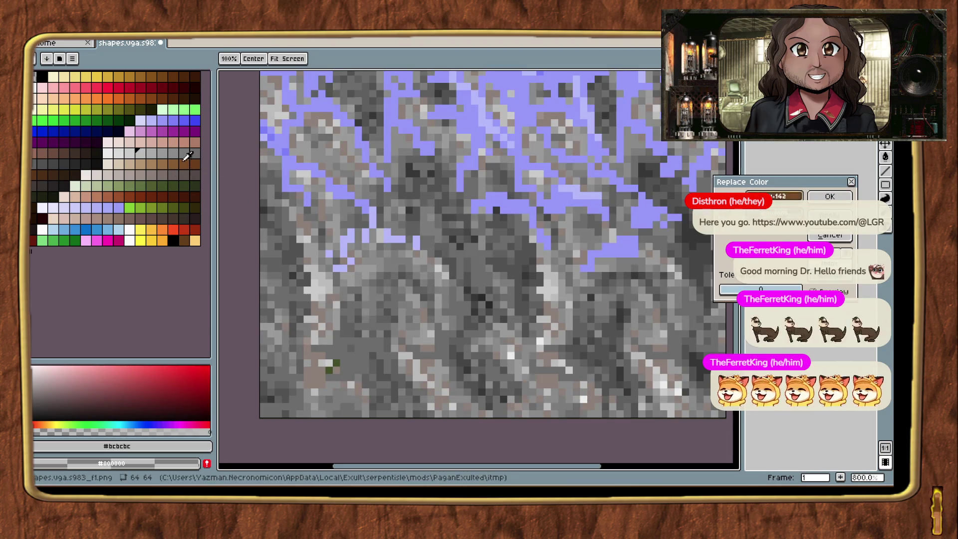
{"action": "left_click", "coordinate": [169, 173]}
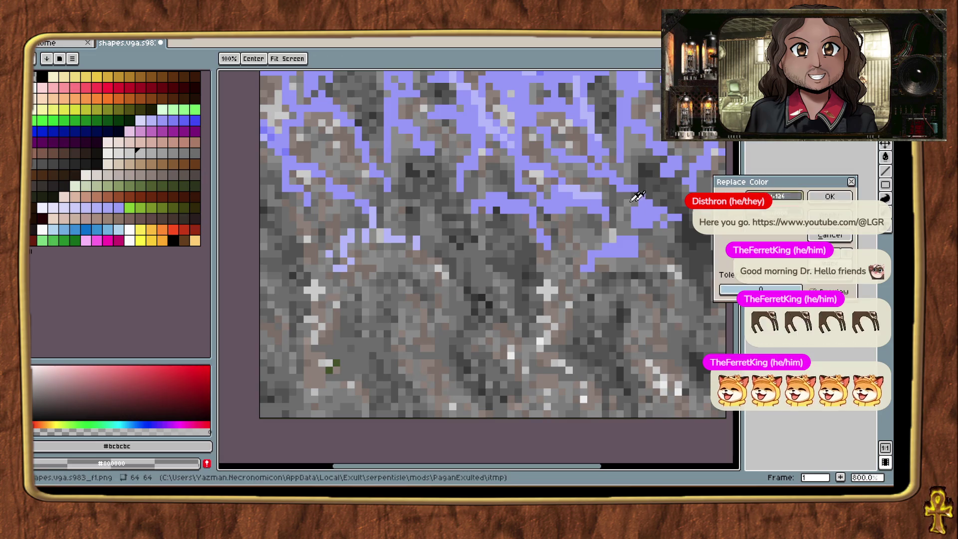
{"action": "left_click", "coordinate": [638, 171]}
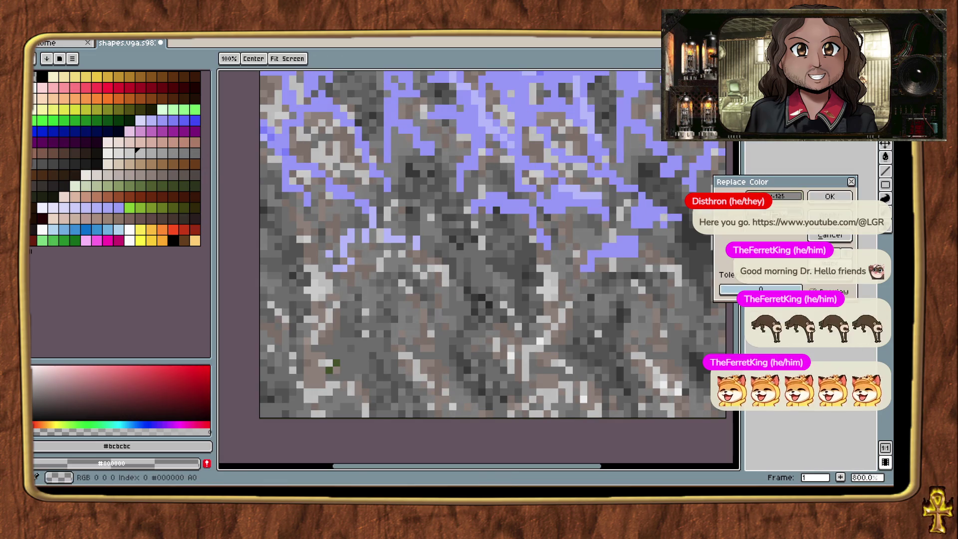
{"action": "left_click", "coordinate": [173, 165]}
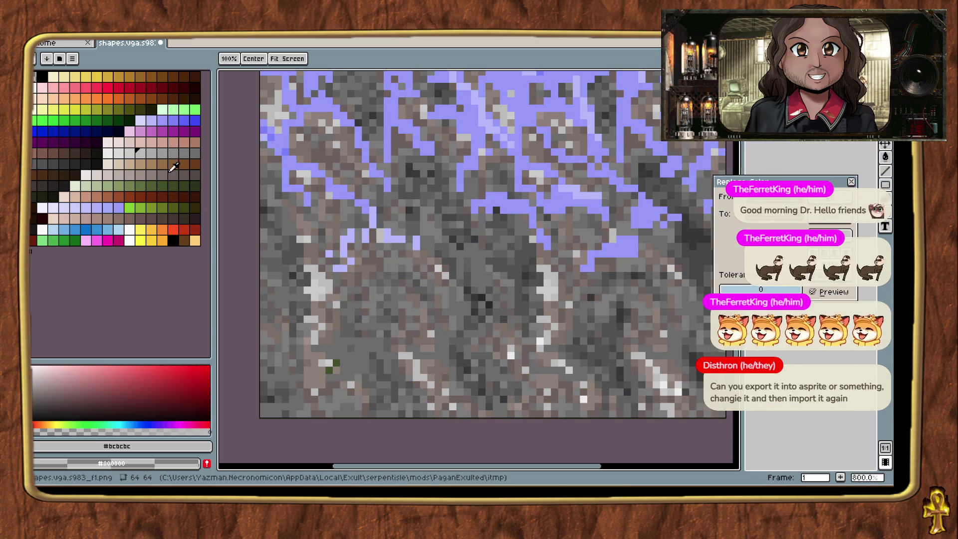
Apply the ash-brown replacement twice and zoom to check the recoloured rock.
{"action": "key", "text": "Return"}
{"action": "key", "text": "shift+r"}
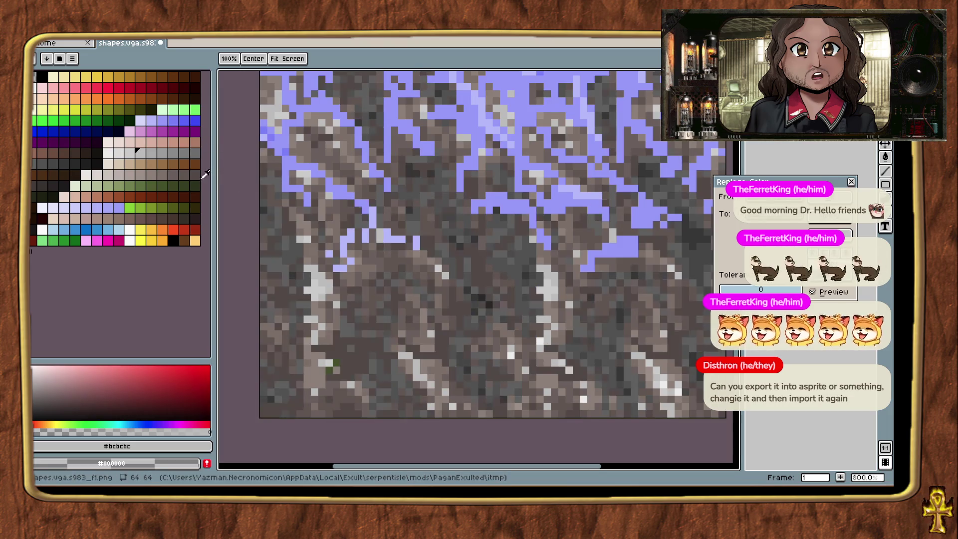
{"action": "left_click", "coordinate": [851, 182]}
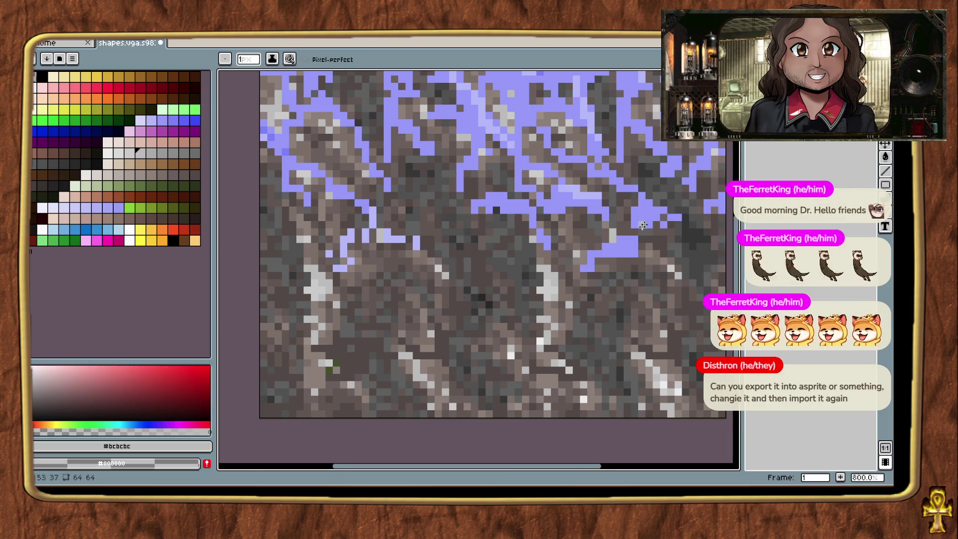
{"action": "scroll", "coordinate": [643, 281], "scroll_direction": "down", "scroll_amount": 4}
{"action": "scroll", "coordinate": [658, 275], "scroll_direction": "down", "scroll_amount": 1}
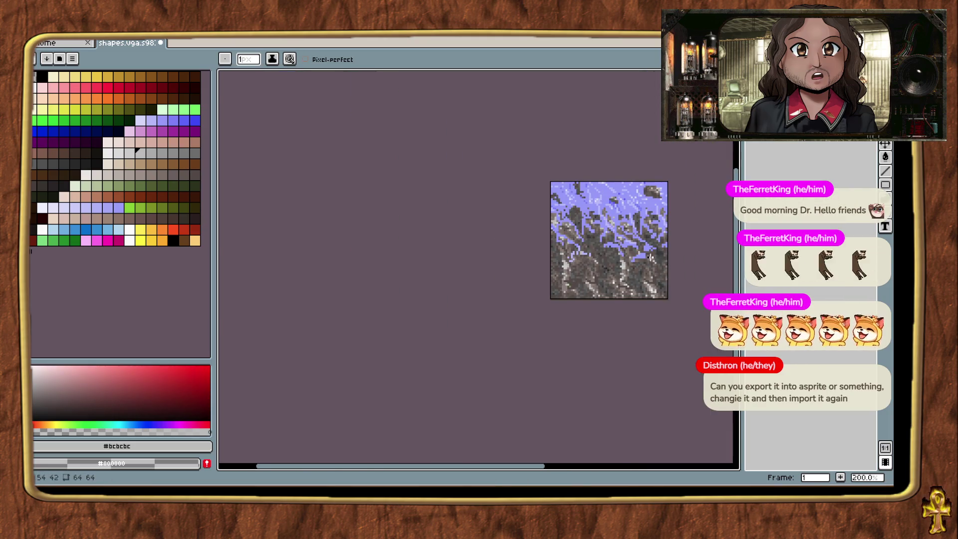
{"action": "scroll", "coordinate": [657, 268], "scroll_direction": "up", "scroll_amount": 2}
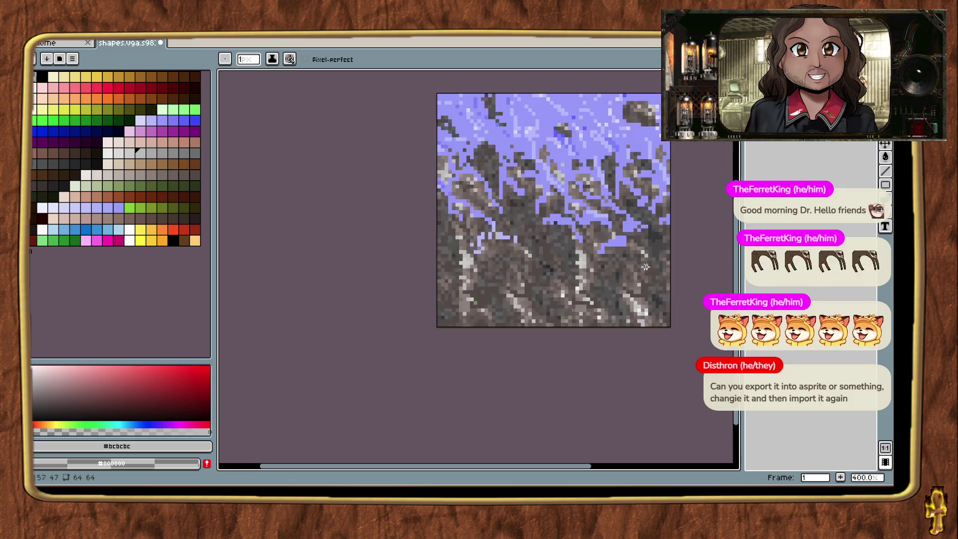
{"action": "scroll", "coordinate": [639, 258], "scroll_direction": "up", "scroll_amount": 3}
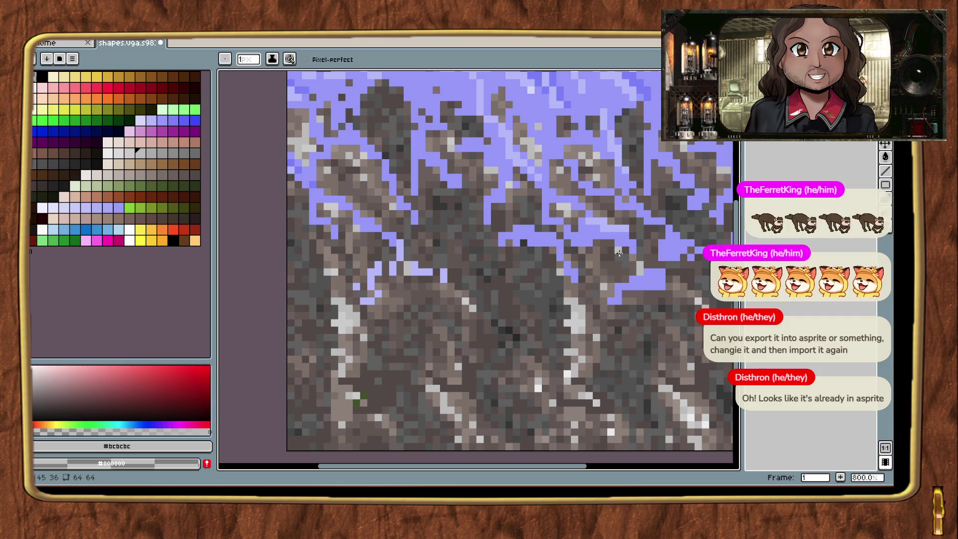
Reopen Replace Color and try several dark grey swatches as the source.
{"action": "key", "text": "shift+r"}
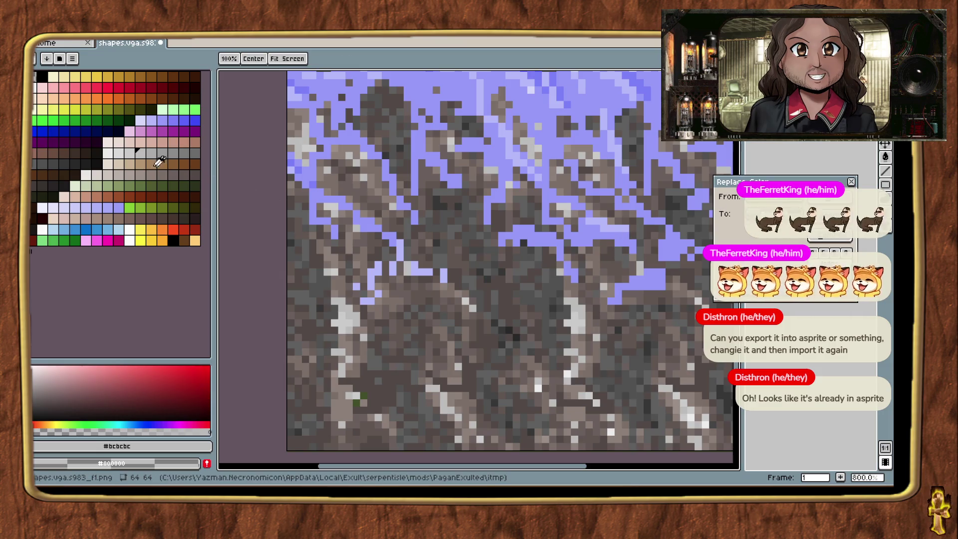
{"action": "left_click", "coordinate": [38, 164]}
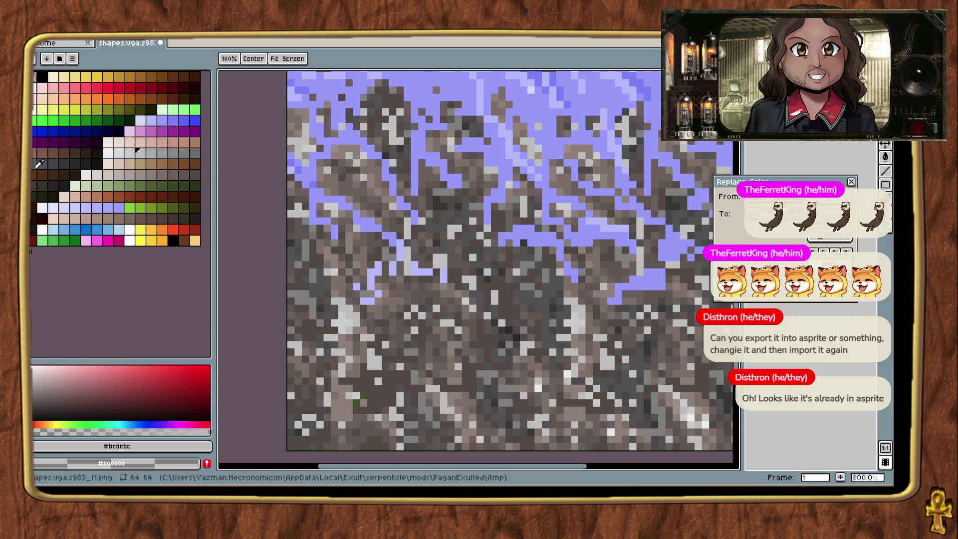
{"action": "left_click", "coordinate": [73, 183]}
{"action": "left_click", "coordinate": [38, 159]}
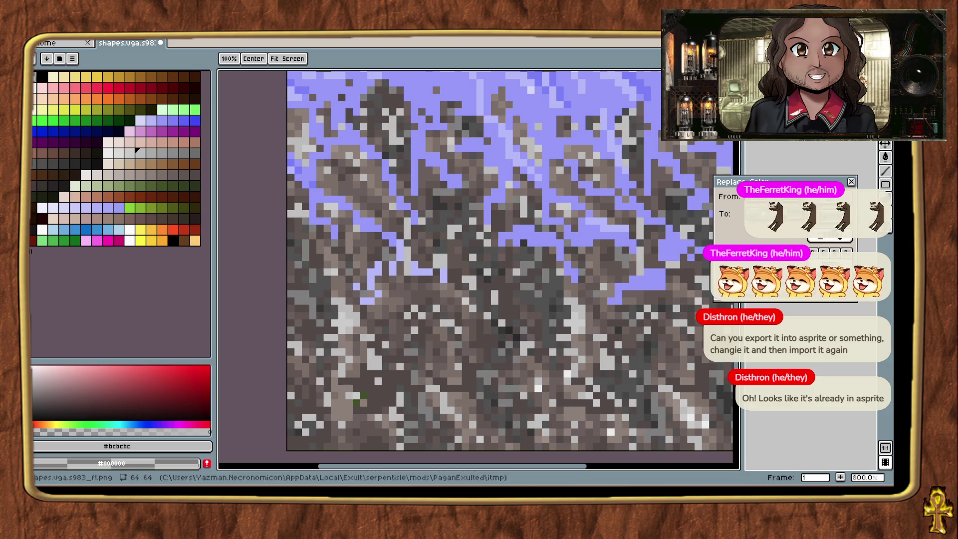
{"action": "left_click", "coordinate": [38, 185]}
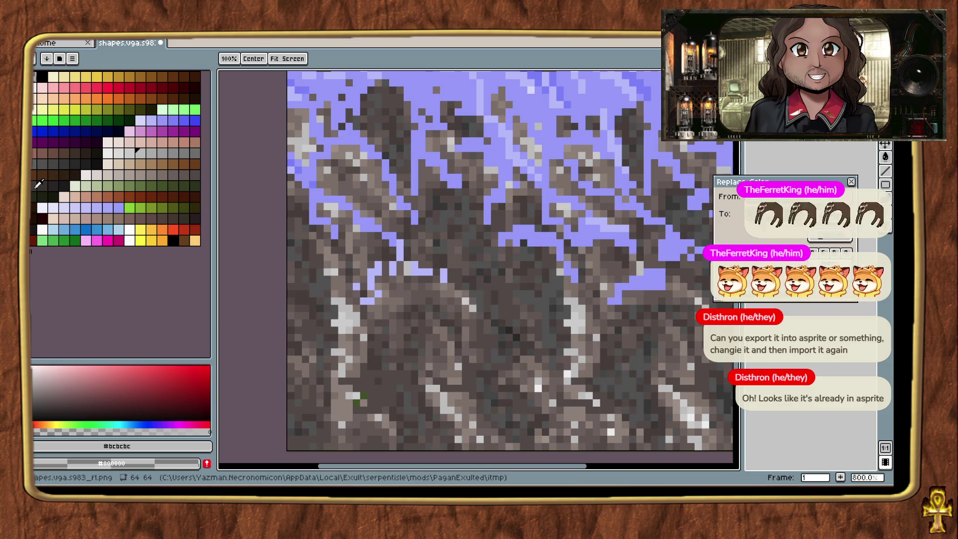
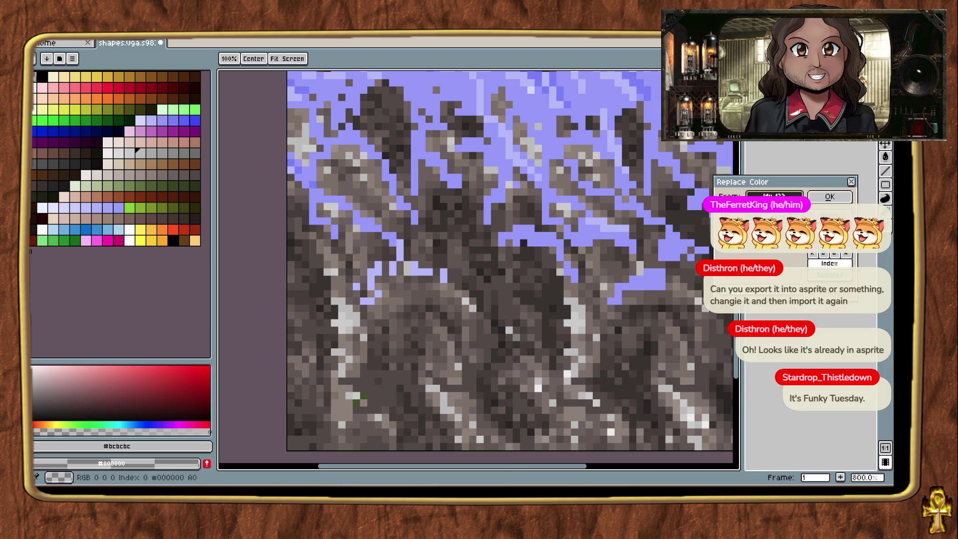
Apply the darker grey replacement to the rock and zoom and pan to inspect it.
{"action": "left_click", "coordinate": [838, 200]}
{"action": "scroll", "coordinate": [626, 376], "scroll_direction": "down", "scroll_amount": 5}
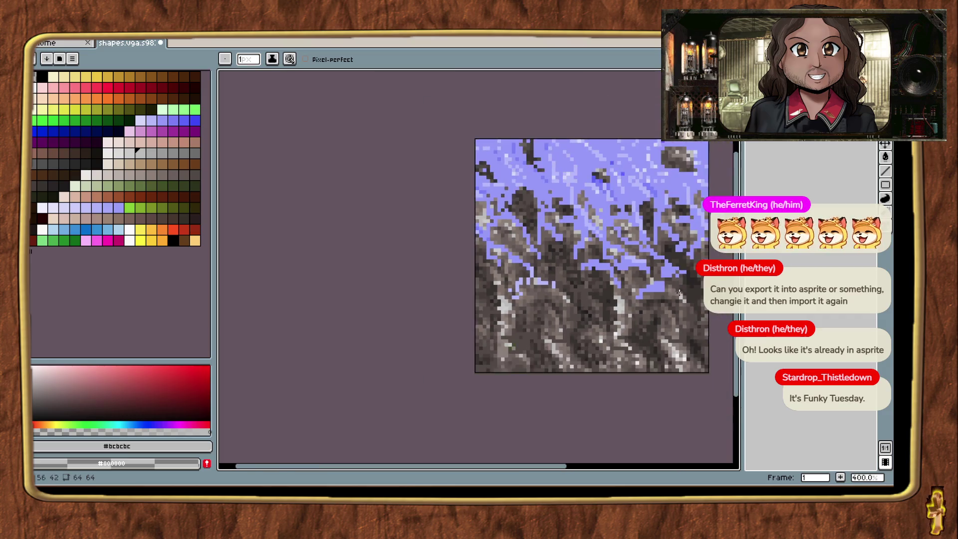
{"action": "left_click_drag", "start_coordinate": [626, 376], "coordinate": [575, 359]}
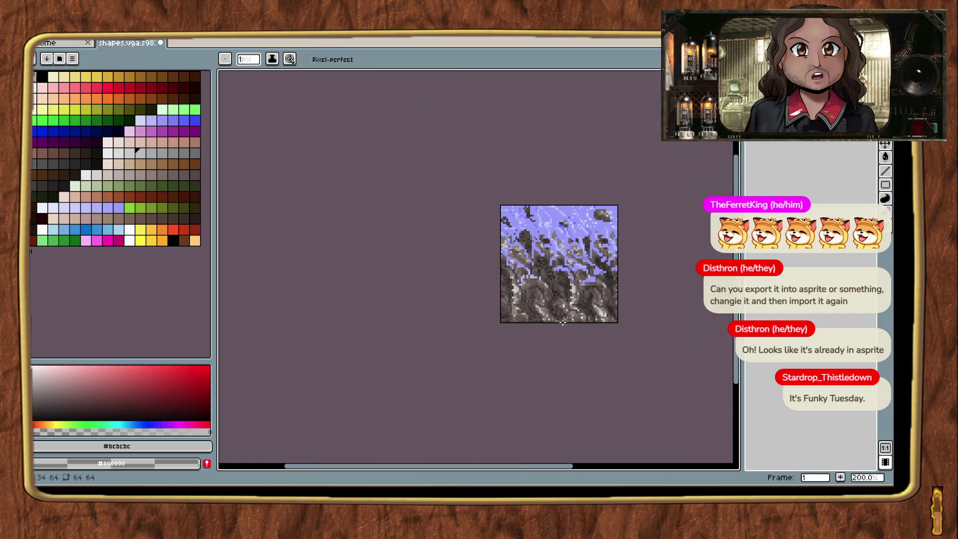
{"action": "scroll", "coordinate": [582, 315], "scroll_direction": "up", "scroll_amount": 4}
{"action": "scroll", "coordinate": [594, 345], "scroll_direction": "down", "scroll_amount": 1}
{"action": "scroll", "coordinate": [594, 346], "scroll_direction": "down", "scroll_amount": 2}
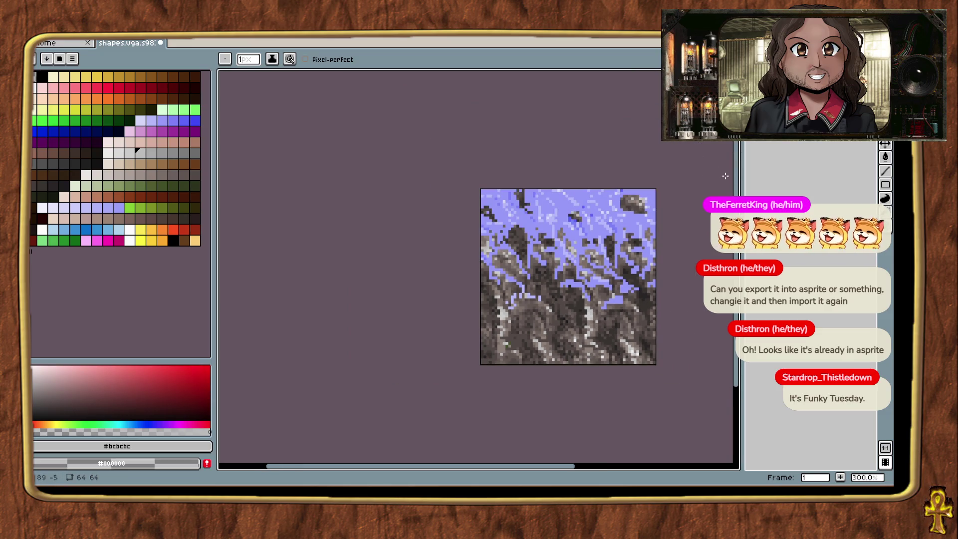
{"action": "scroll", "coordinate": [505, 338], "scroll_direction": "down", "scroll_amount": 2}
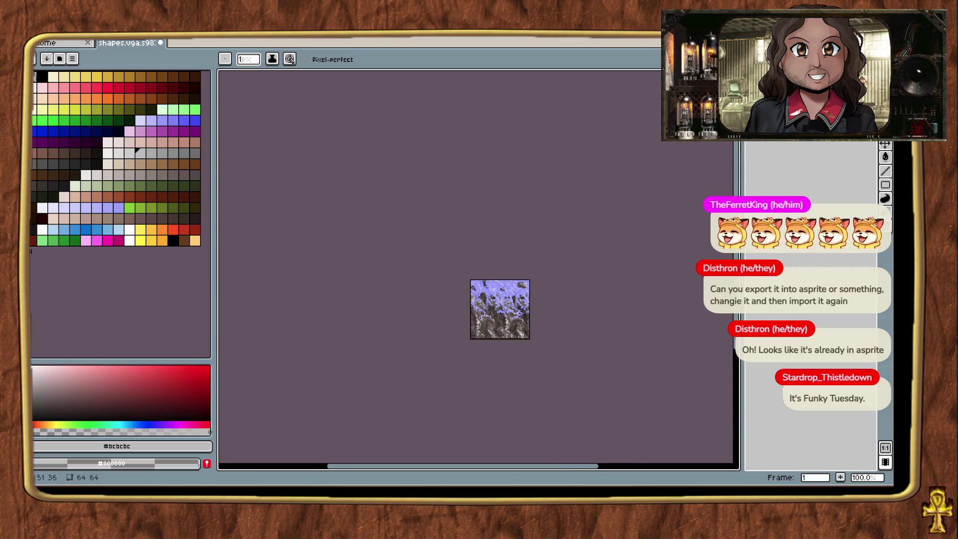
{"action": "scroll", "coordinate": [517, 312], "scroll_direction": "up", "scroll_amount": 3}
{"action": "left_click_drag", "start_coordinate": [573, 297], "coordinate": [647, 197]}
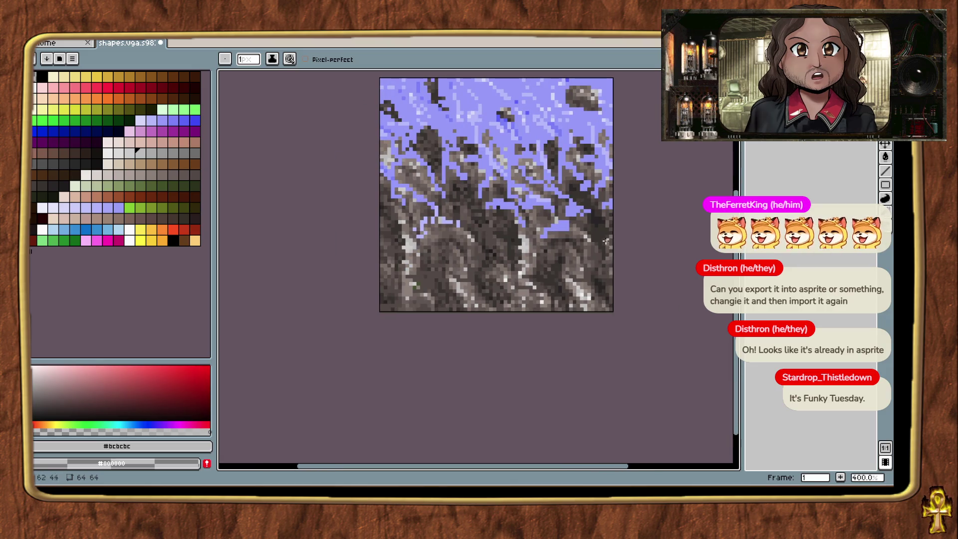
{"action": "scroll", "coordinate": [517, 304], "scroll_direction": "down", "scroll_amount": 2}
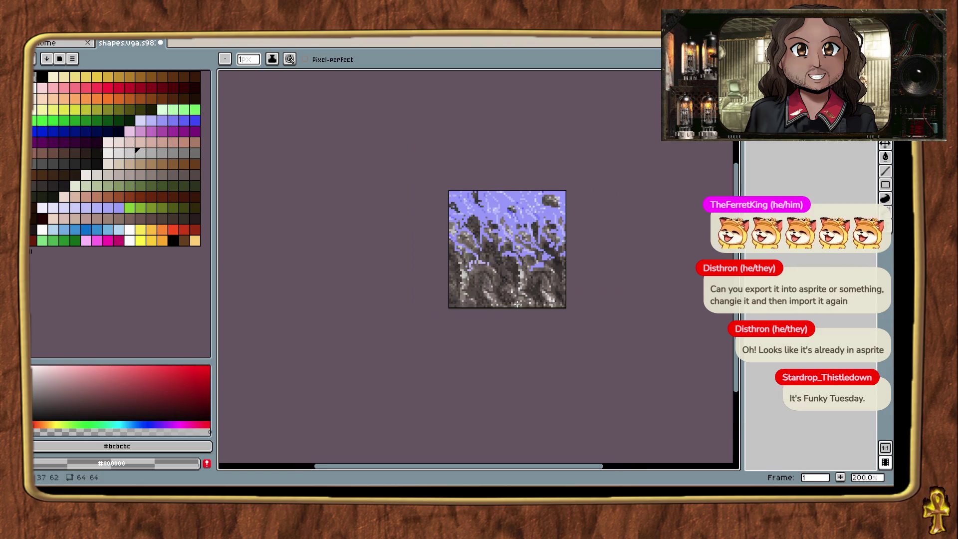
Toggle undo and redo to compare the original and recoloured rock.
{"action": "key", "text": "ctrl+z"}
{"action": "key", "text": "ctrl+z"}
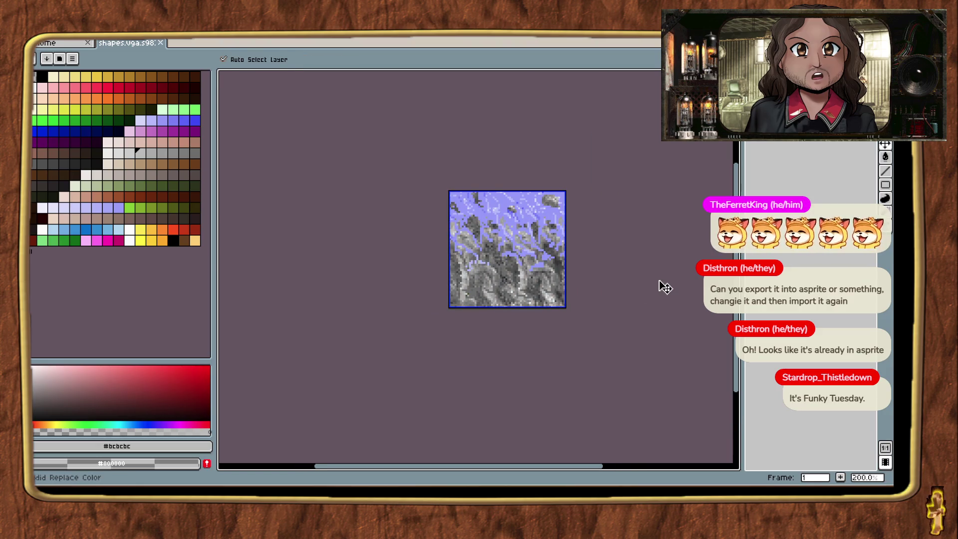
{"action": "key", "text": "ctrl+y"}
{"action": "key", "text": "ctrl+y"}
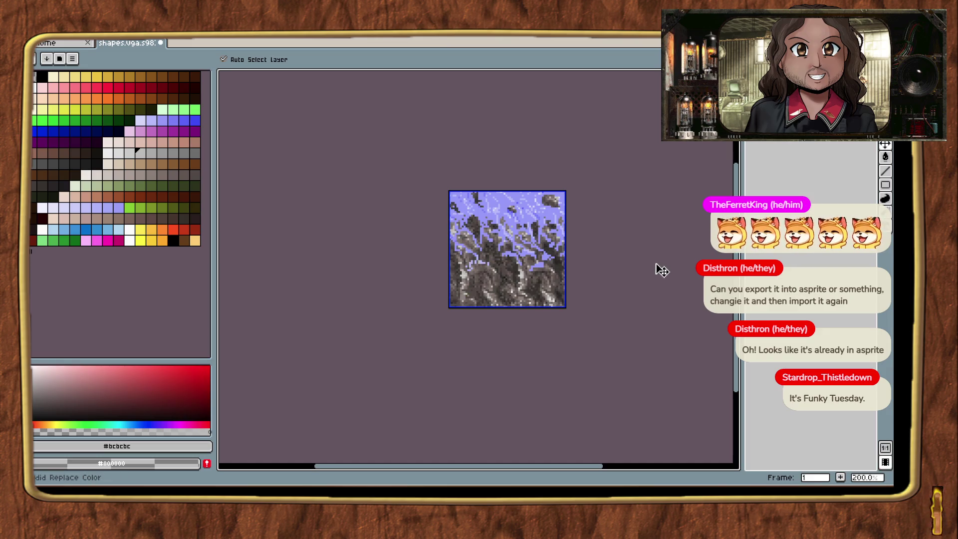
{"action": "key", "text": "ctrl+z"}
{"action": "key", "text": "ctrl+z"}
{"action": "key", "text": "ctrl+y"}
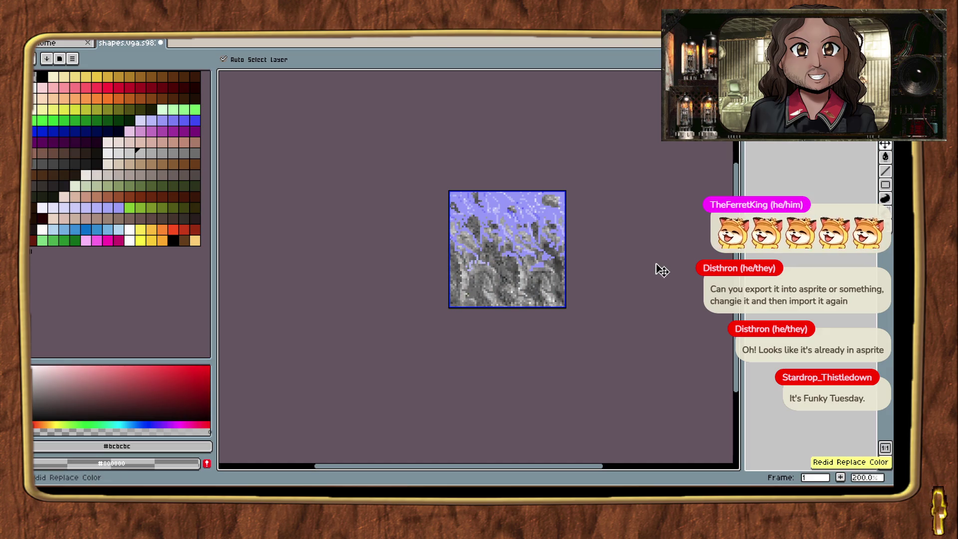
{"action": "key", "text": "ctrl+y"}
{"action": "key", "text": "ctrl+y"}
{"action": "key", "text": "b"}
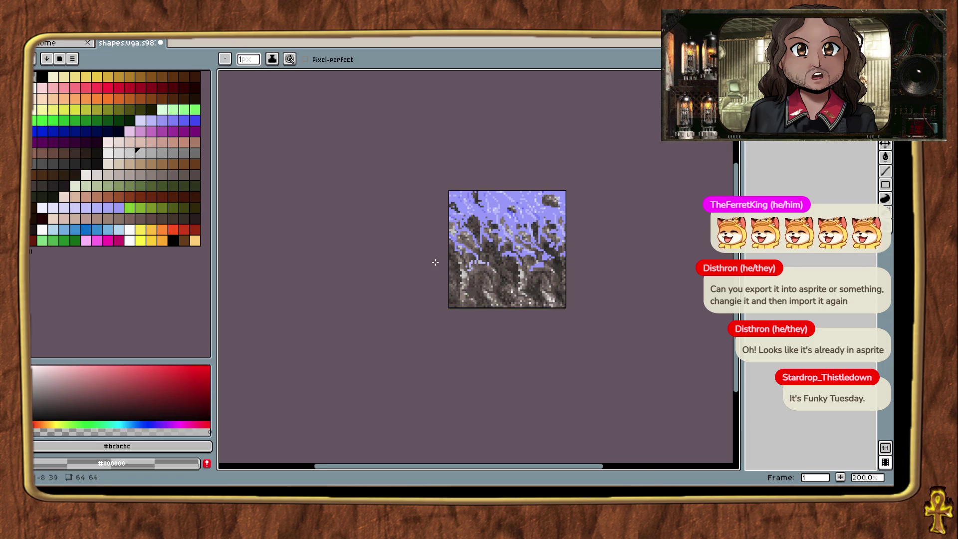
{"action": "scroll", "coordinate": [547, 285], "scroll_direction": "up", "scroll_amount": 1}
{"action": "scroll", "coordinate": [444, 279], "scroll_direction": "down", "scroll_amount": 1}
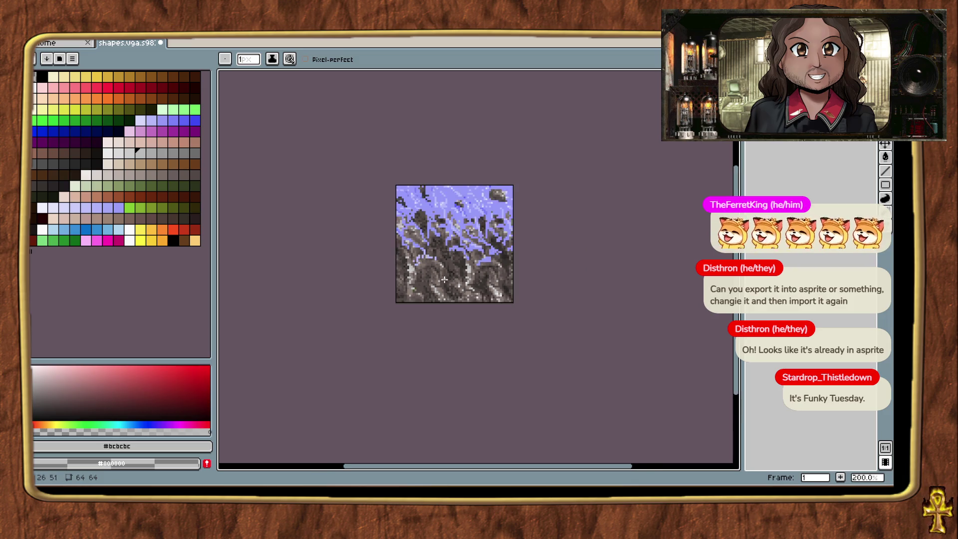
Recheck the darker recolour up close against the original and bring up Replace Color again.
{"action": "key", "text": "v"}
{"action": "key", "text": "ctrl+z"}
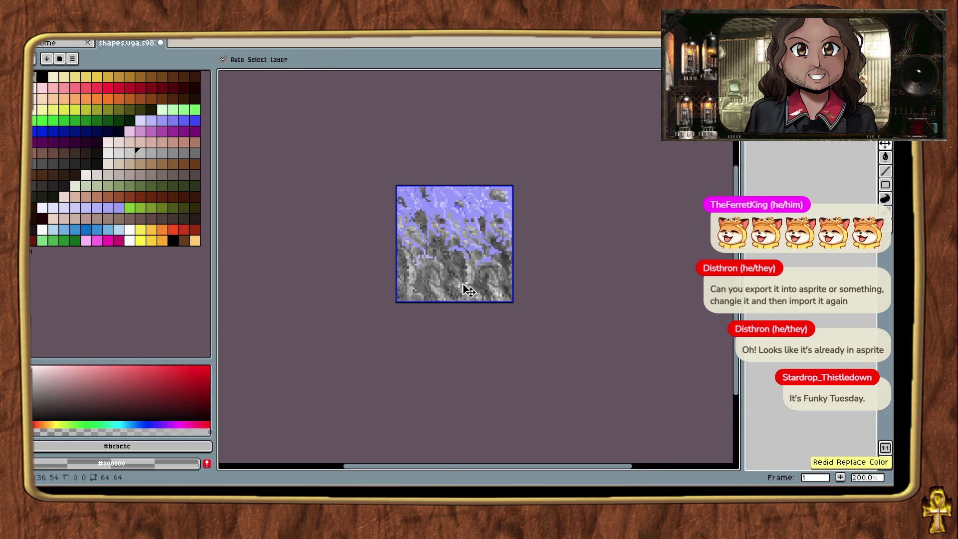
{"action": "key", "text": "ctrl+y"}
{"action": "key", "text": "z"}
{"action": "scroll", "coordinate": [467, 284], "scroll_direction": "up", "scroll_amount": 4}
{"action": "key", "text": "shift+r"}
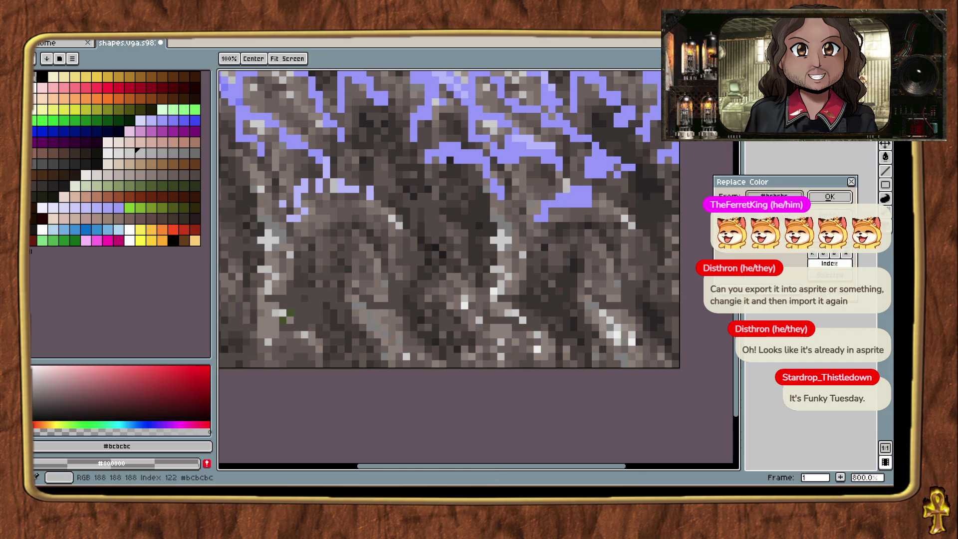
Try replacing pale grey #bcbcbc with tan palette swatches, then cancel without applying.
{"action": "left_click", "coordinate": [504, 233]}
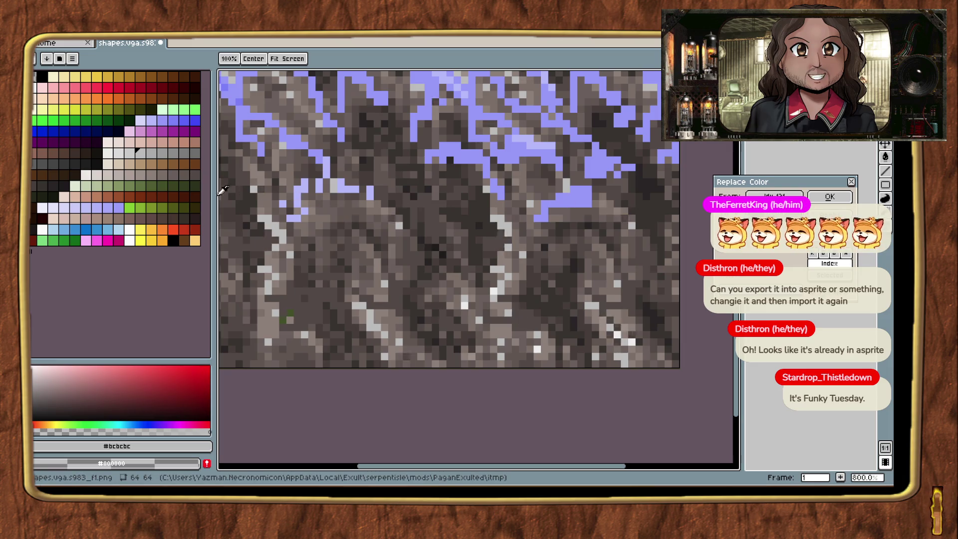
{"action": "left_click", "coordinate": [133, 161]}
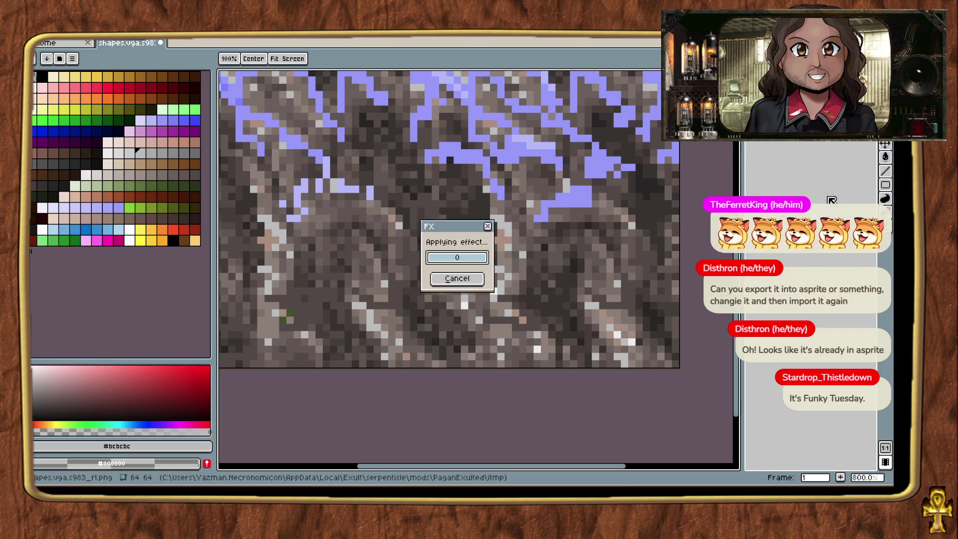
{"action": "left_click", "coordinate": [817, 200]}
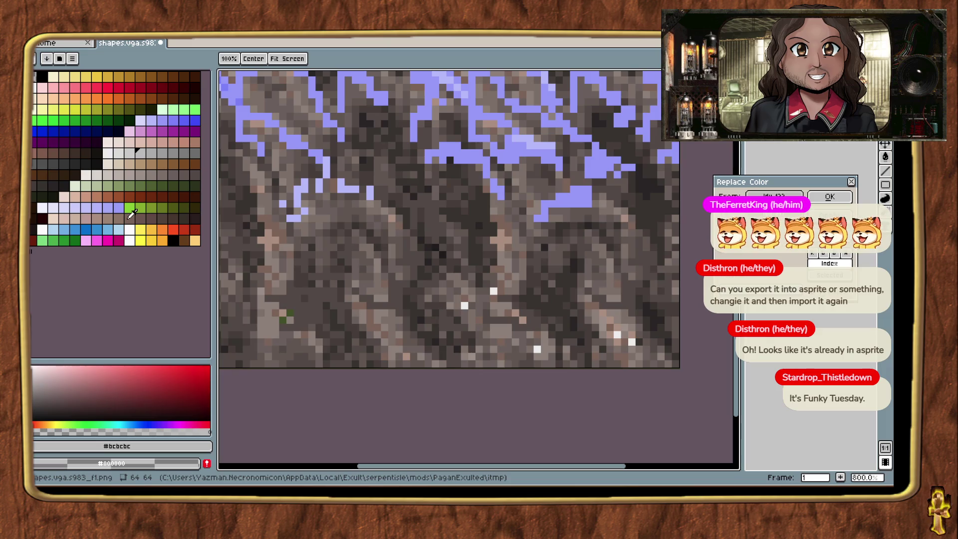
{"action": "left_click", "coordinate": [457, 256]}
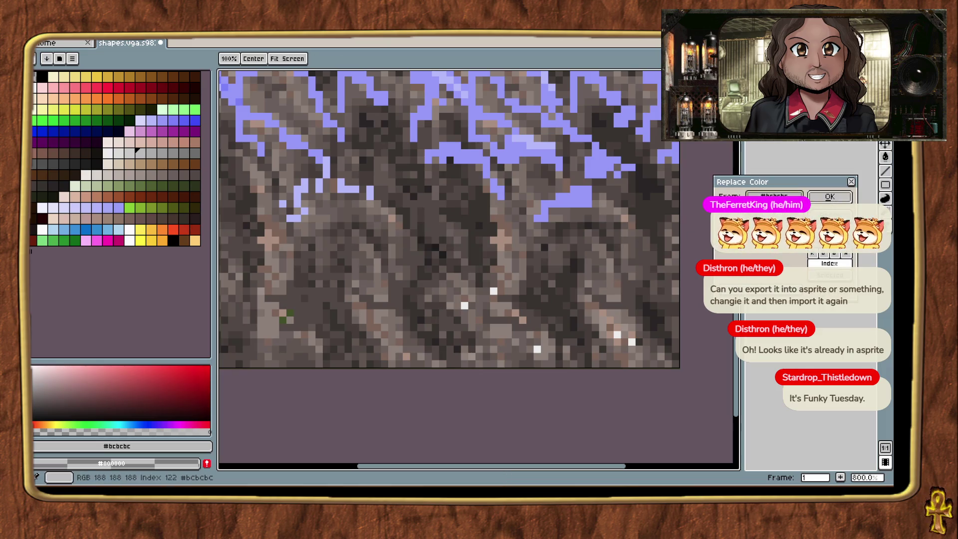
{"action": "left_click", "coordinate": [137, 151]}
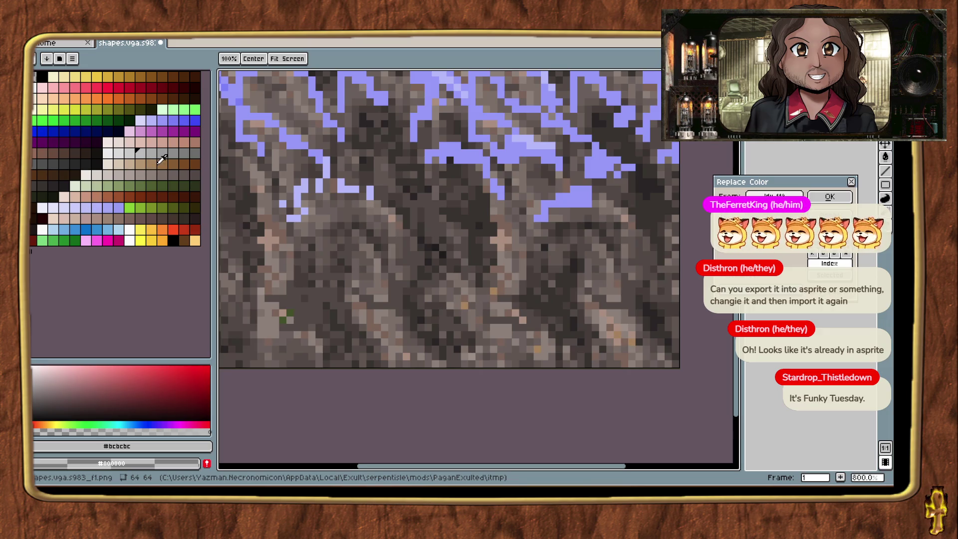
{"action": "key", "text": "Escape"}
{"action": "scroll", "coordinate": [649, 299], "scroll_direction": "down", "scroll_amount": 4}
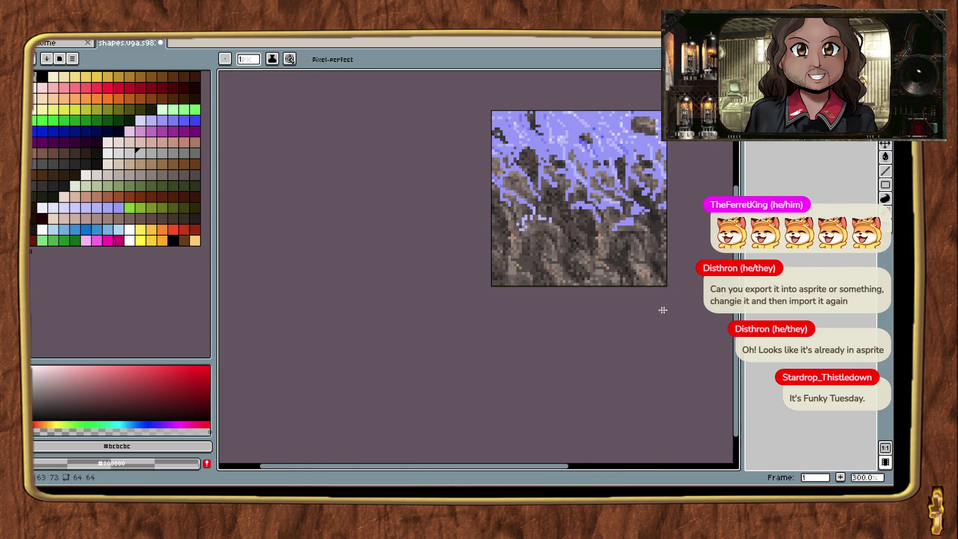
{"action": "scroll", "coordinate": [585, 342], "scroll_direction": "up", "scroll_amount": 3}
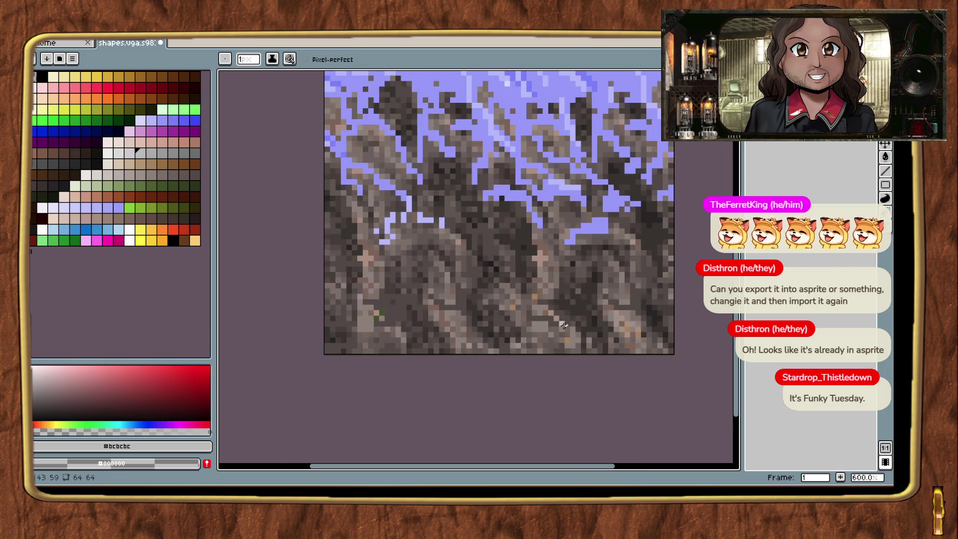
Replace the pale grey rock highlights with a warm brownish tan and apply it.
{"action": "key", "text": "shift+r"}
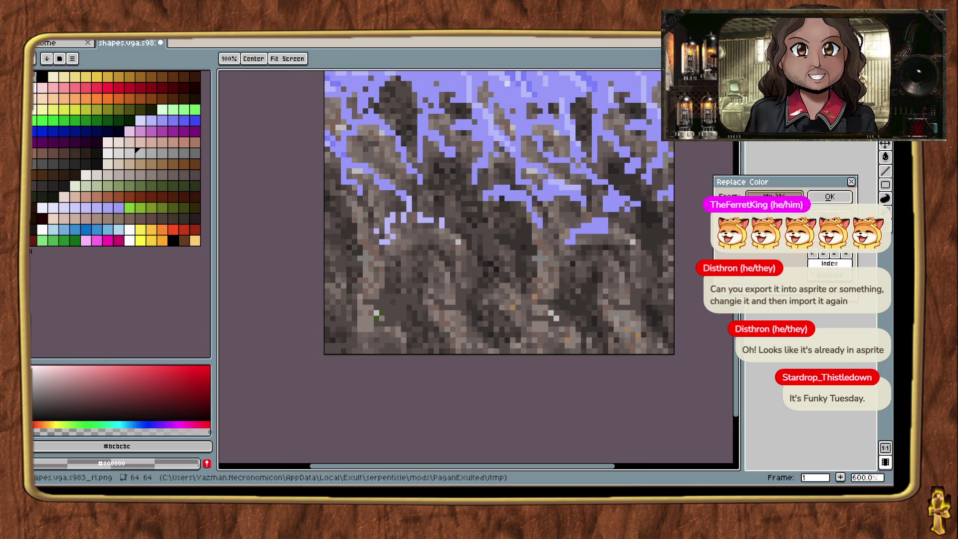
{"action": "left_click", "coordinate": [172, 163]}
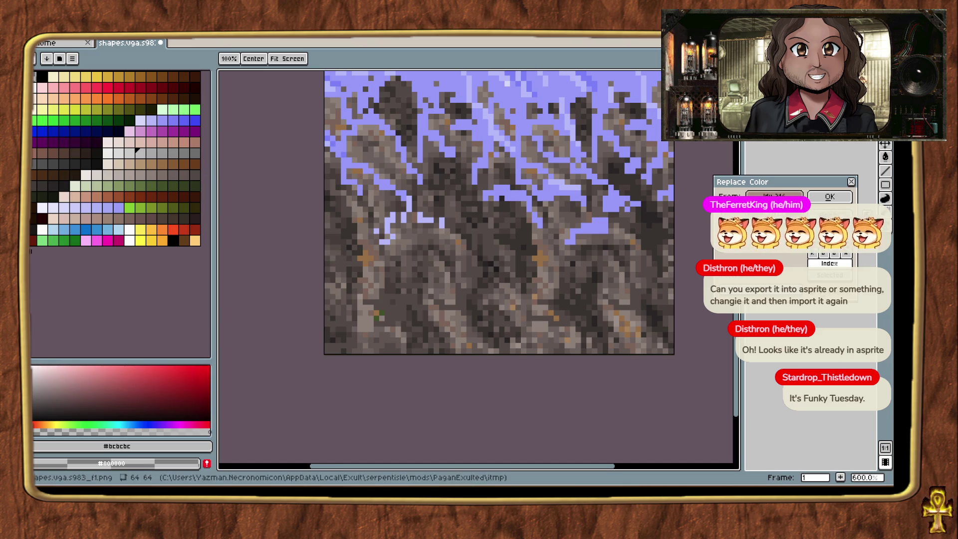
{"action": "left_click", "coordinate": [829, 197]}
{"action": "scroll", "coordinate": [633, 313], "scroll_direction": "down", "scroll_amount": 2}
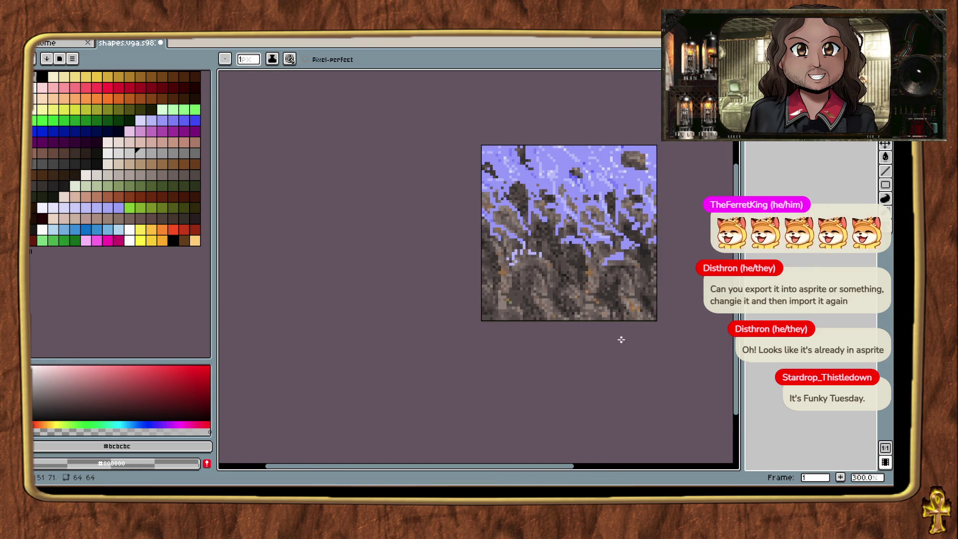
{"action": "scroll", "coordinate": [533, 349], "scroll_direction": "up", "scroll_amount": 2}
{"action": "key", "text": "shift+r"}
{"action": "left_click", "coordinate": [517, 245]}
{"action": "left_click", "coordinate": [158, 86]}
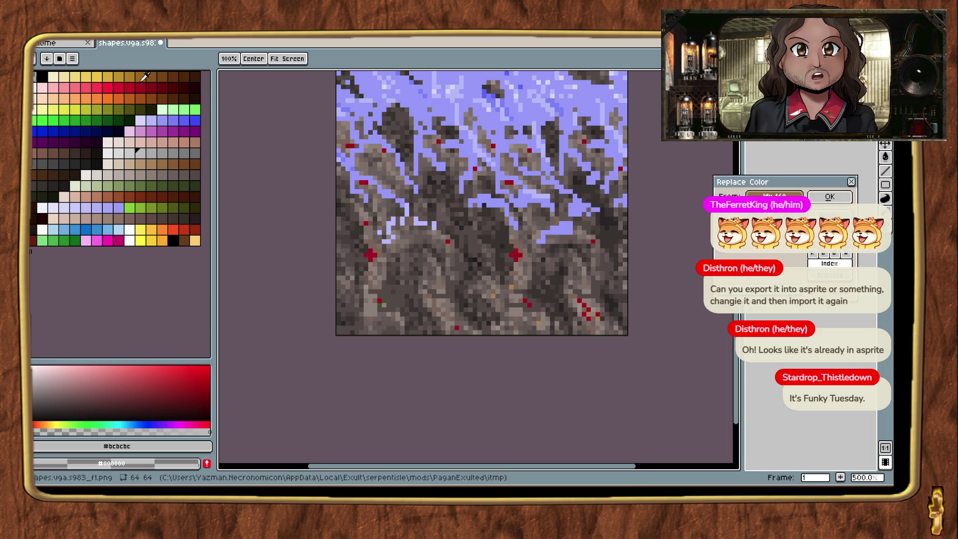
{"action": "left_click", "coordinate": [186, 85]}
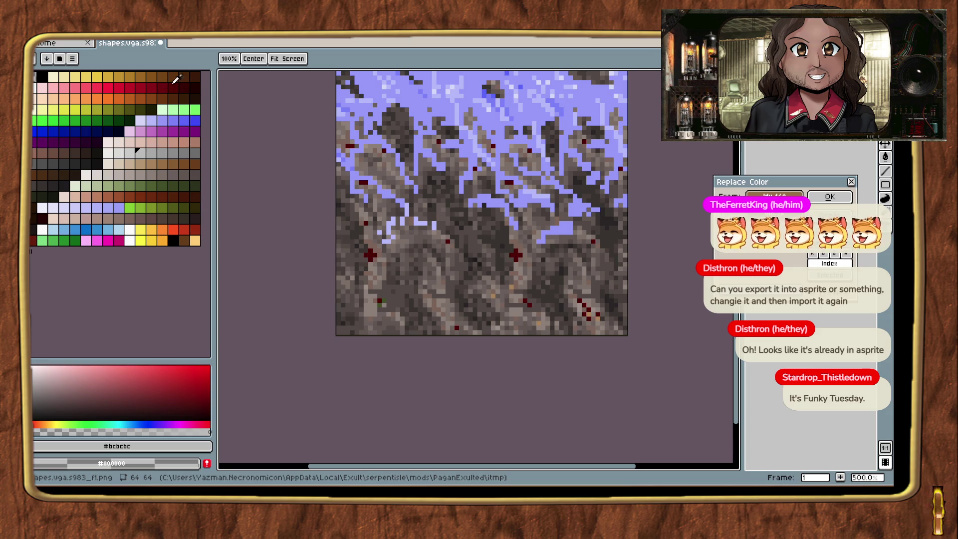
{"action": "left_click", "coordinate": [160, 77]}
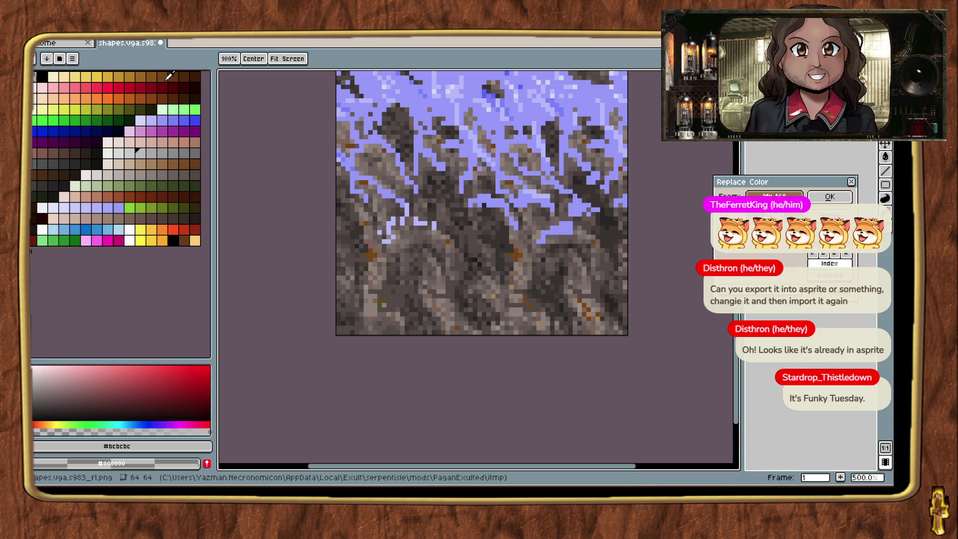
{"action": "left_click", "coordinate": [157, 85]}
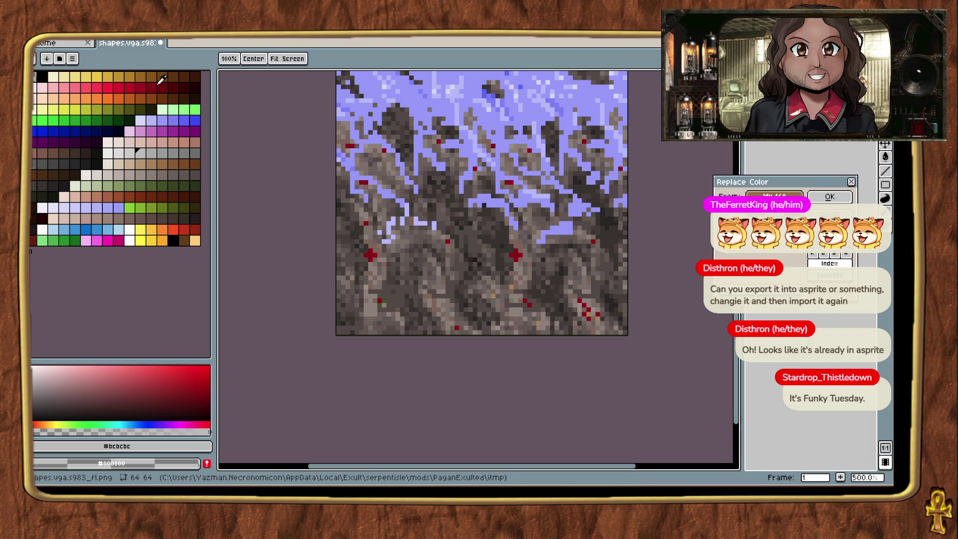
{"action": "scroll", "coordinate": [443, 314], "scroll_direction": "down", "scroll_amount": 2}
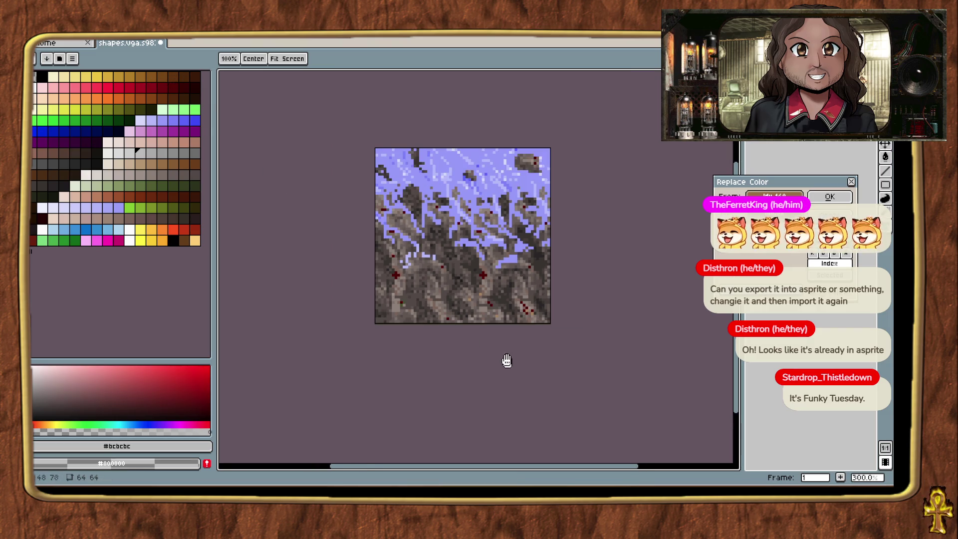
{"action": "key", "text": "Return"}
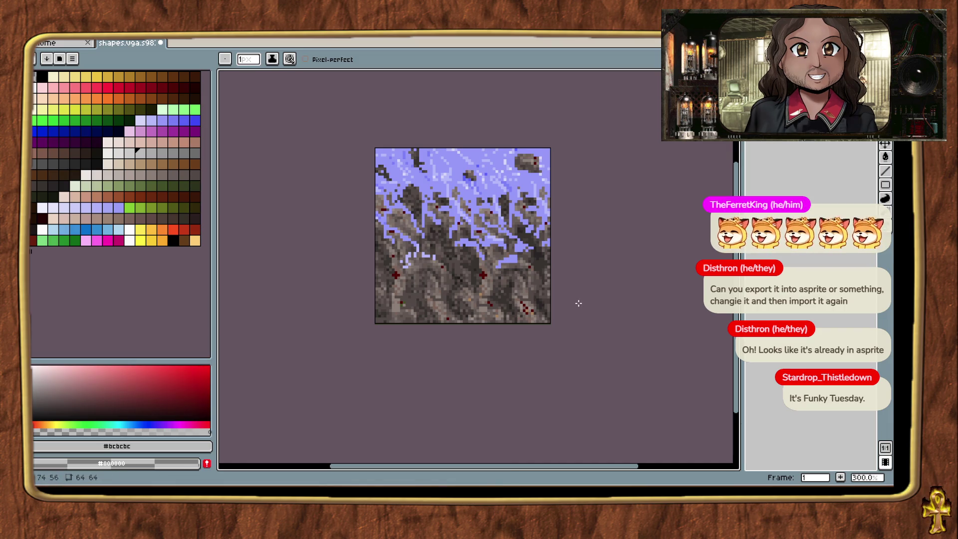
{"action": "key", "text": "ctrl+z"}
{"action": "key", "text": "ctrl+y"}
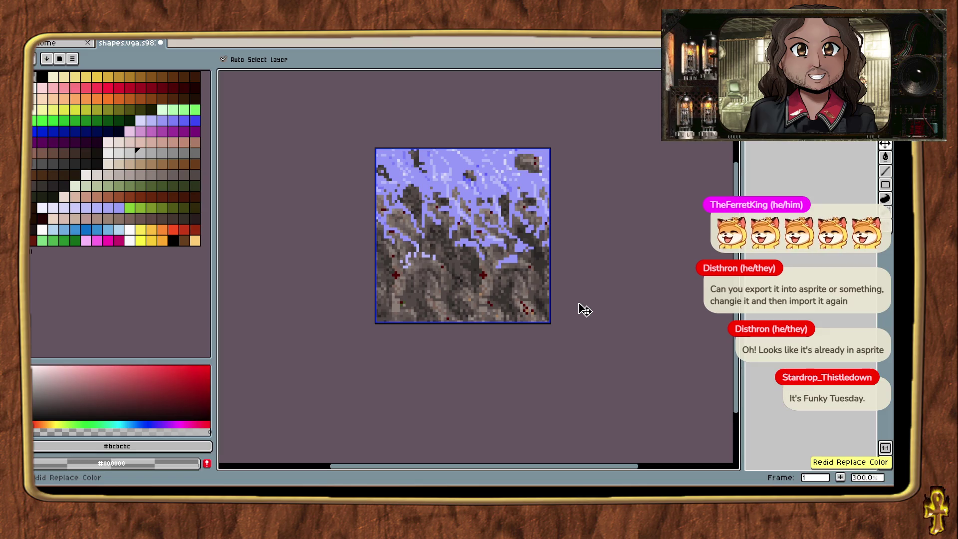
{"action": "scroll", "coordinate": [578, 303], "scroll_direction": "down", "scroll_amount": 1}
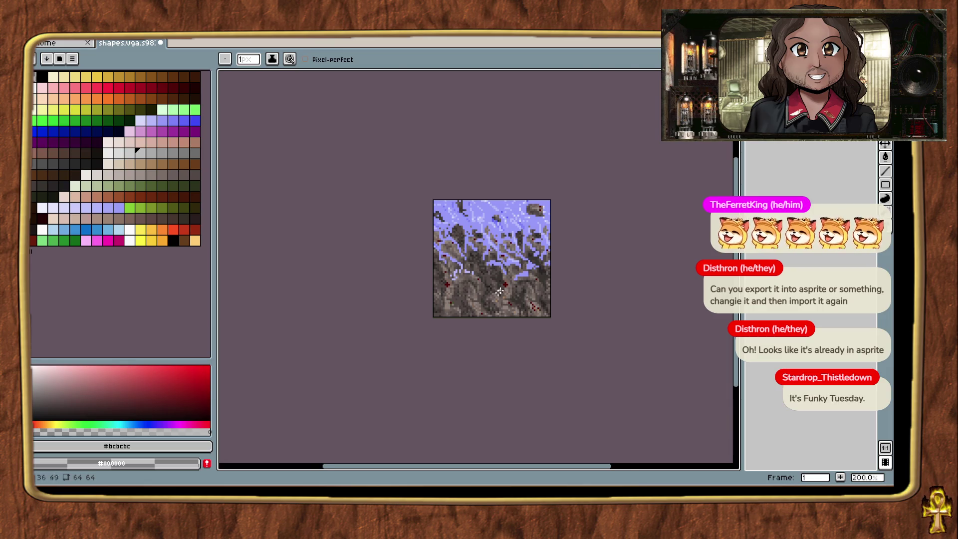
{"action": "scroll", "coordinate": [500, 291], "scroll_direction": "up", "scroll_amount": 3}
{"action": "scroll", "coordinate": [539, 298], "scroll_direction": "down", "scroll_amount": 2}
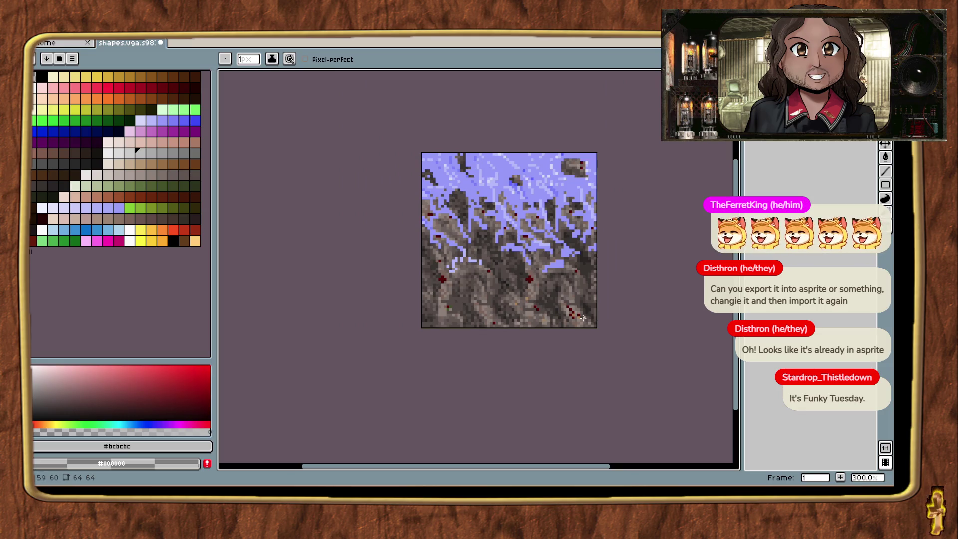
{"action": "scroll", "coordinate": [586, 278], "scroll_direction": "down", "scroll_amount": 1}
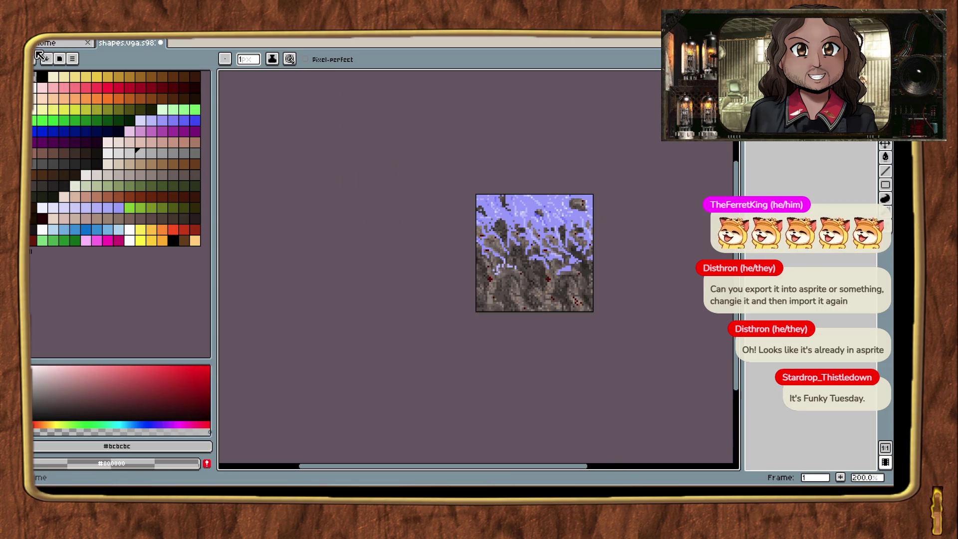
Set Replace Color to swap the rock's pale lavender pixels for a light grey-tan.
{"action": "scroll", "coordinate": [564, 254], "scroll_direction": "up", "scroll_amount": 2}
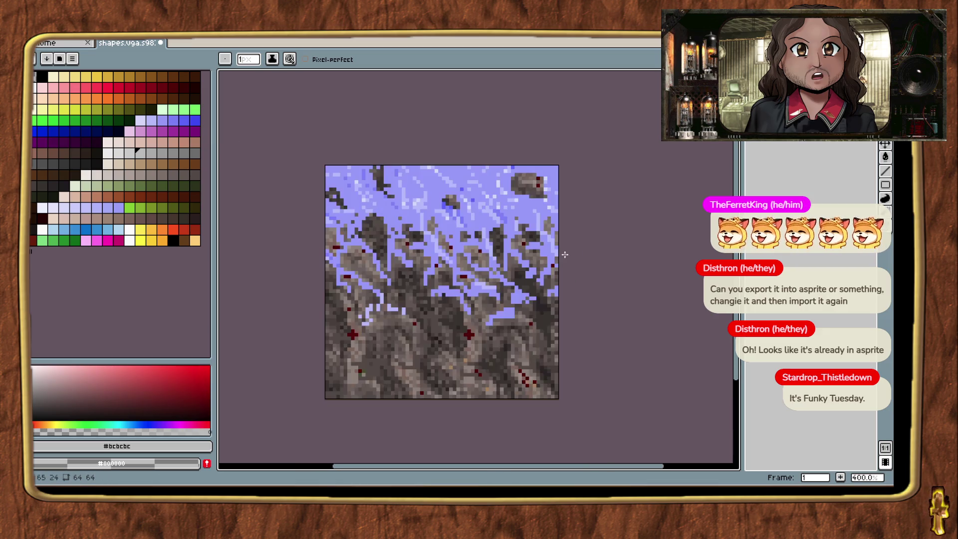
{"action": "key", "text": "shift+r"}
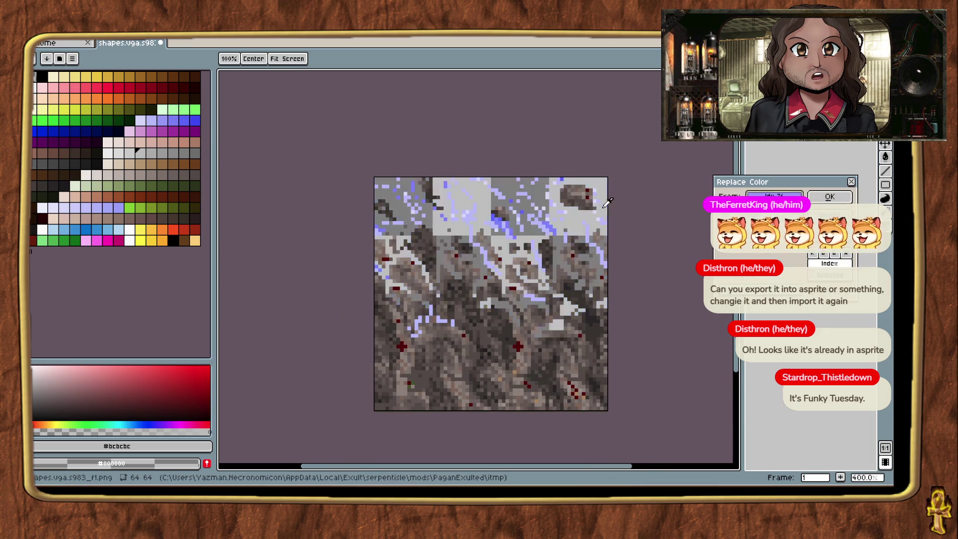
{"action": "left_click", "coordinate": [570, 207]}
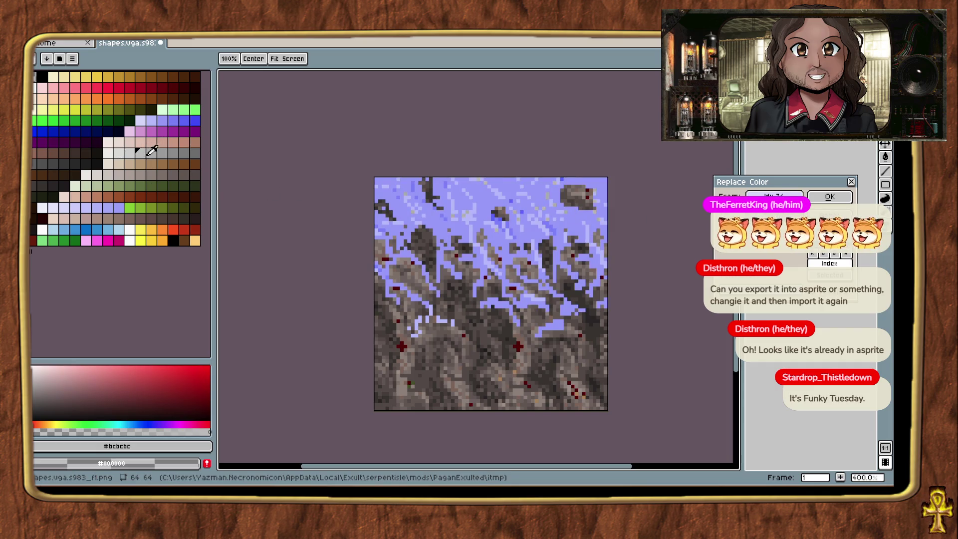
{"action": "scroll", "coordinate": [531, 199], "scroll_direction": "up", "scroll_amount": 2}
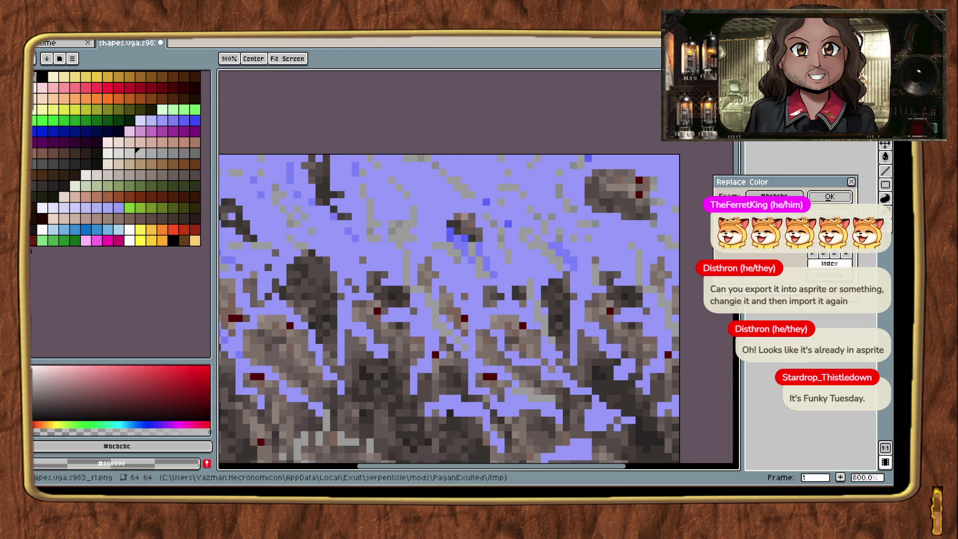
Apply the pending replacement and compare it against the original with undo and redo.
{"action": "left_click", "coordinate": [830, 196]}
{"action": "key", "text": "ctrl+z"}
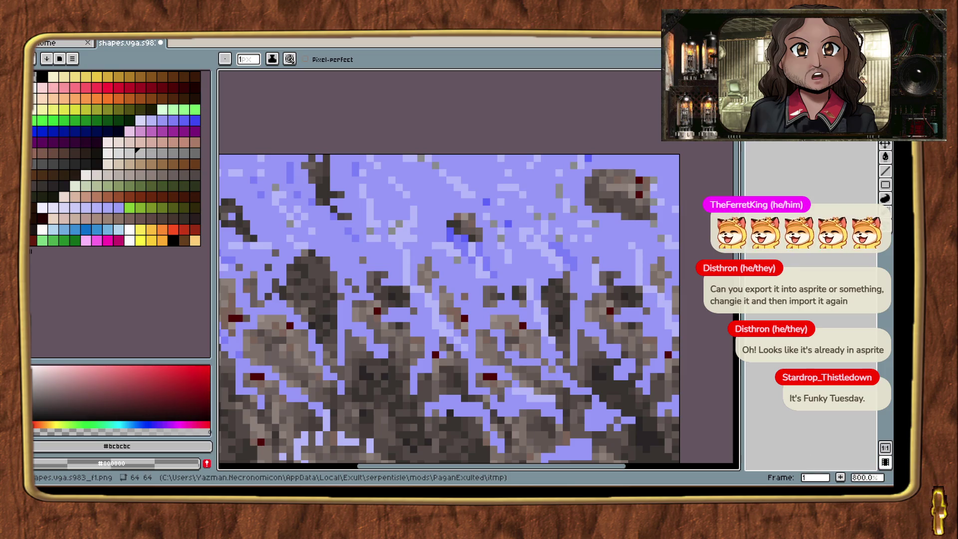
{"action": "key", "text": "ctrl+z"}
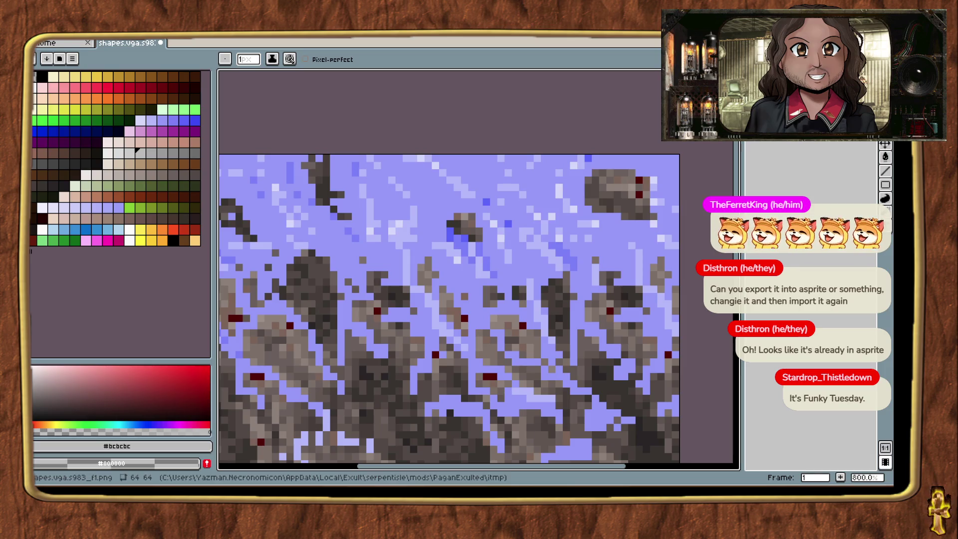
{"action": "key", "text": "ctrl+y"}
Replace the rock's lavender pixels with grey.
{"action": "key", "text": "shift+r"}
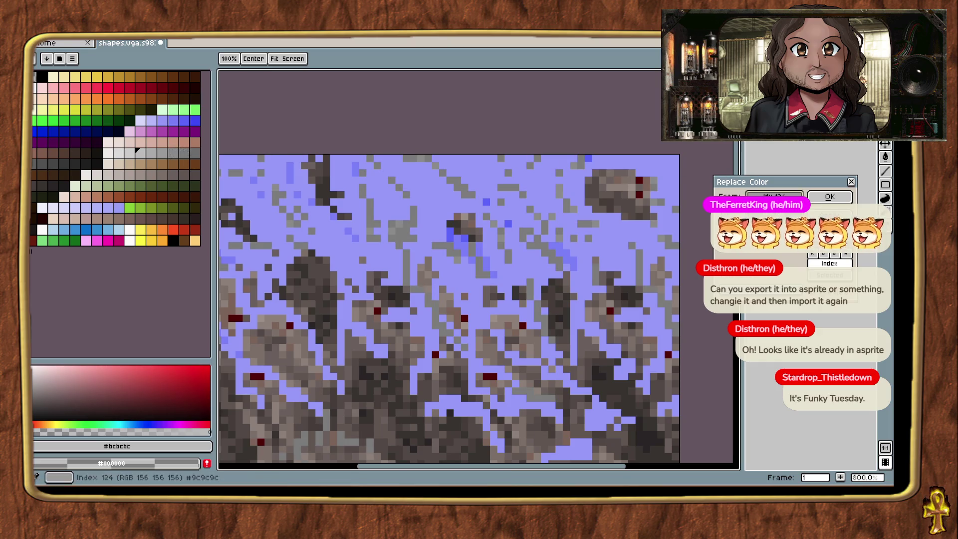
{"action": "left_click", "coordinate": [629, 217]}
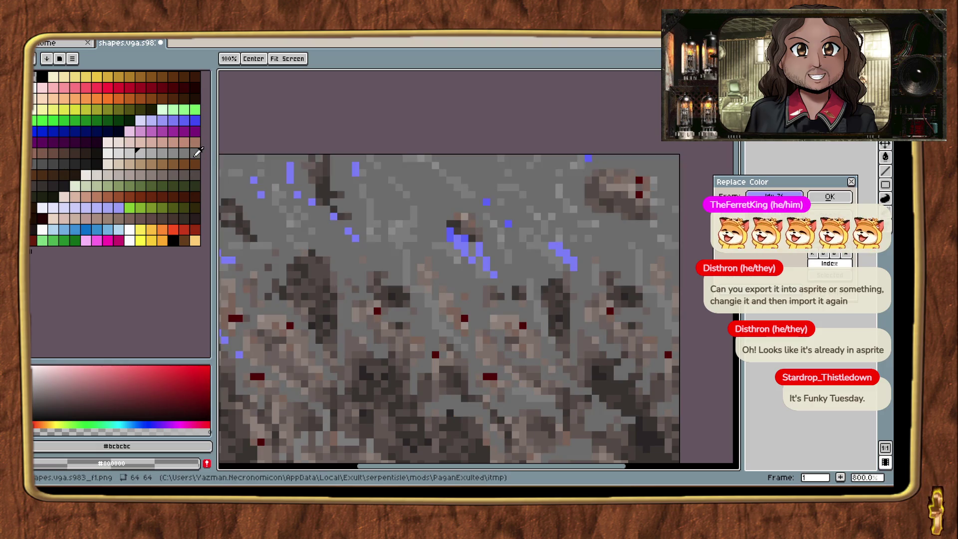
{"action": "scroll", "coordinate": [427, 245], "scroll_direction": "down", "scroll_amount": 3}
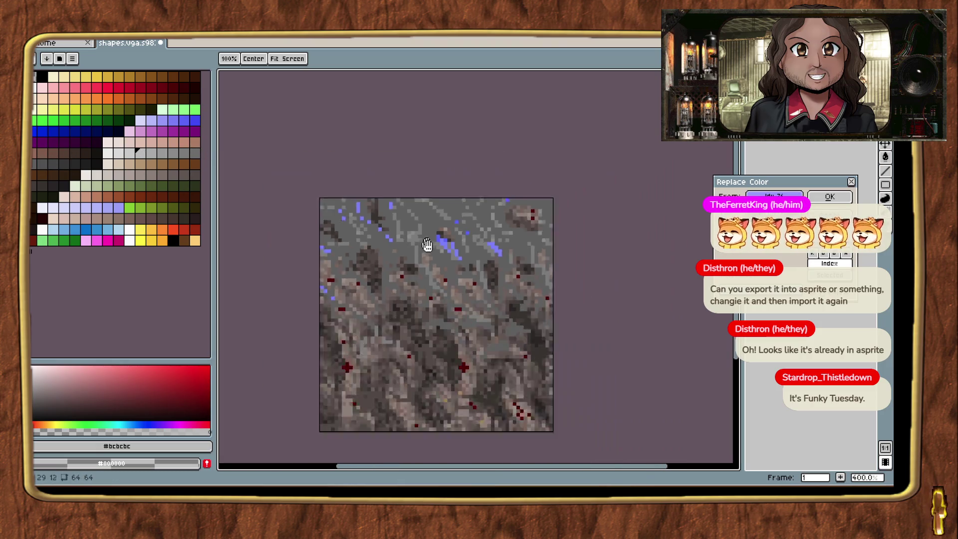
{"action": "left_click", "coordinate": [839, 209]}
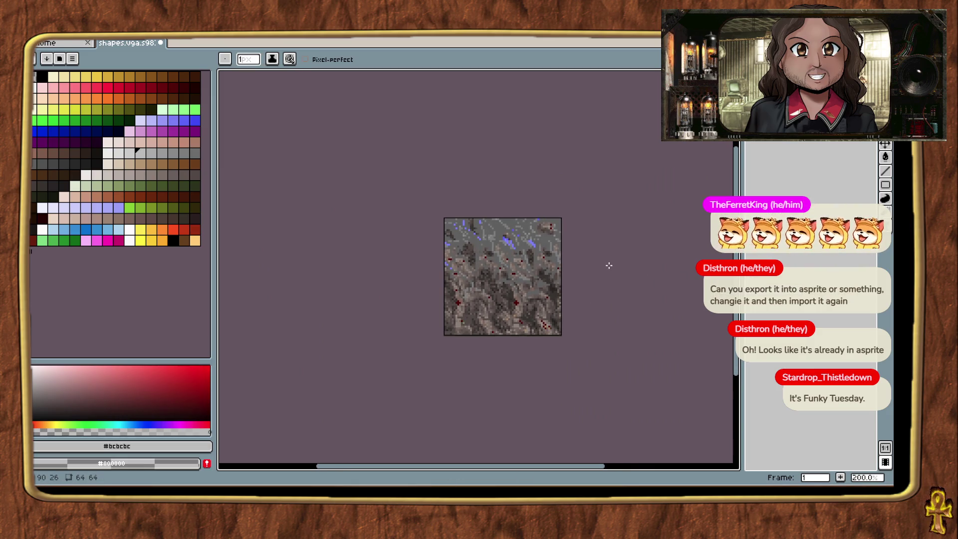
{"action": "scroll", "coordinate": [608, 265], "scroll_direction": "up", "scroll_amount": 3}
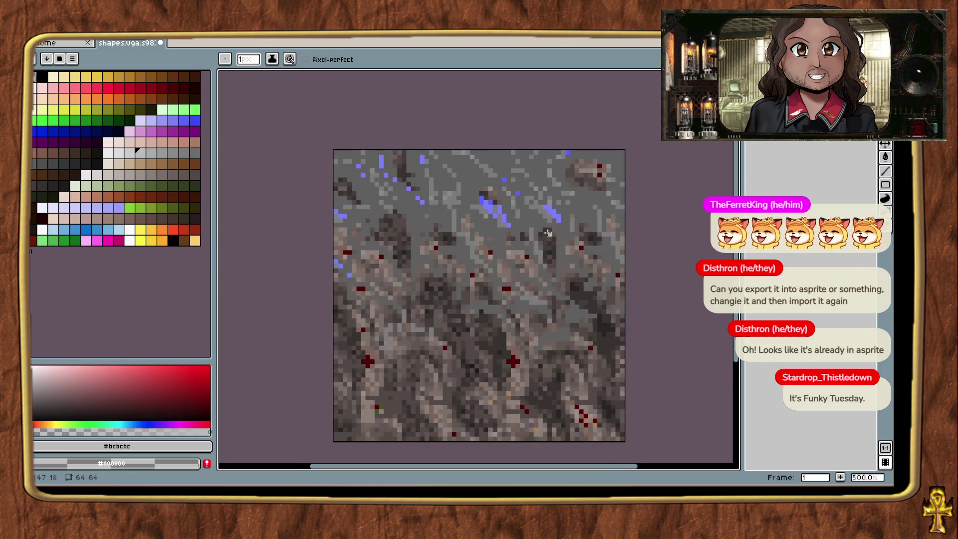
Replace the leftover stray blue pixels with grey.
{"action": "key", "text": "shift+r"}
{"action": "left_click", "coordinate": [552, 209]}
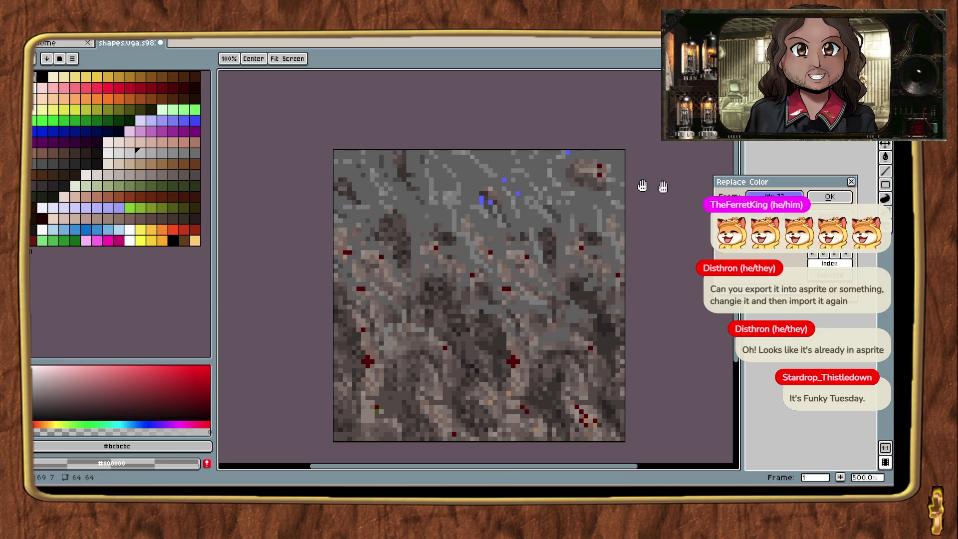
{"action": "key", "text": "Escape"}
{"action": "scroll", "coordinate": [459, 214], "scroll_direction": "up", "scroll_amount": 4}
{"action": "key", "text": "shift+r"}
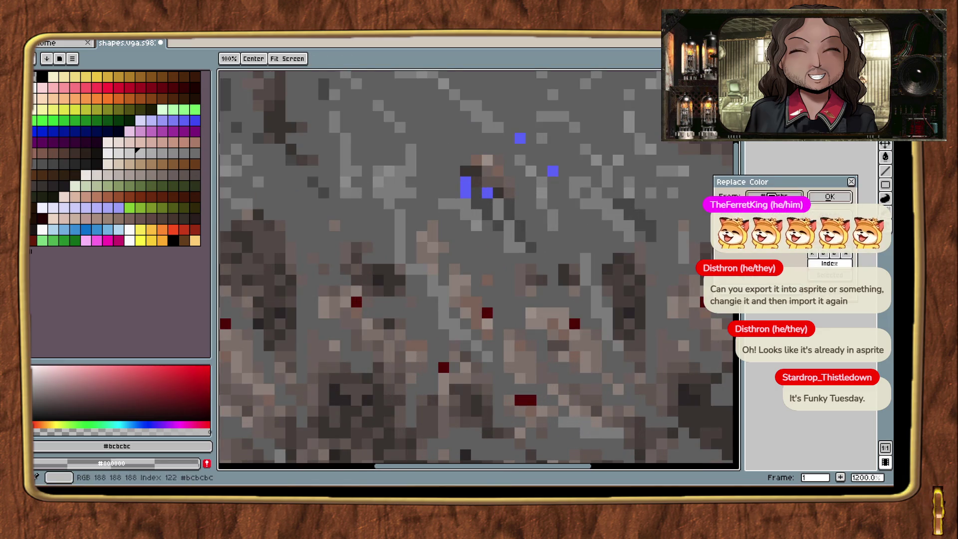
{"action": "left_click", "coordinate": [468, 187]}
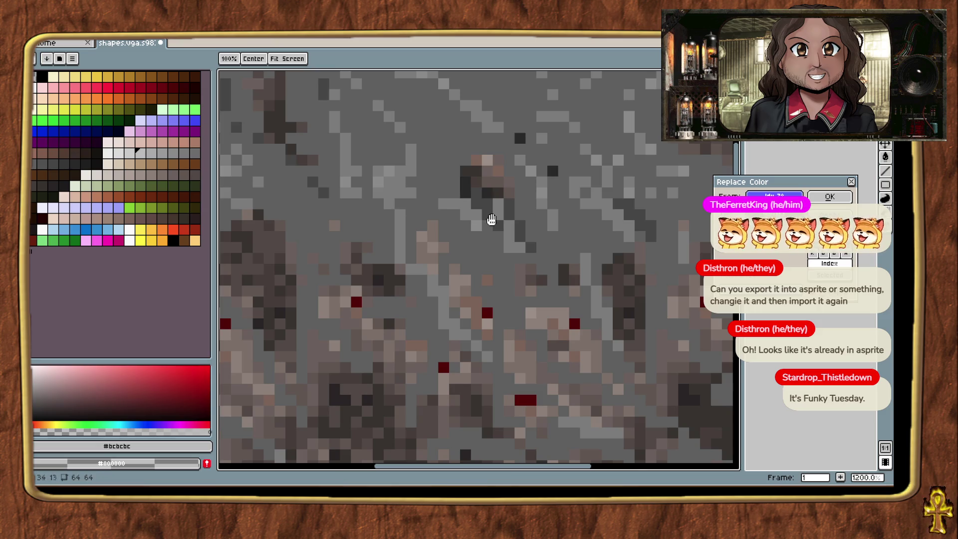
{"action": "scroll", "coordinate": [484, 222], "scroll_direction": "down", "scroll_amount": 4}
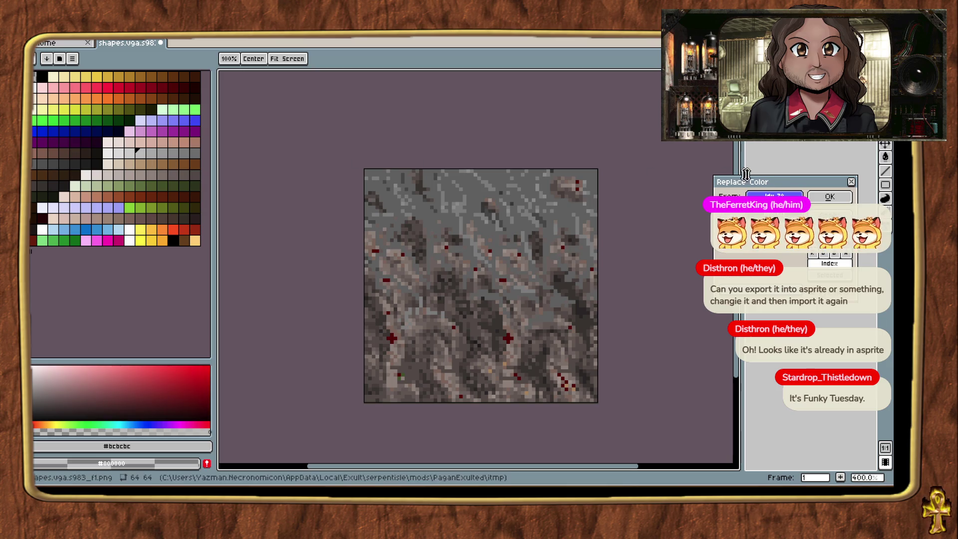
{"action": "left_click", "coordinate": [830, 196]}
{"action": "scroll", "coordinate": [574, 293], "scroll_direction": "down", "scroll_amount": 2}
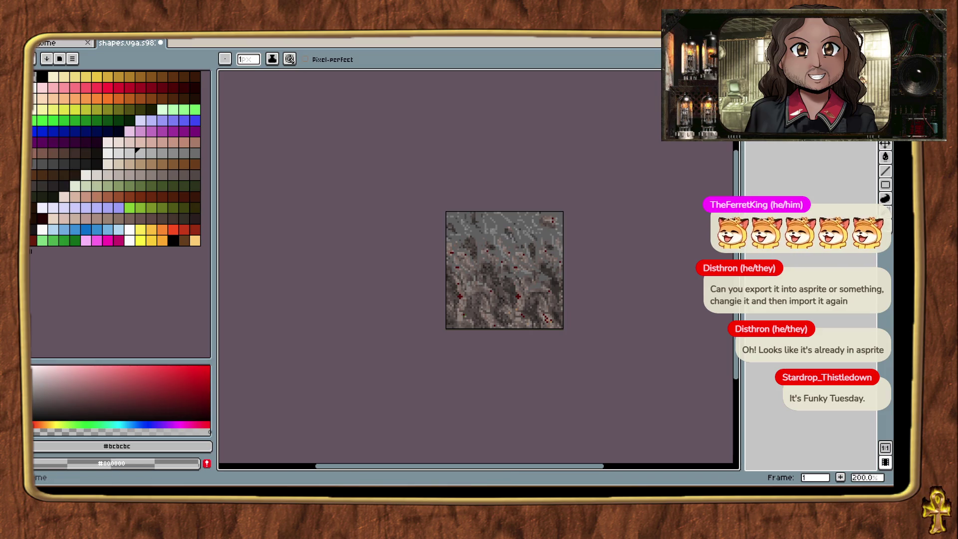
{"action": "left_click", "coordinate": [40, 34]}
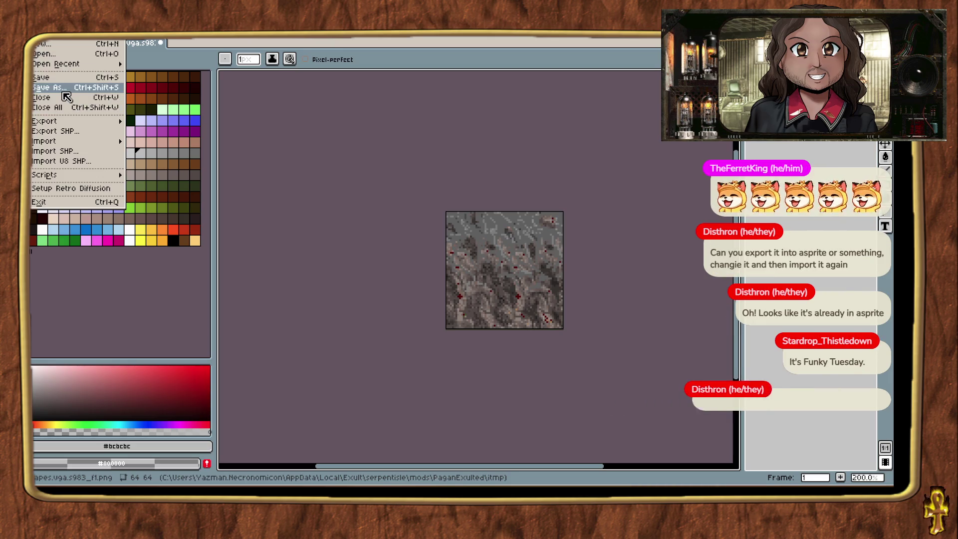
Start saving the grey-ash rock as Mountain.png, check the file browser, then return to the texture.
{"action": "left_click", "coordinate": [63, 88]}
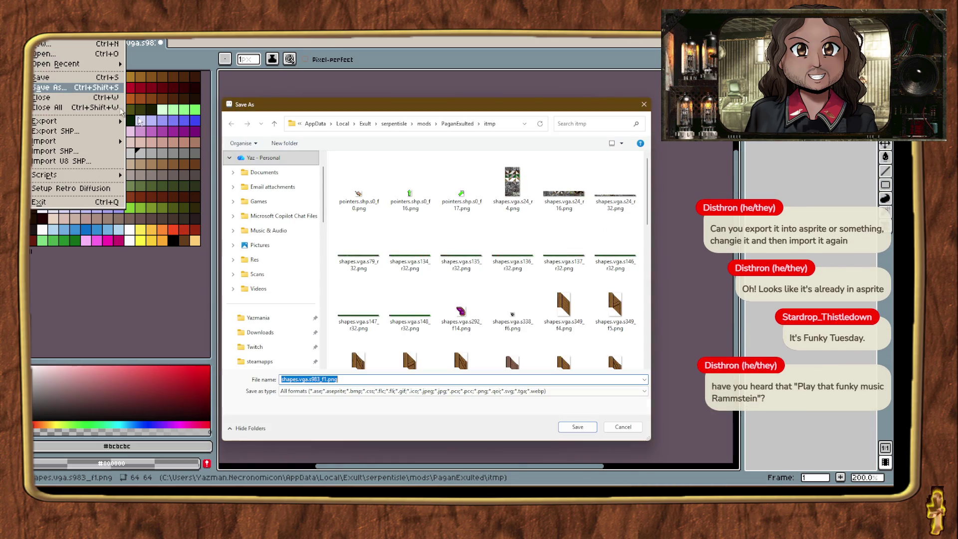
{"action": "left_click_drag", "start_coordinate": [494, 104], "coordinate": [957, 107]}
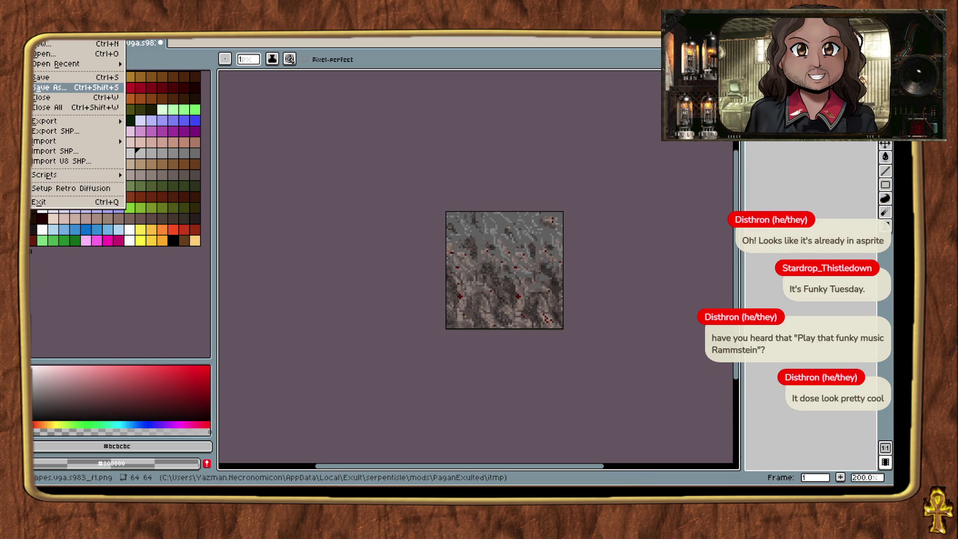
{"action": "key", "text": "Escape"}
{"action": "key", "text": "ctrl+shift+Tab"}
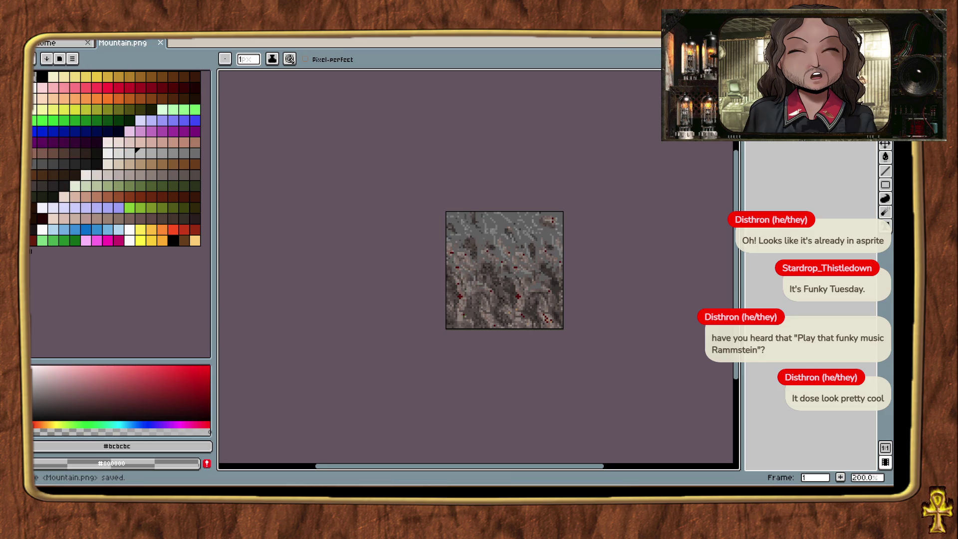
{"action": "left_click", "coordinate": [506, 449]}
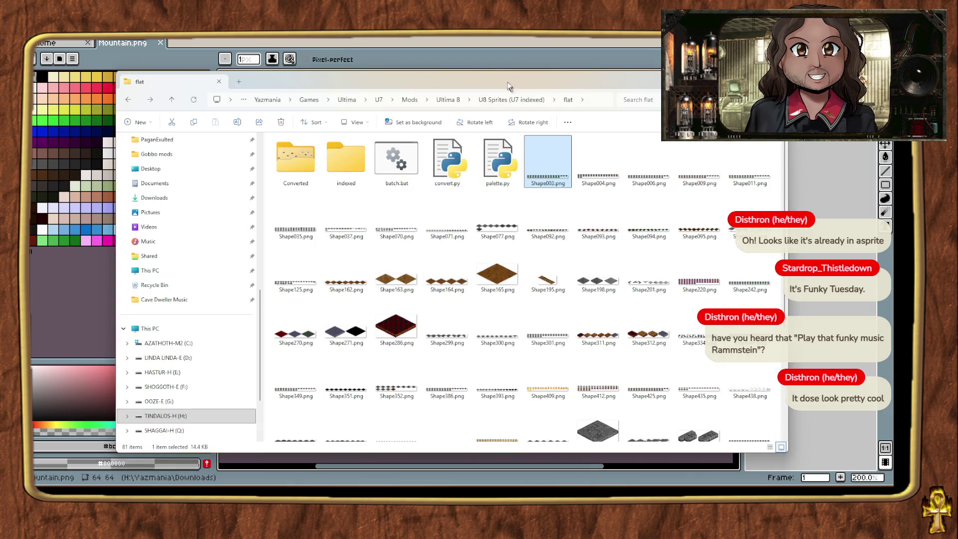
{"action": "key", "text": "alt+Tab"}
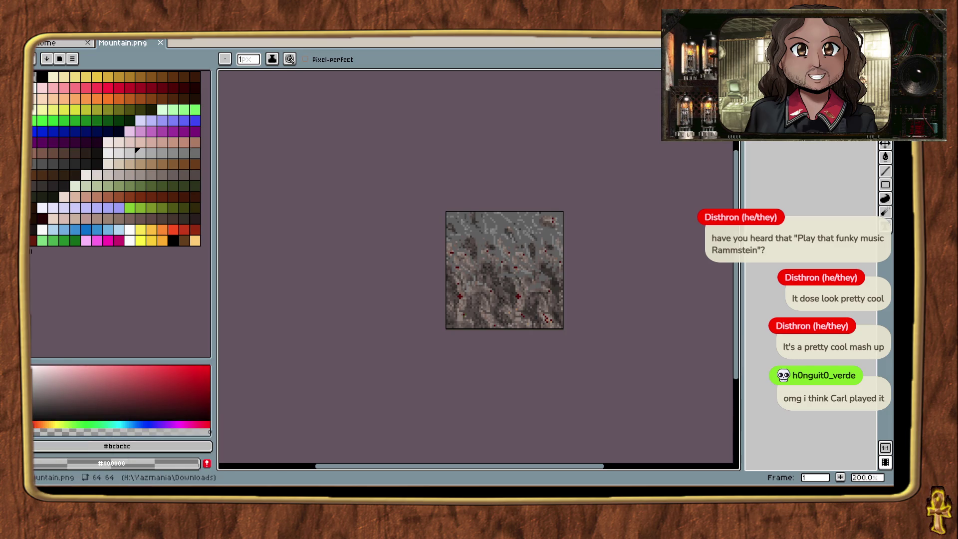
{"action": "key", "text": "alt+Tab"}
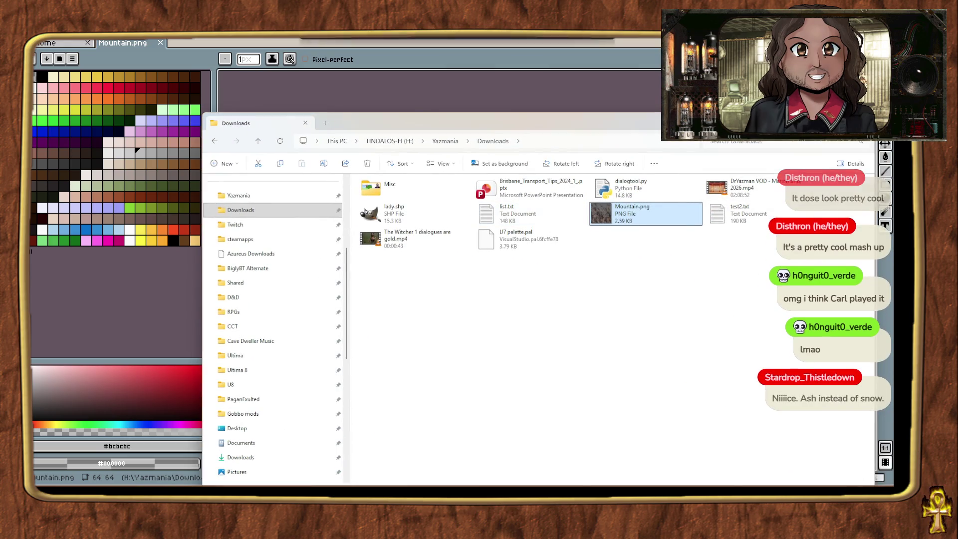
{"action": "left_click", "coordinate": [137, 149]}
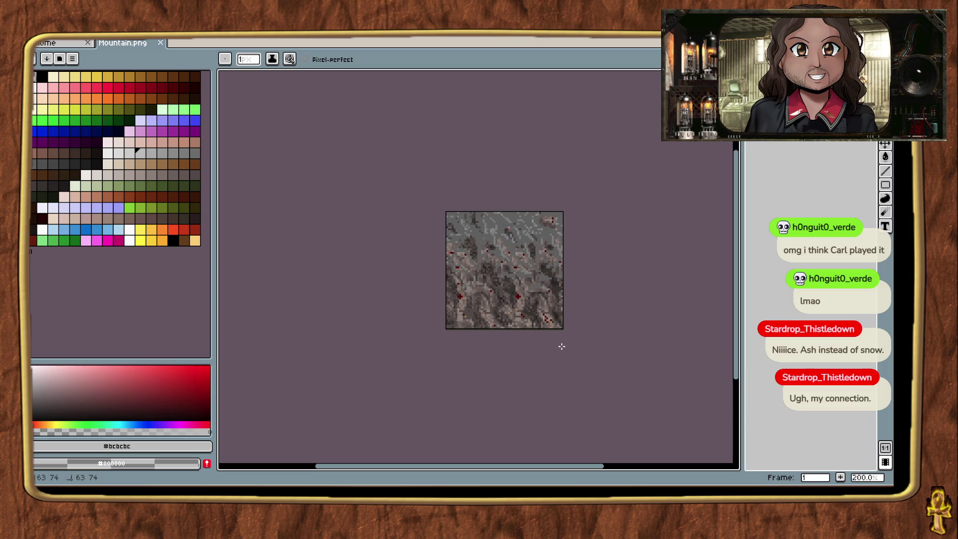
{"action": "scroll", "coordinate": [523, 315], "scroll_direction": "up", "scroll_amount": 3}
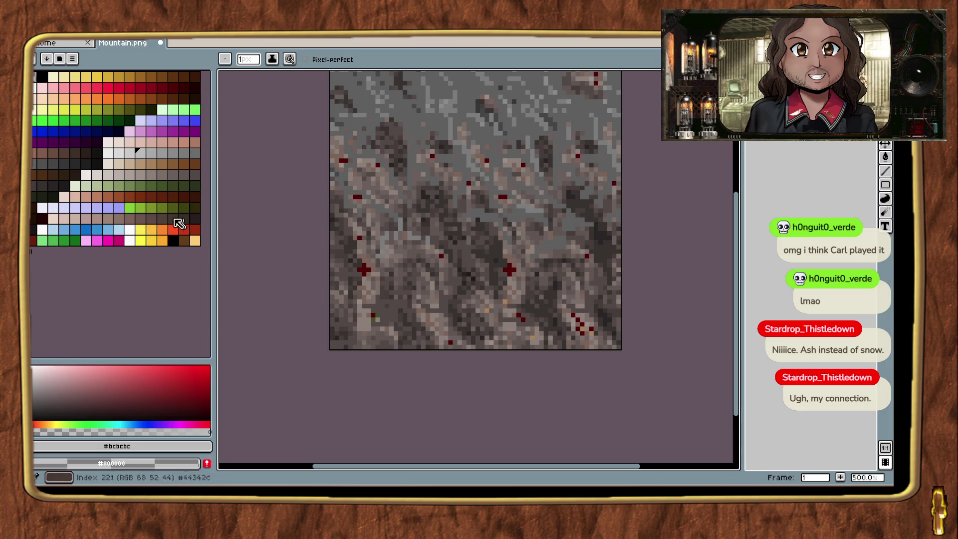
{"action": "scroll", "coordinate": [288, 296], "scroll_direction": "down", "scroll_amount": 2}
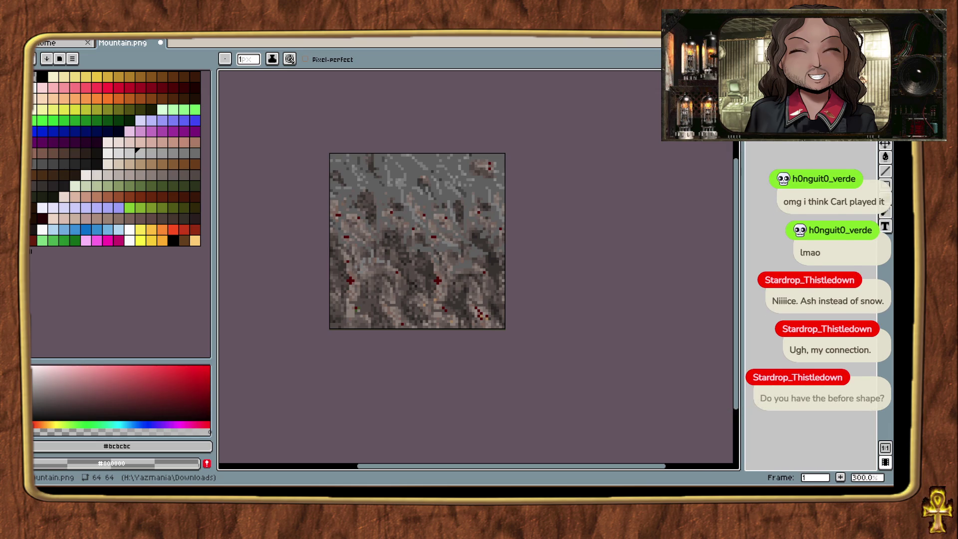
Undo the ash recolour to restore the blue snow and save it as Mountain-old.png in Downloads.
{"action": "key", "text": "ctrl+z"}
{"action": "key", "text": "ctrl+z"}
{"action": "key", "text": "ctrl+z"}
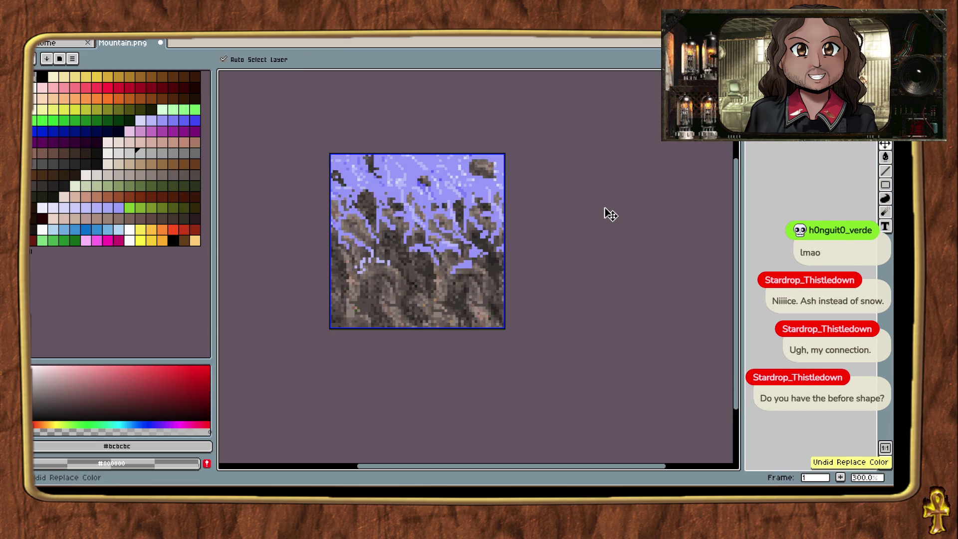
{"action": "left_click", "coordinate": [72, 59]}
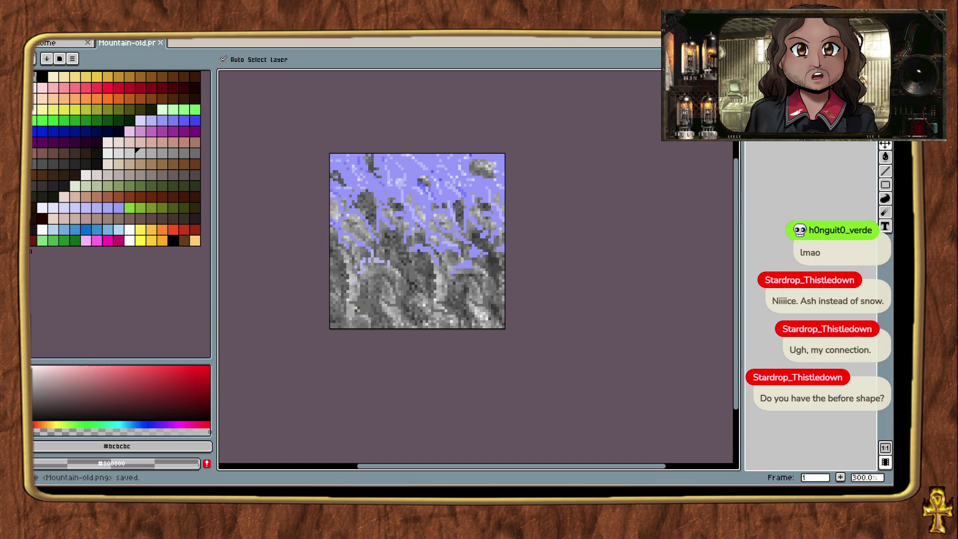
{"action": "key", "text": "alt+Tab"}
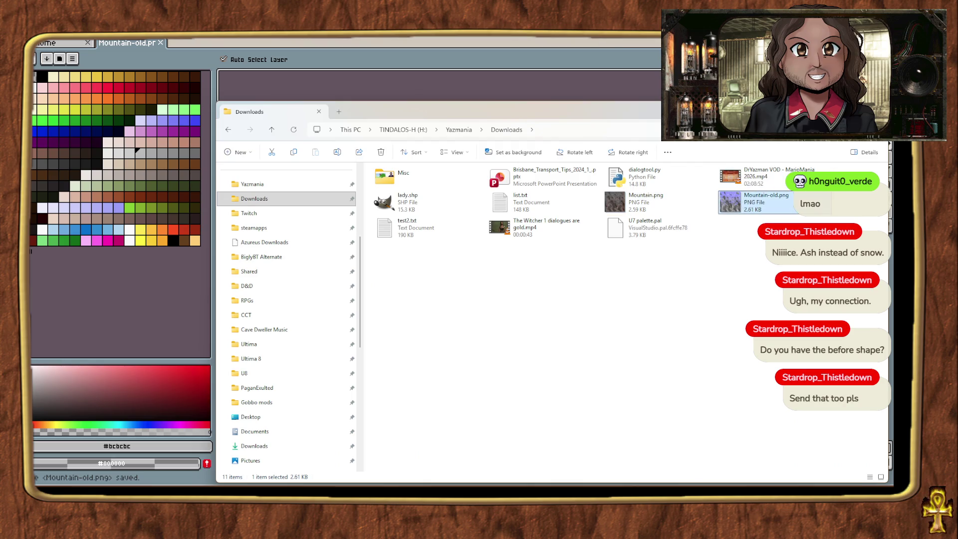
{"action": "key", "text": "alt+Tab"}
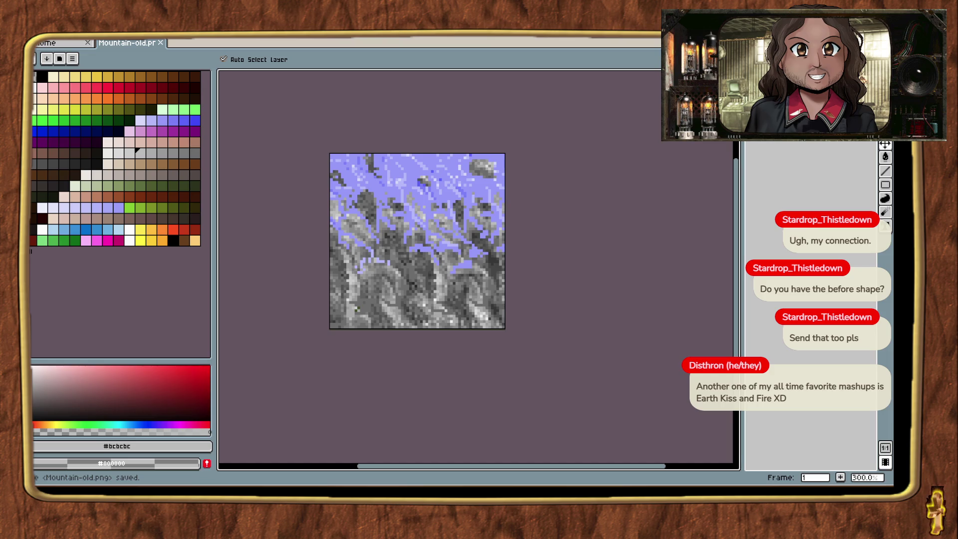
{"action": "key", "text": "b"}
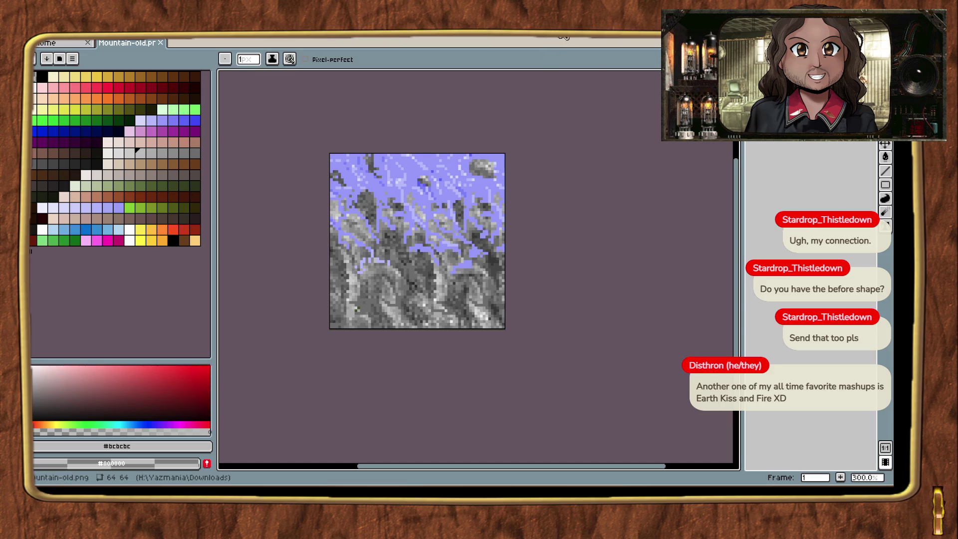
Switch to the grass-and-dirt tile sheet and save it as big.png in the Grass folder.
{"action": "key", "text": "alt+Tab"}
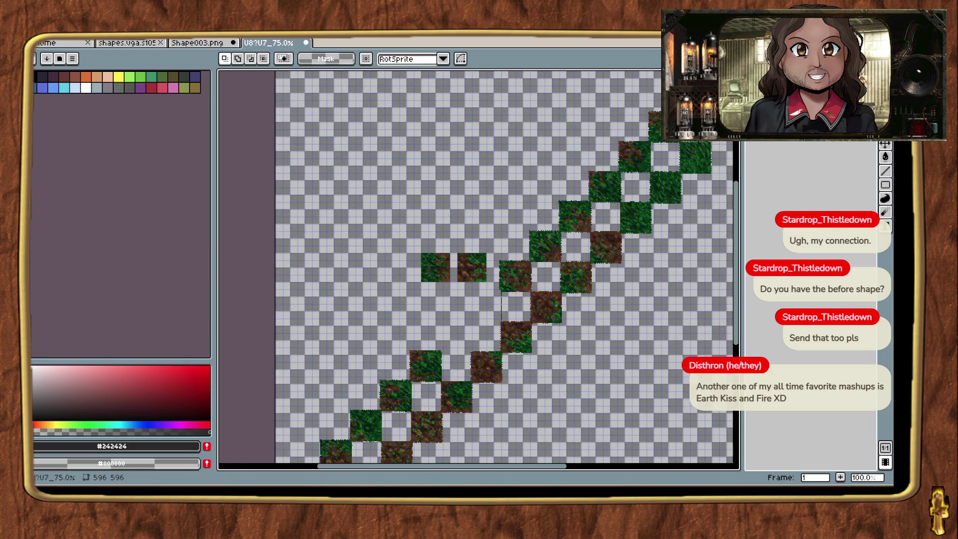
{"action": "mouse_move", "coordinate": [601, 273]}
{"action": "left_mouse_down"}
{"action": "mouse_move", "coordinate": [433, 259]}
{"action": "mouse_move", "coordinate": [426, 359]}
{"action": "mouse_move", "coordinate": [569, 261]}
{"action": "left_mouse_up"}
{"action": "left_click", "coordinate": [34, 58]}
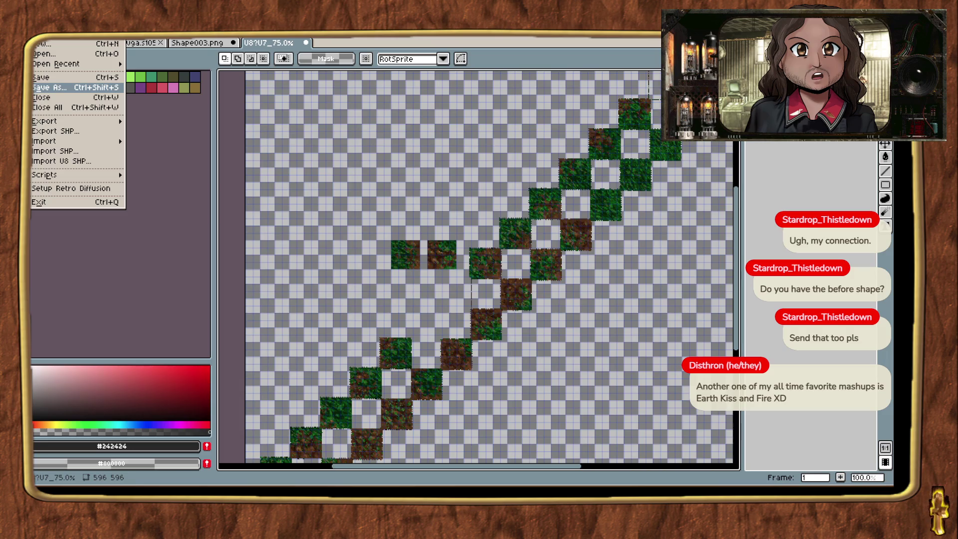
{"action": "key", "text": "Return"}
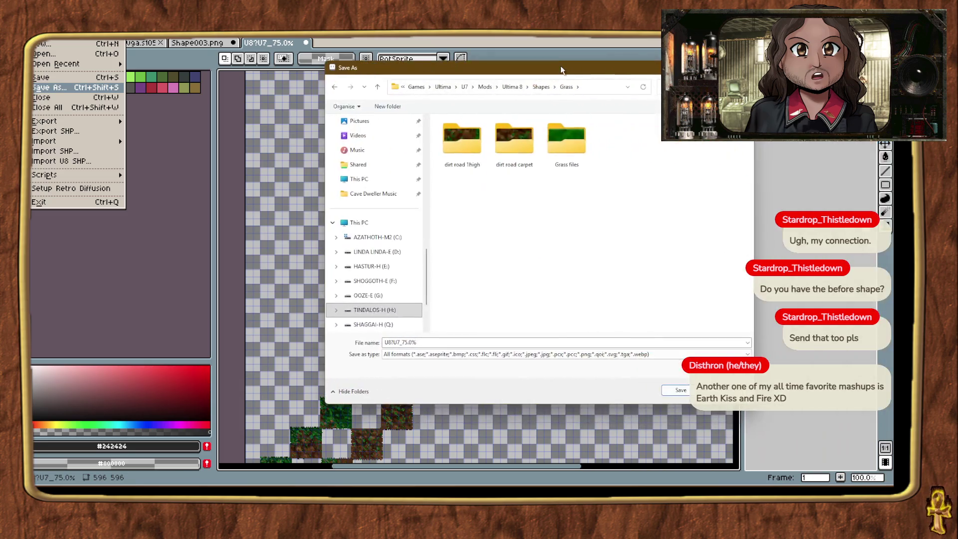
{"action": "double_click", "coordinate": [526, 159]}
{"action": "key", "text": "BackSpace"}
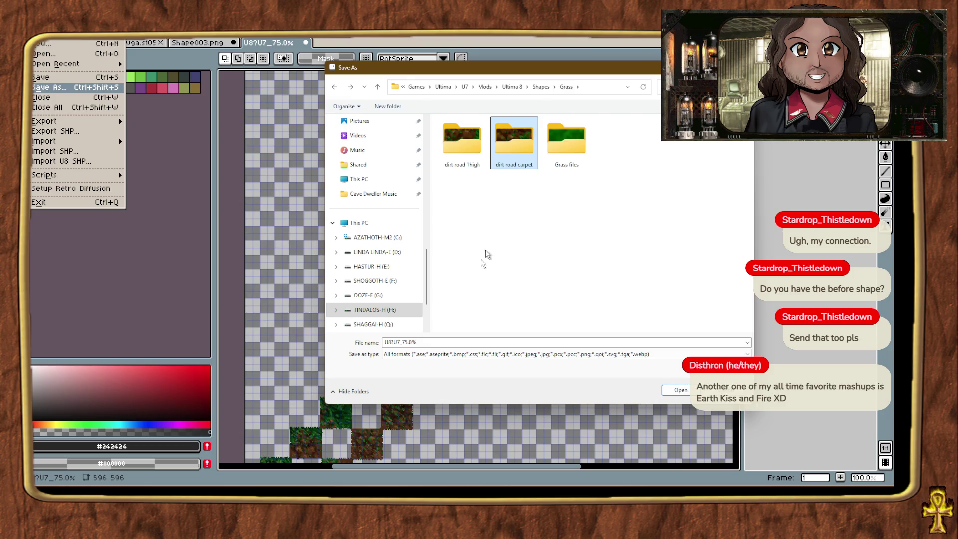
{"action": "left_click", "coordinate": [448, 342]}
{"action": "type", "text": "b"}
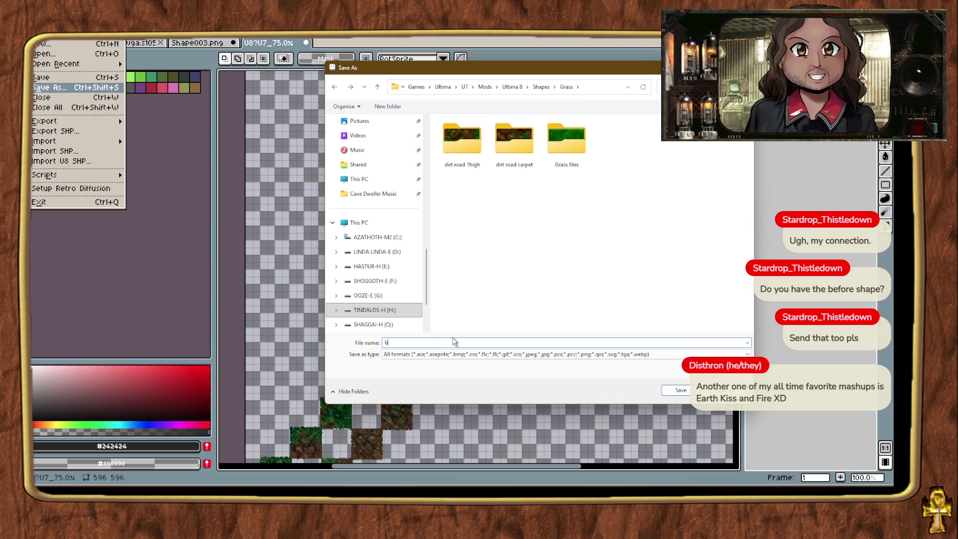
{"action": "type", "text": "ig.png"}
{"action": "key", "text": "Return"}
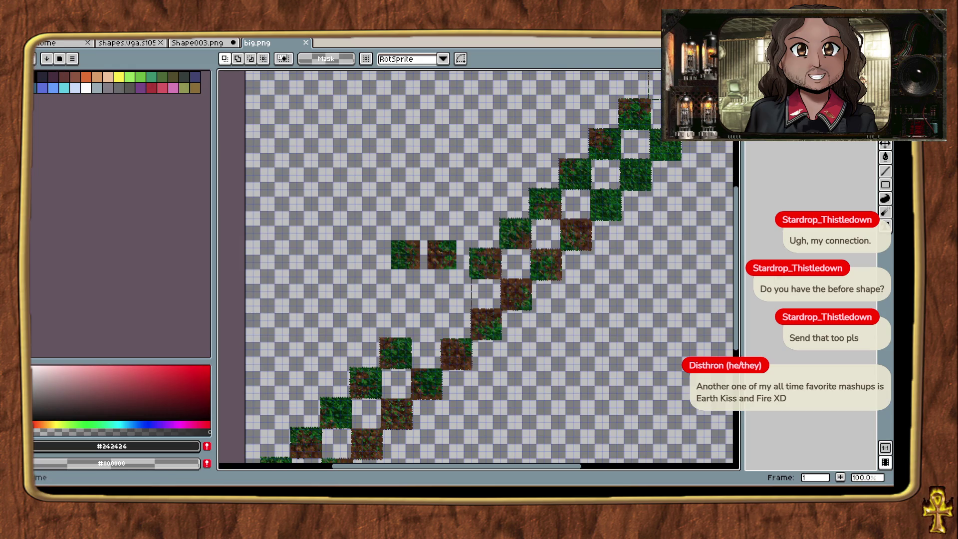
{"action": "left_click", "coordinate": [42, 45]}
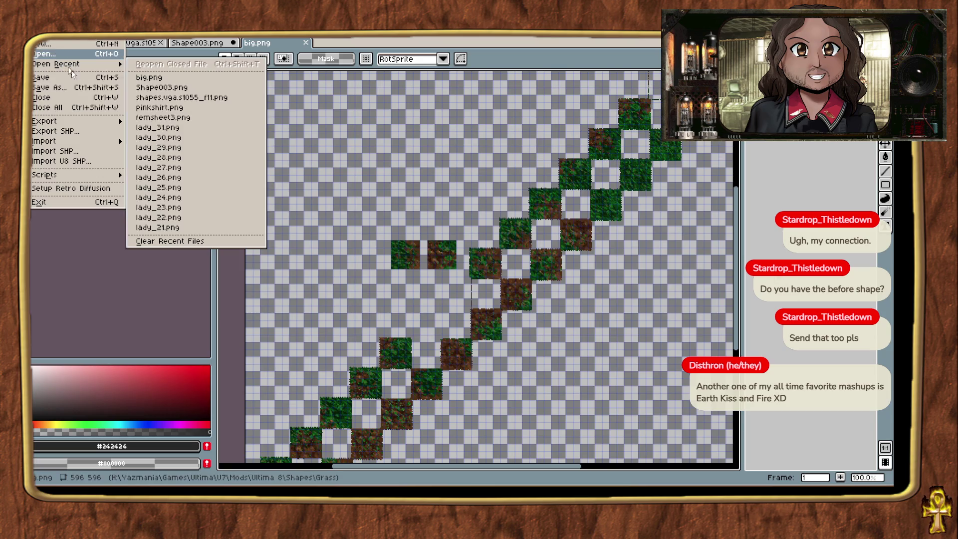
Open dirtroadTL1.png, copy the whole tile into big.png, then discard the paste.
{"action": "left_click", "coordinate": [46, 53]}
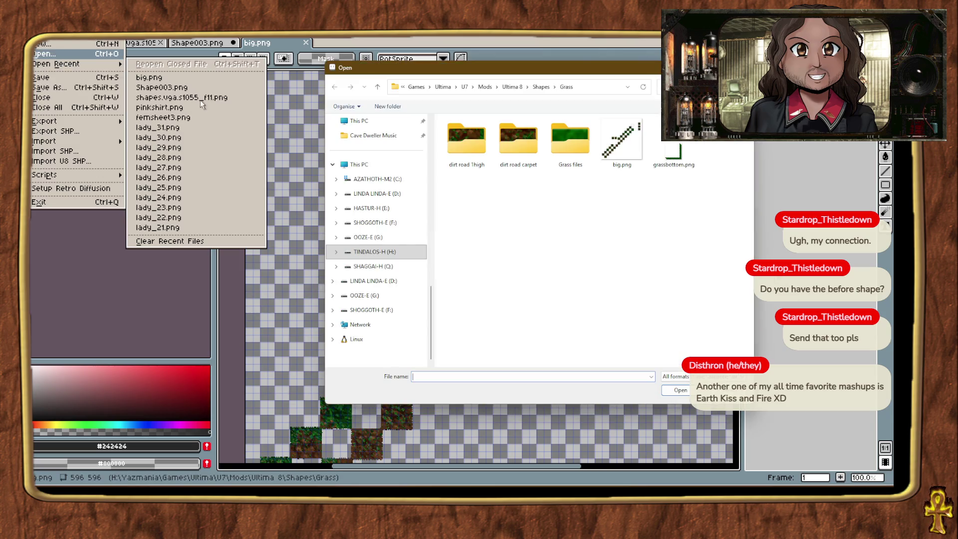
{"action": "double_click", "coordinate": [522, 149]}
{"action": "scroll", "coordinate": [578, 294], "scroll_direction": "down", "scroll_amount": 1}
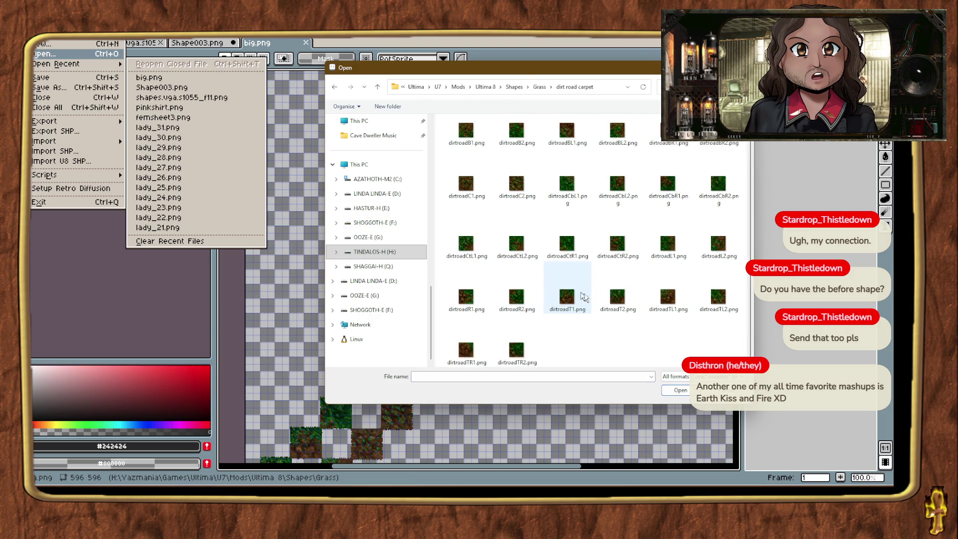
{"action": "double_click", "coordinate": [667, 297]}
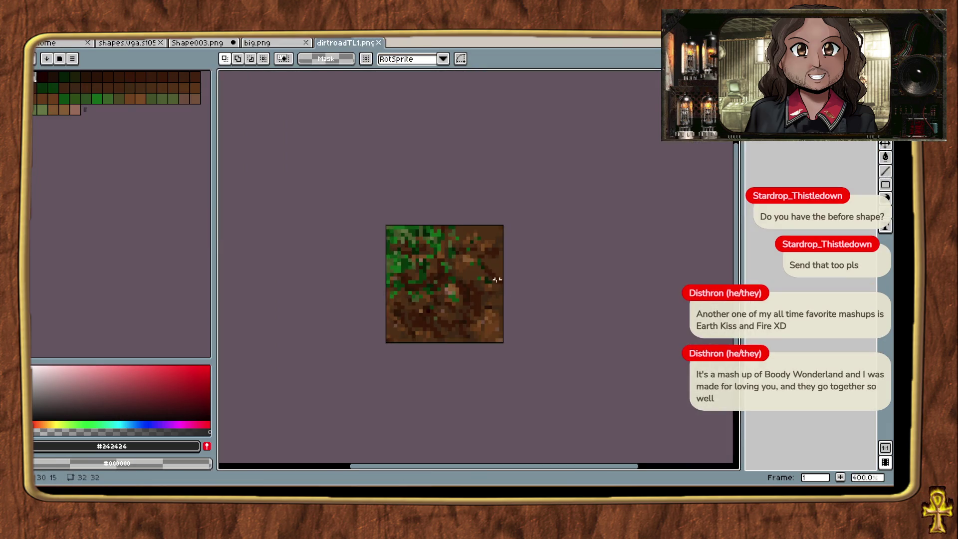
{"action": "key", "text": "ctrl+a"}
{"action": "key", "text": "ctrl+c"}
{"action": "left_click", "coordinate": [257, 42]}
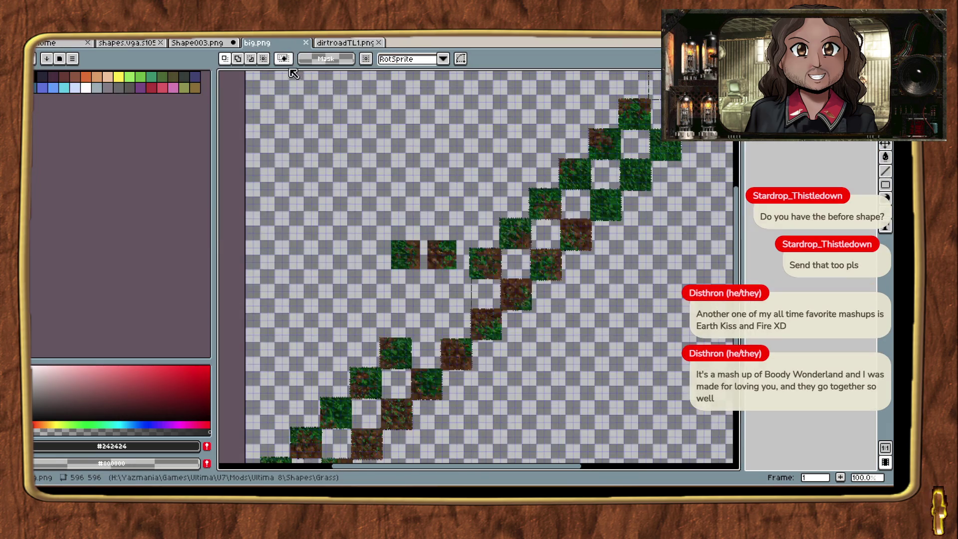
{"action": "key", "text": "ctrl+v"}
{"action": "scroll", "coordinate": [264, 269], "scroll_direction": "up", "scroll_amount": 2}
{"action": "mouse_move", "coordinate": [264, 269]}
{"action": "left_mouse_down"}
{"action": "mouse_move", "coordinate": [443, 254]}
{"action": "mouse_move", "coordinate": [448, 246]}
{"action": "left_mouse_up"}
{"action": "key", "text": "Escape"}
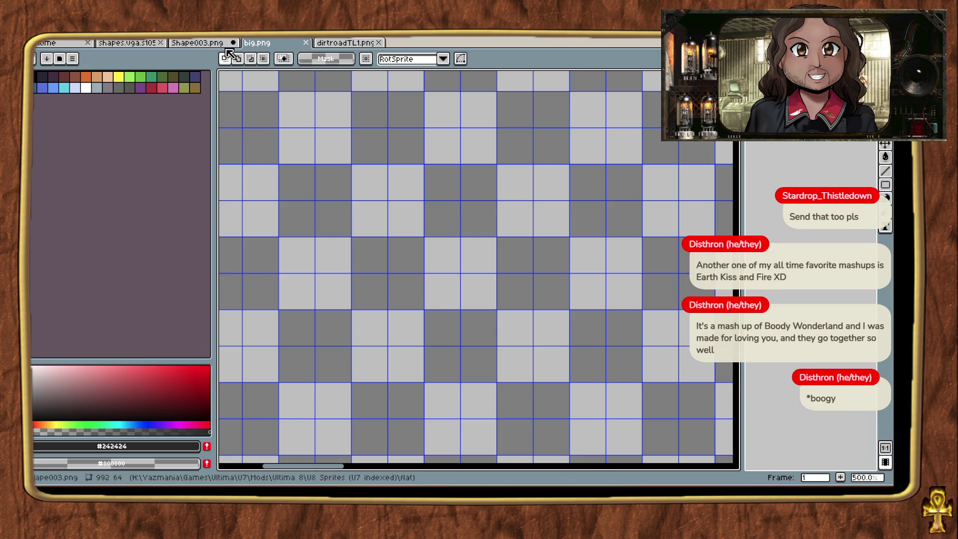
Close big.png and dirtroadTL1.png, then browse the Open dialog to the dirt road 1high folder.
{"action": "left_click", "coordinate": [306, 42]}
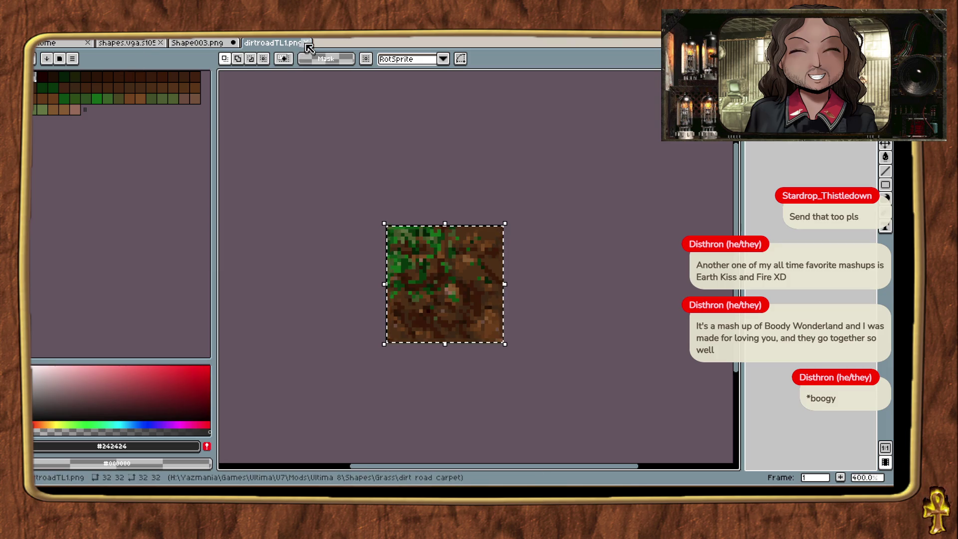
{"action": "left_click", "coordinate": [306, 42]}
{"action": "key", "text": "alt+f"}
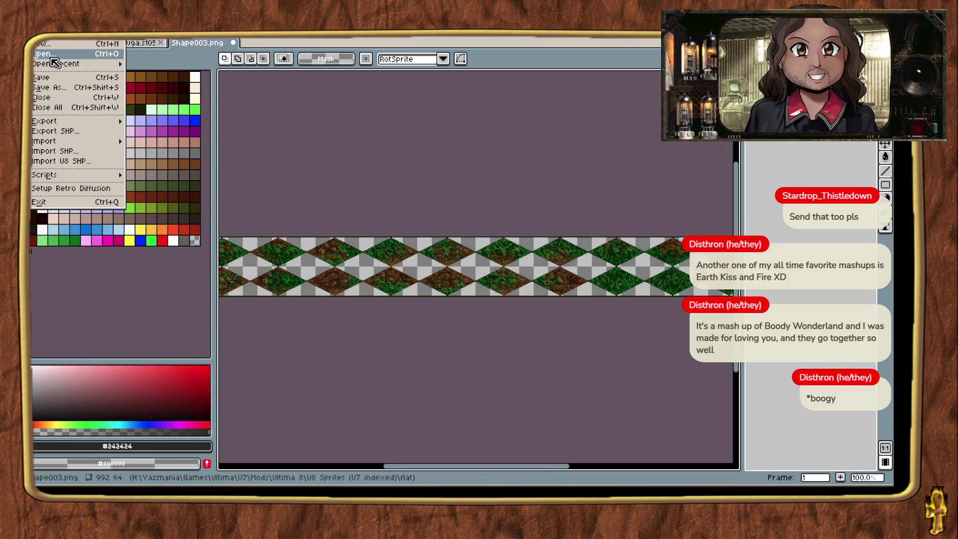
{"action": "left_click", "coordinate": [50, 54]}
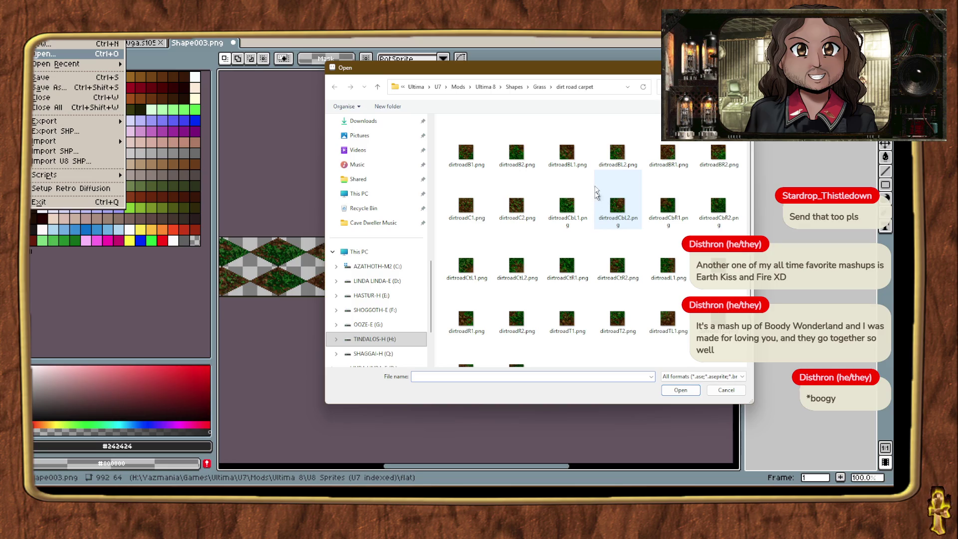
{"action": "scroll", "coordinate": [598, 216], "scroll_direction": "down", "scroll_amount": 1}
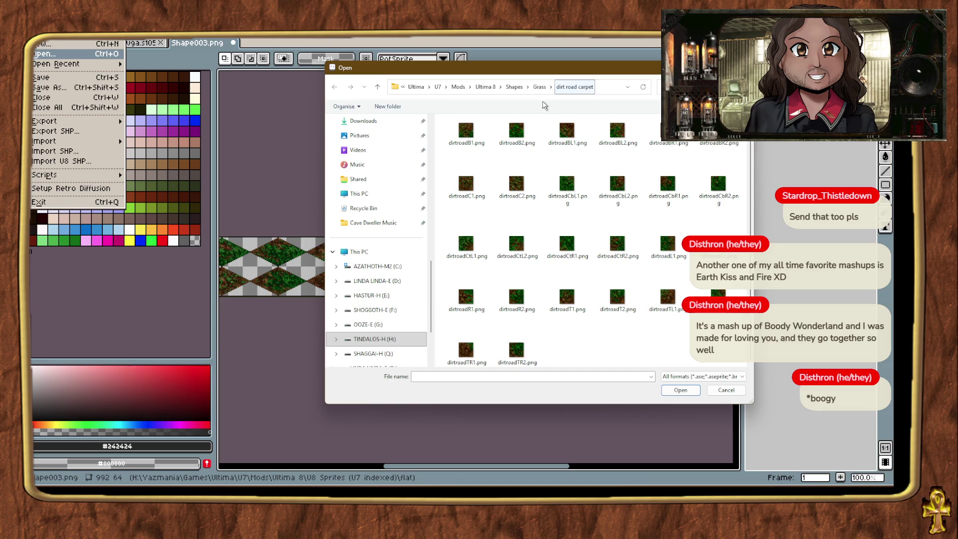
{"action": "left_click", "coordinate": [539, 87]}
{"action": "double_click", "coordinate": [474, 133]}
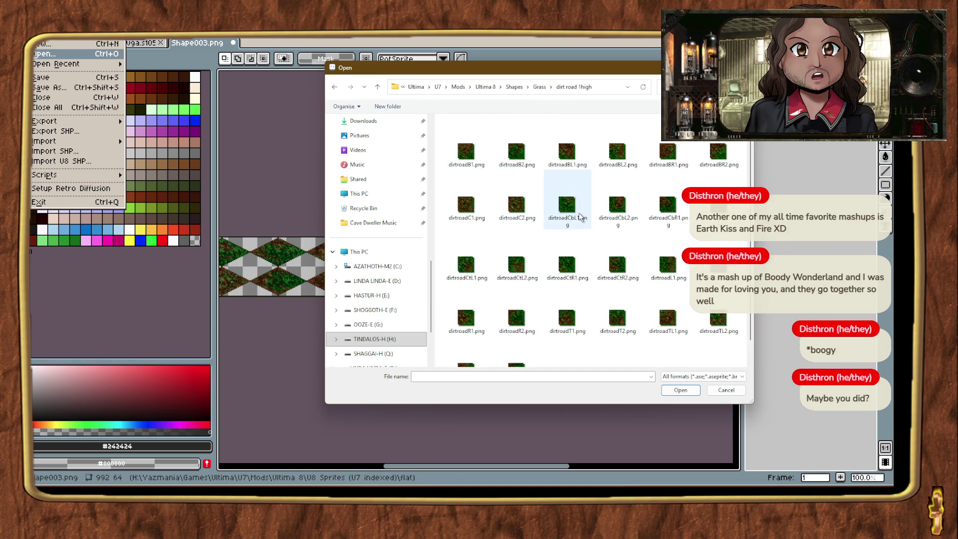
{"action": "scroll", "coordinate": [581, 217], "scroll_direction": "down", "scroll_amount": 1}
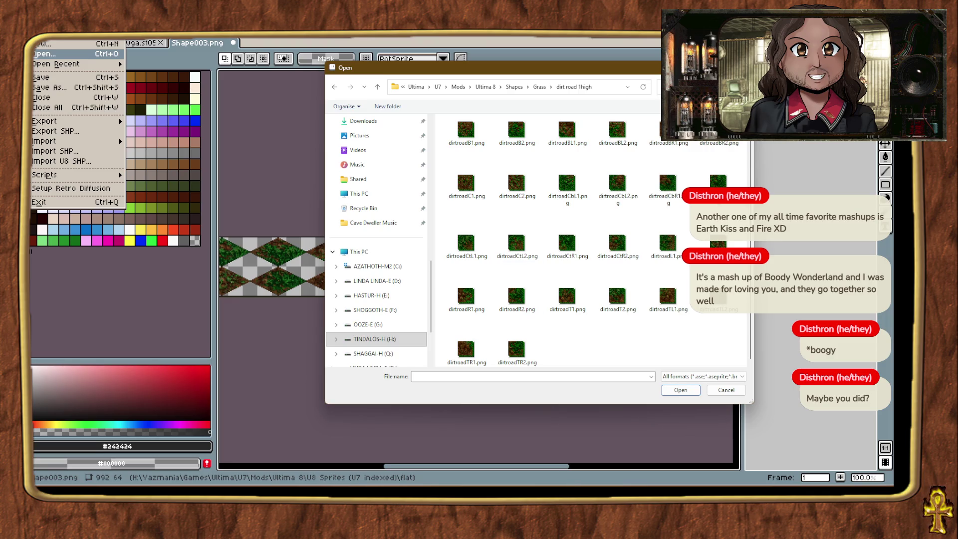
{"action": "left_click", "coordinate": [579, 446]}
Create new shape #1243 with 1 frame from the shapes.vga Shape Browser.
{"action": "scroll", "coordinate": [585, 320], "scroll_direction": "up", "scroll_amount": 15}
{"action": "scroll", "coordinate": [594, 270], "scroll_direction": "up", "scroll_amount": 15}
{"action": "scroll", "coordinate": [599, 277], "scroll_direction": "up", "scroll_amount": 15}
{"action": "scroll", "coordinate": [600, 278], "scroll_direction": "up", "scroll_amount": 15}
{"action": "scroll", "coordinate": [600, 278], "scroll_direction": "up", "scroll_amount": 15}
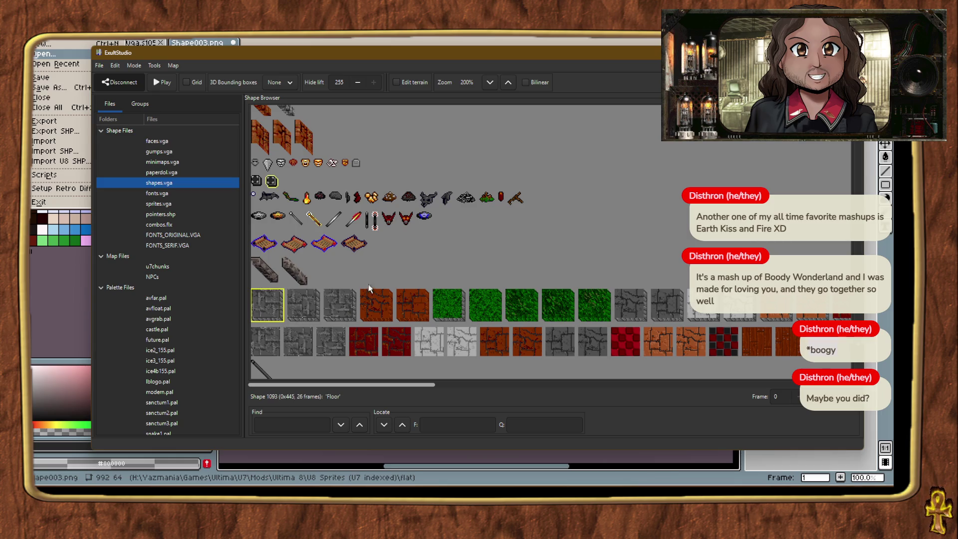
{"action": "scroll", "coordinate": [487, 239], "scroll_direction": "up", "scroll_amount": 10}
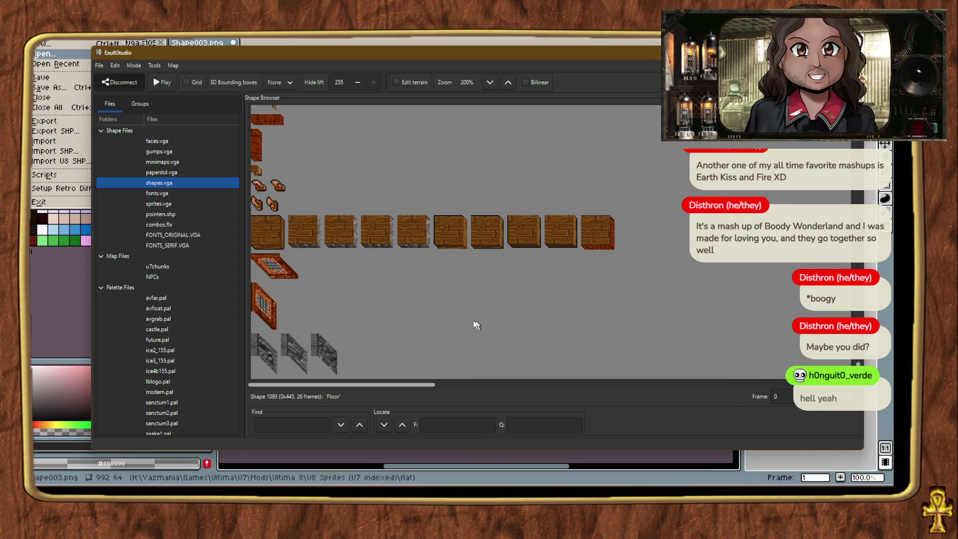
{"action": "right_click", "coordinate": [475, 325]}
{"action": "left_click", "coordinate": [496, 316]}
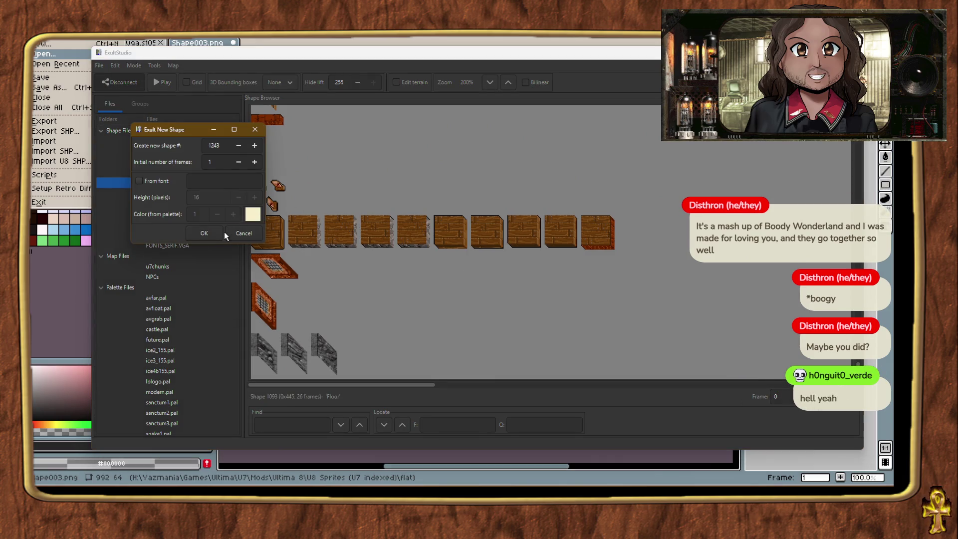
{"action": "left_click", "coordinate": [221, 231]}
{"action": "mouse_move", "coordinate": [505, 494]}
{"action": "left_click", "coordinate": [539, 449]}
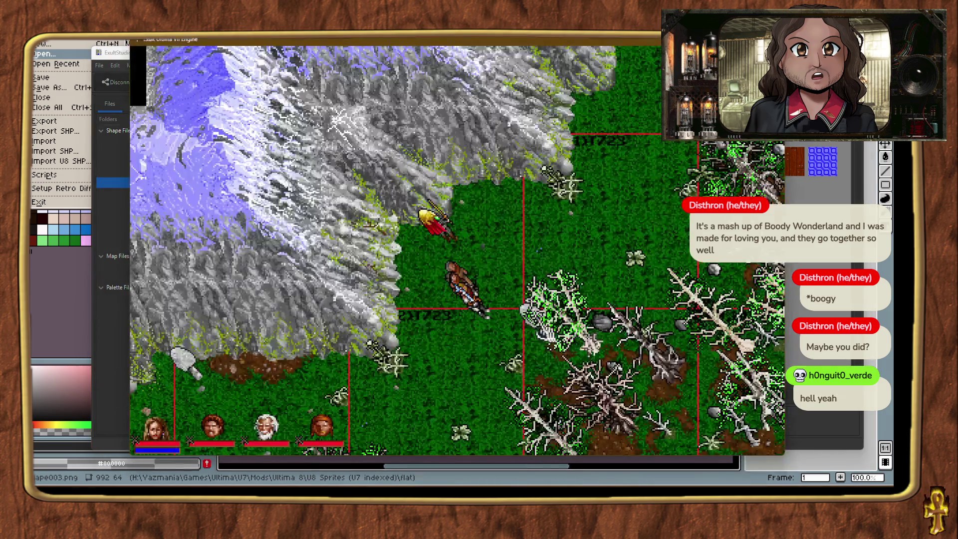
Save the game, switch to the other map, and teleport the party to the island's southern coast.
{"action": "key", "text": "ctrl+s"}
{"action": "key", "text": "m"}
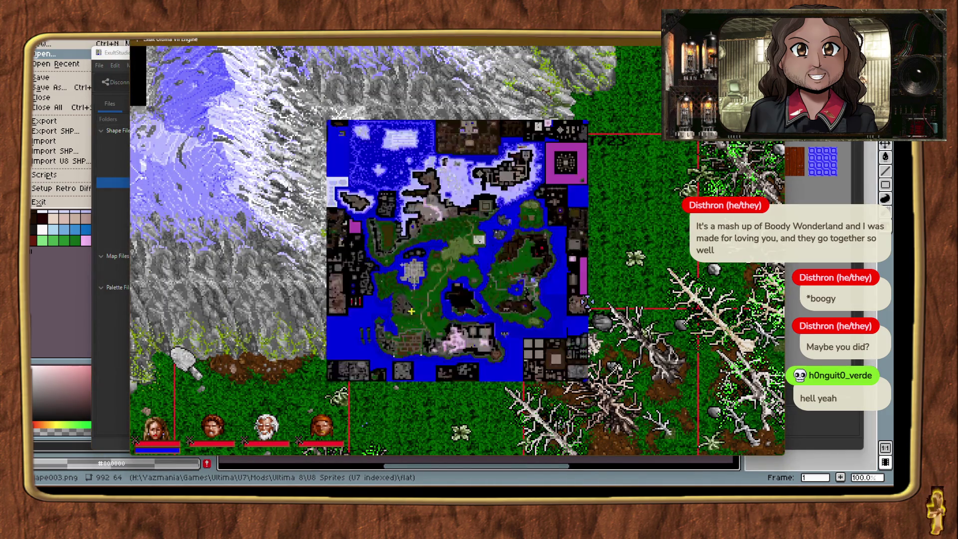
{"action": "key", "text": "Escape"}
{"action": "key", "text": "ctrl+alt+m"}
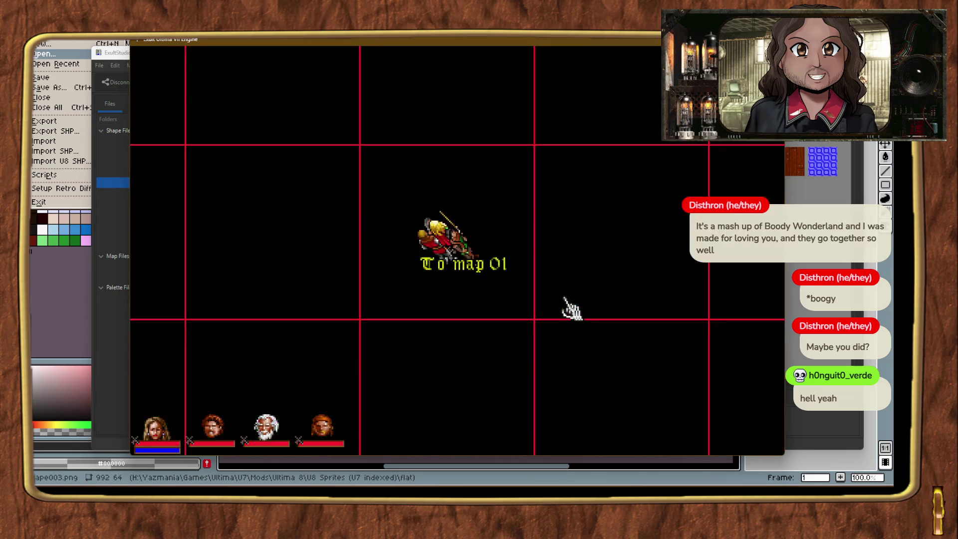
{"action": "key", "text": "ctrl+alt+m"}
{"action": "key", "text": "ctrl+alt+m"}
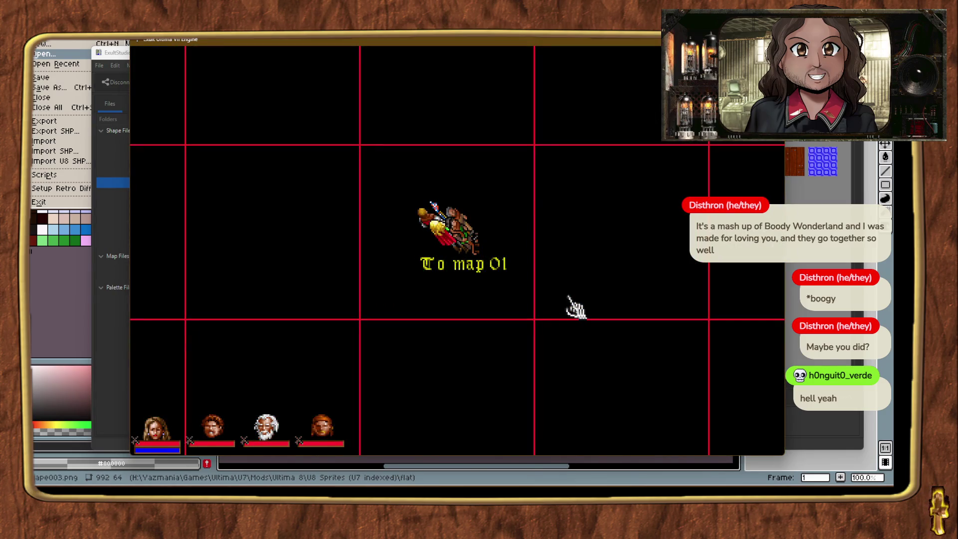
{"action": "key", "text": "m"}
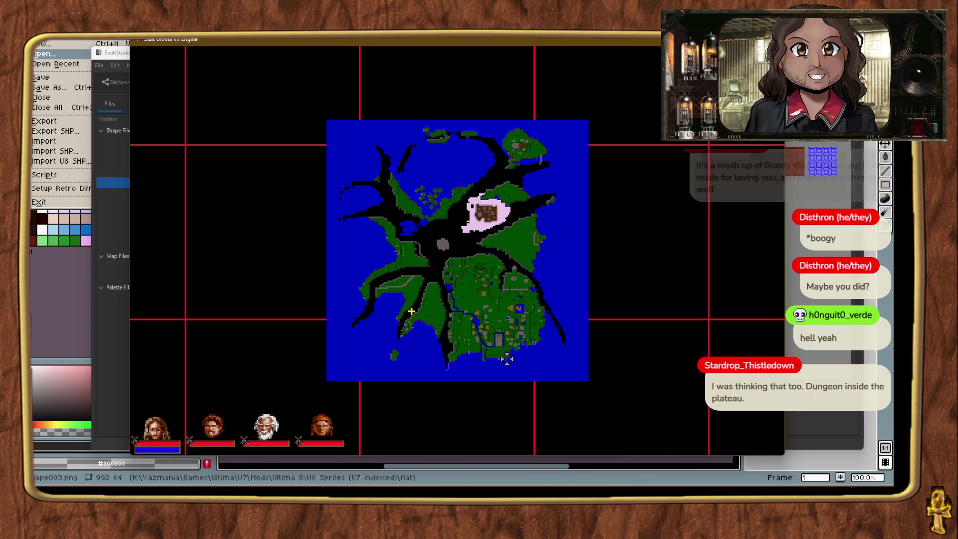
{"action": "left_click", "coordinate": [506, 357]}
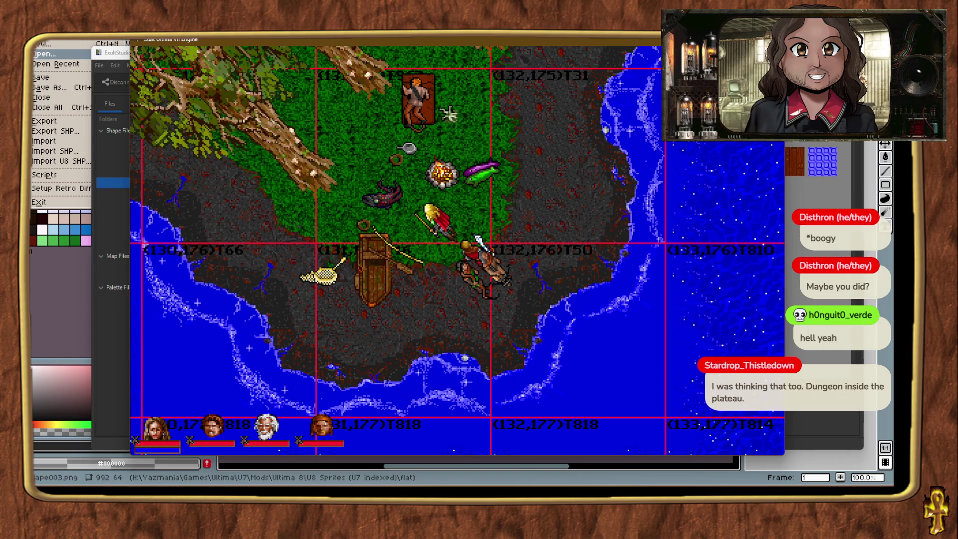
{"action": "mouse_move", "coordinate": [636, 464]}
{"action": "left_click", "coordinate": [599, 439]}
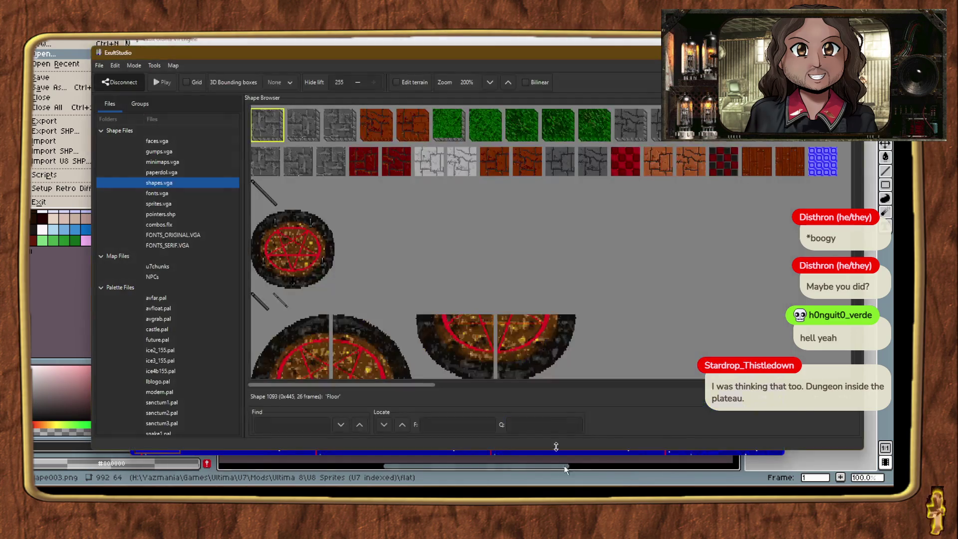
Save all pending mod changes in ExultStudio, then return to the frozen Exult window.
{"action": "left_click", "coordinate": [99, 65]}
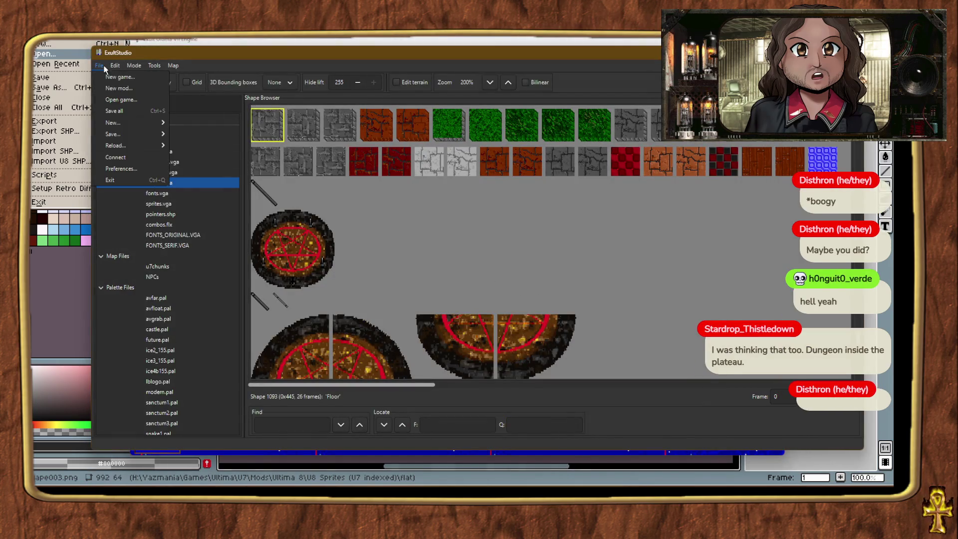
{"action": "left_click", "coordinate": [123, 111]}
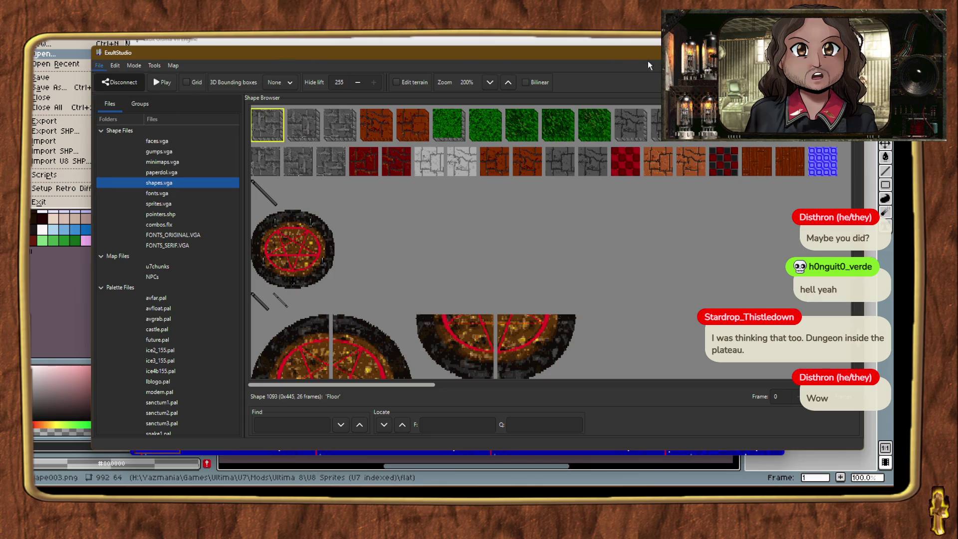
{"action": "left_click", "coordinate": [553, 43]}
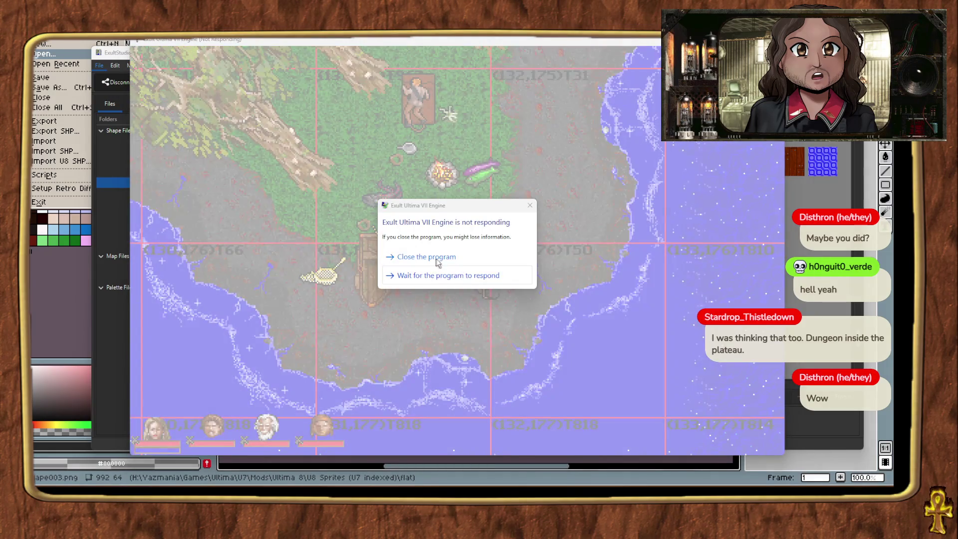
Close the unresponsive Exult, relaunch it and start the Pagan! Exulted Edition mod.
{"action": "left_click", "coordinate": [438, 259]}
{"action": "left_click", "coordinate": [514, 268]}
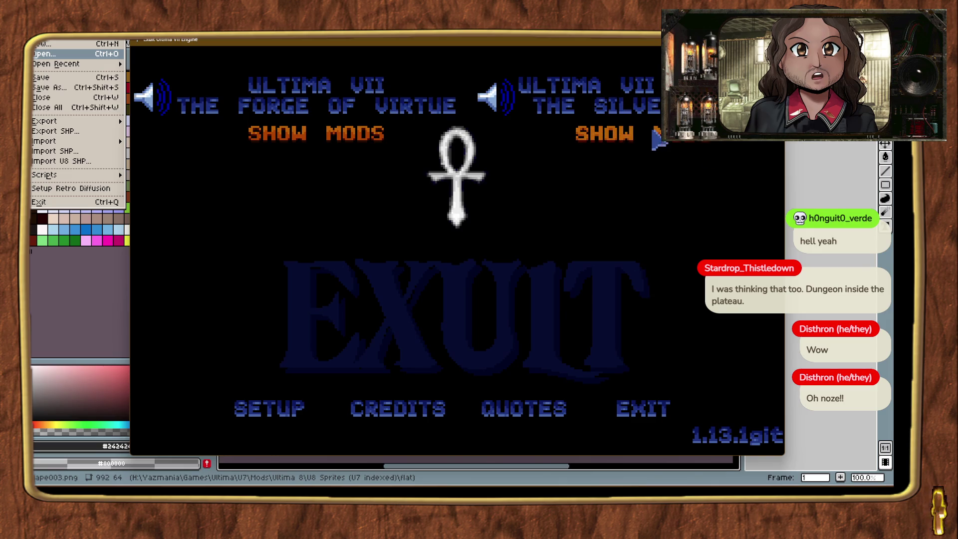
{"action": "left_click", "coordinate": [604, 134]}
{"action": "left_click", "coordinate": [329, 179]}
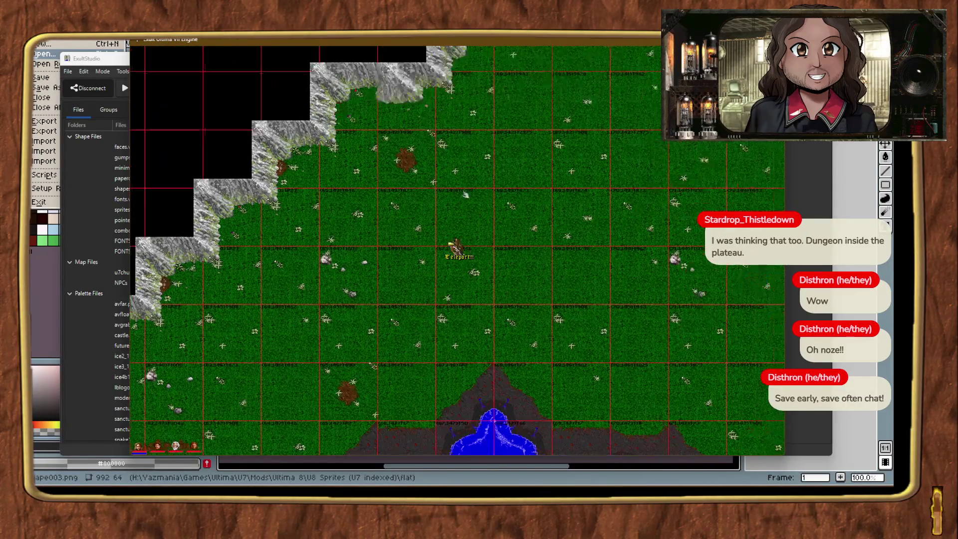
Teleport the party inside the cliff-walled plateau and raise the game display to 3x scale.
{"action": "key", "text": "m"}
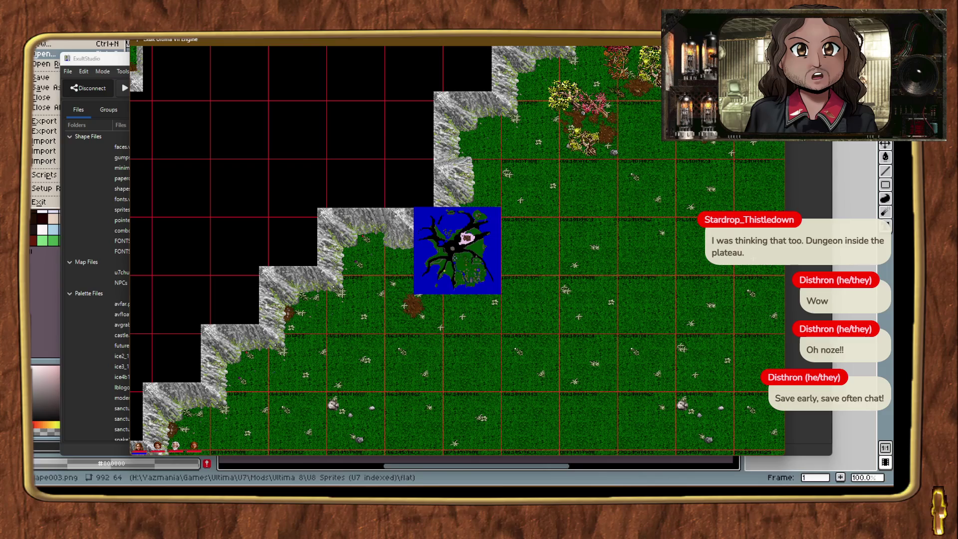
{"action": "left_click", "coordinate": [444, 271]}
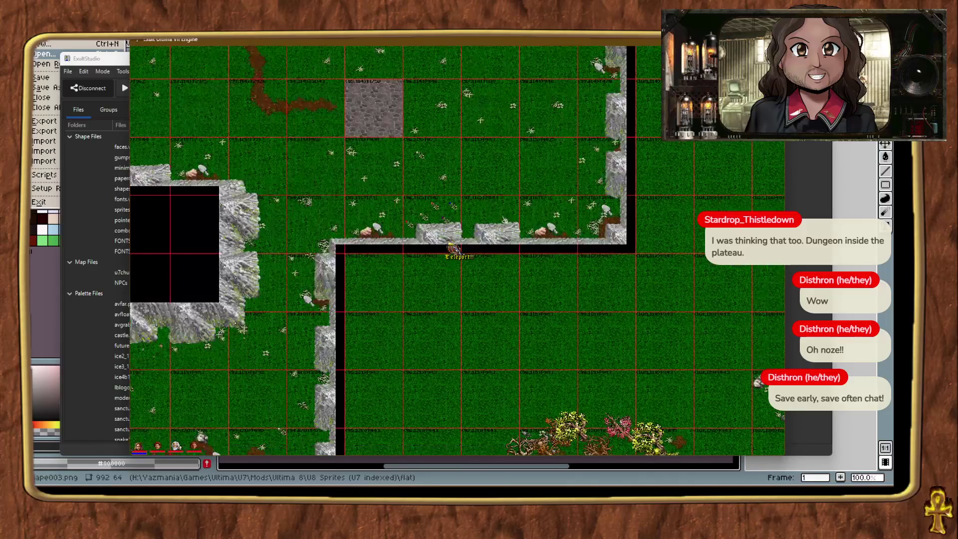
{"action": "key", "text": "alt+plus"}
{"action": "key", "text": "alt+plus"}
{"action": "key", "text": "alt+plus"}
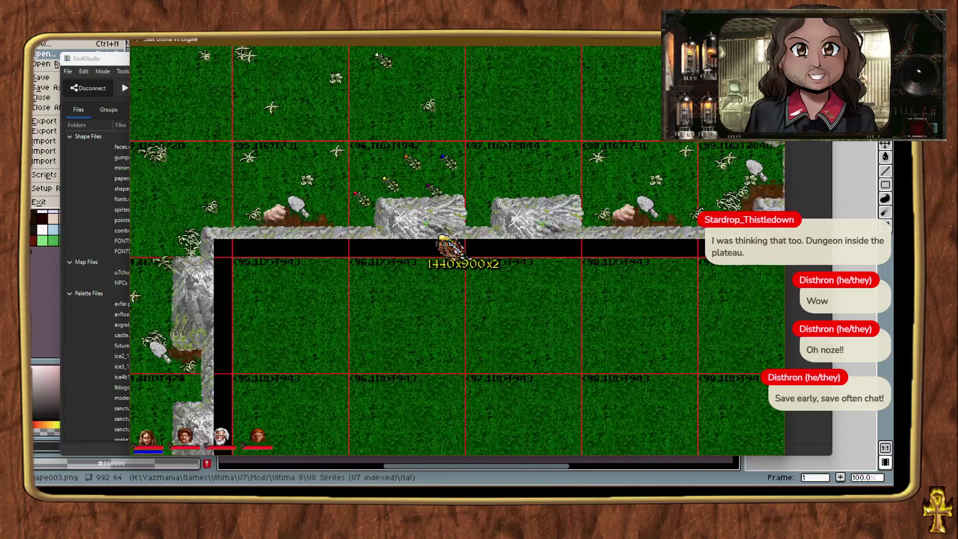
{"action": "key", "text": "ctrl+alt+t"}
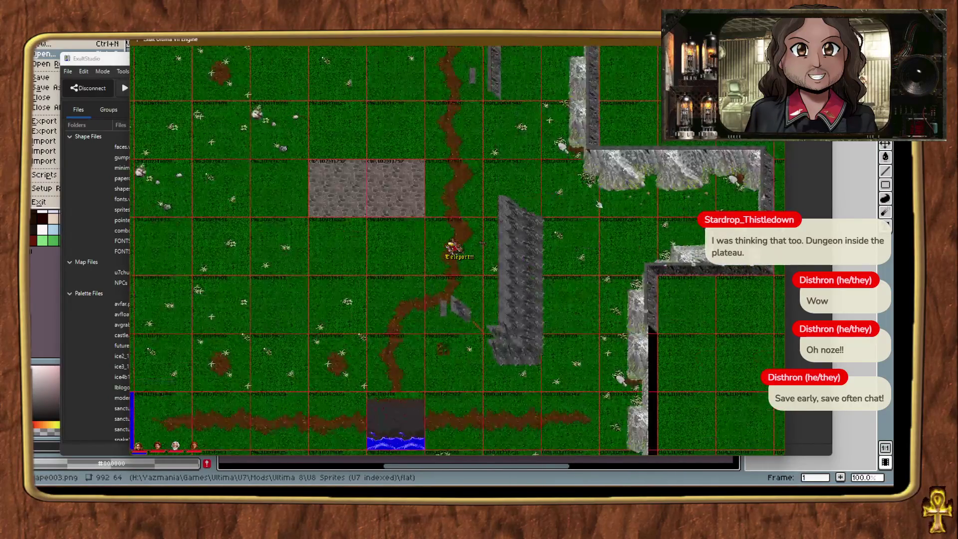
{"action": "key", "text": "ctrl+alt+t"}
{"action": "key", "text": "alt+plus"}
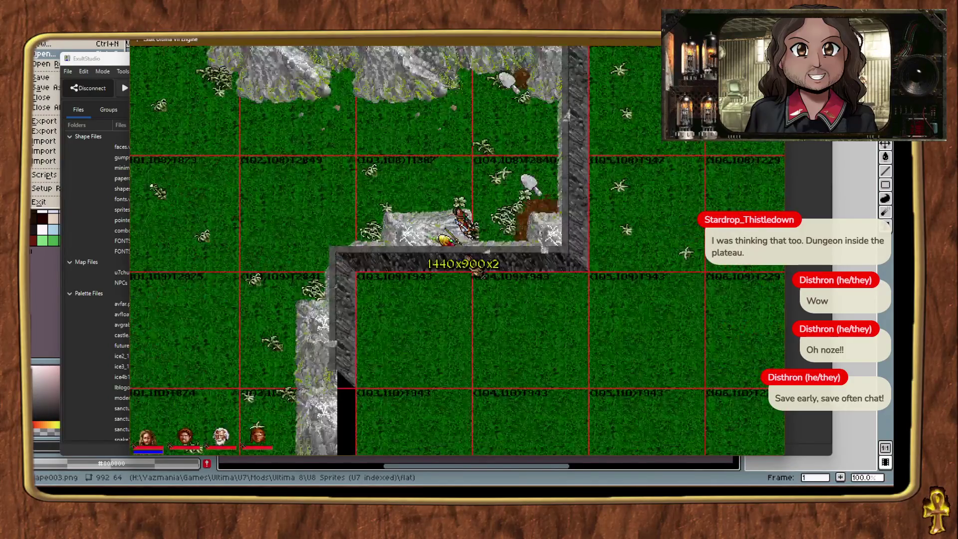
{"action": "key", "text": "ctrl+alt+t"}
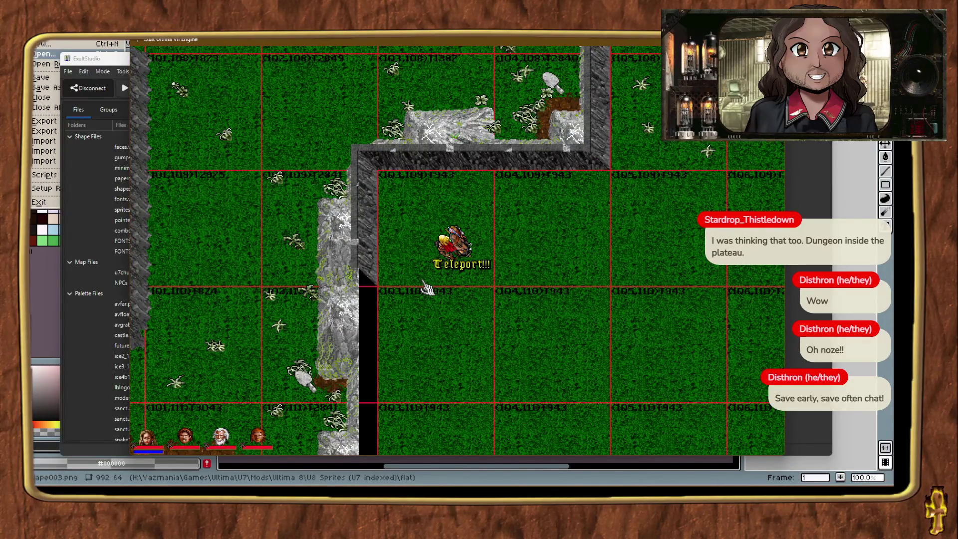
{"action": "key", "text": "alt+plus"}
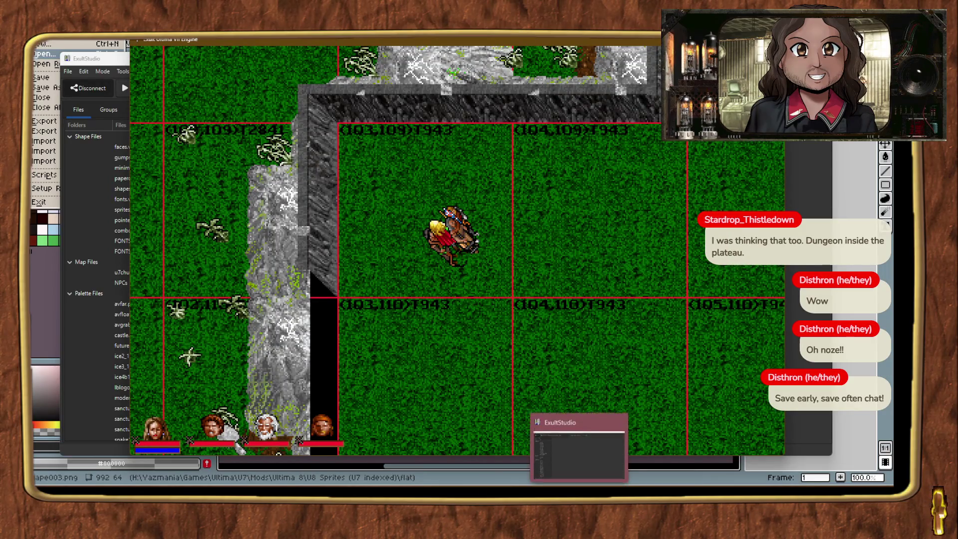
{"action": "left_click", "coordinate": [579, 449]}
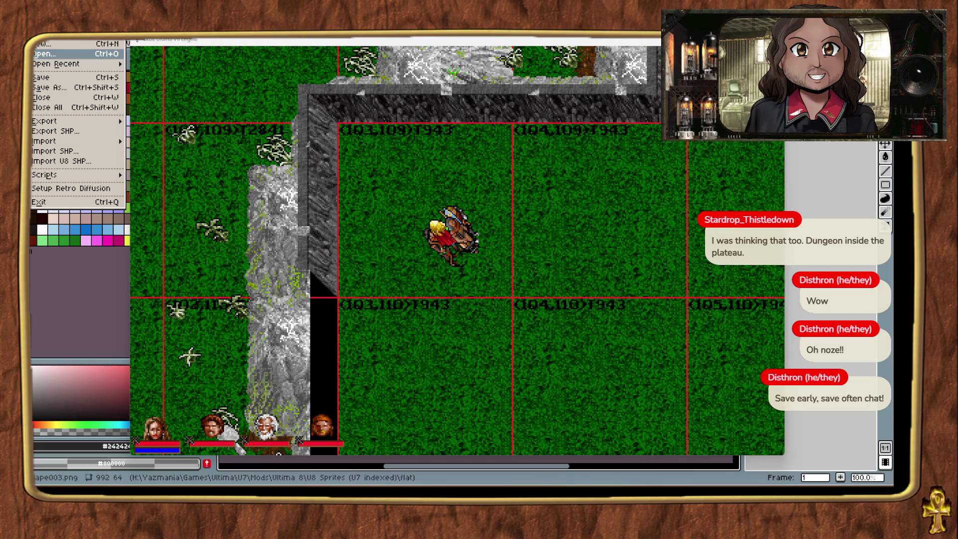
Teleport beside the rock column and move its ladder up along the column.
{"action": "key", "text": "ctrl+t"}
{"action": "key", "text": "ctrl+t"}
{"action": "key", "text": "ctrl+t"}
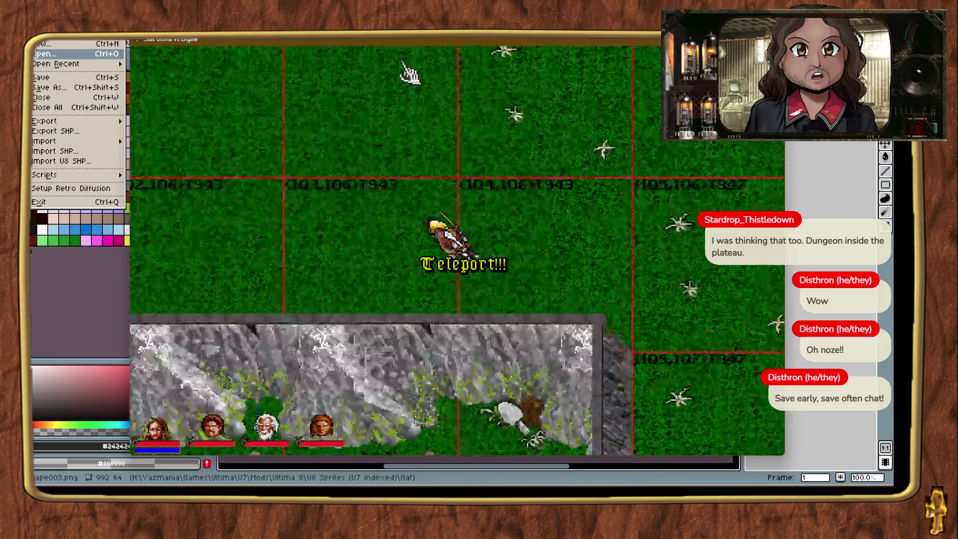
{"action": "key", "text": "ctrl+t"}
{"action": "key", "text": "ctrl+t"}
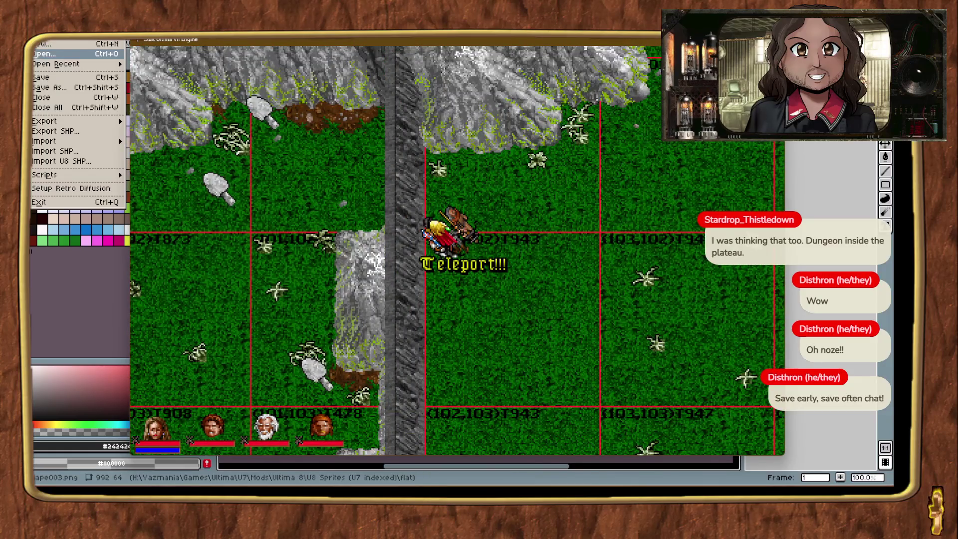
{"action": "key", "text": "Up"}
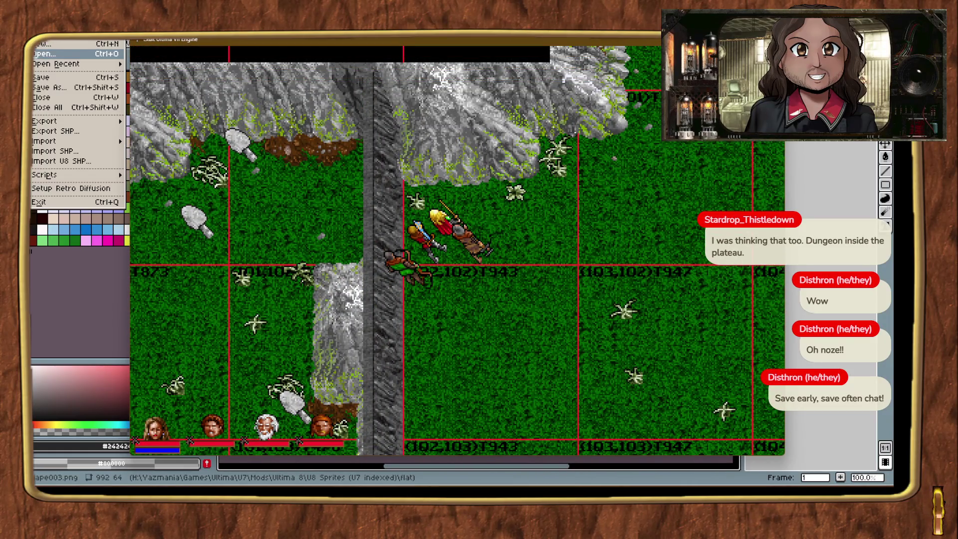
{"action": "left_click", "coordinate": [418, 342]}
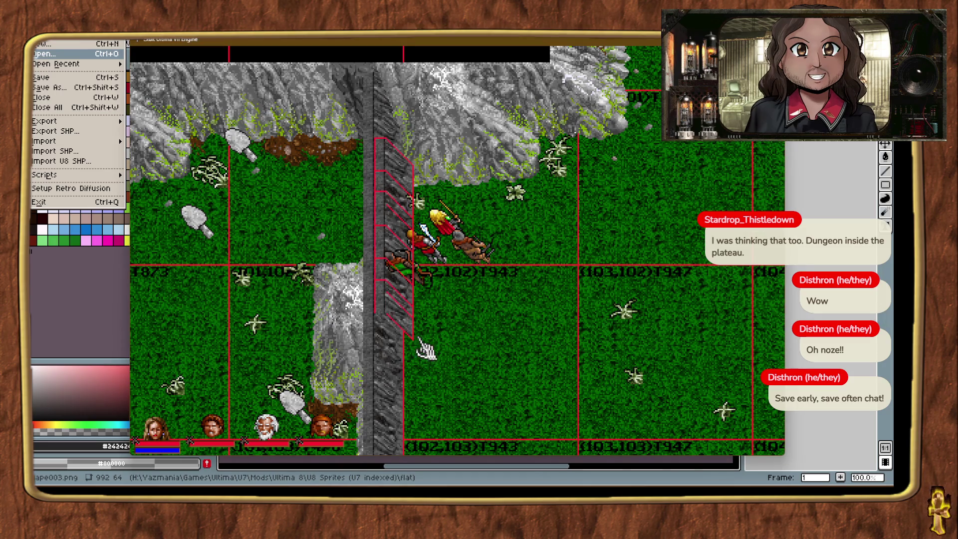
{"action": "key", "text": "Up"}
{"action": "key", "text": "Up"}
{"action": "key", "text": "Up"}
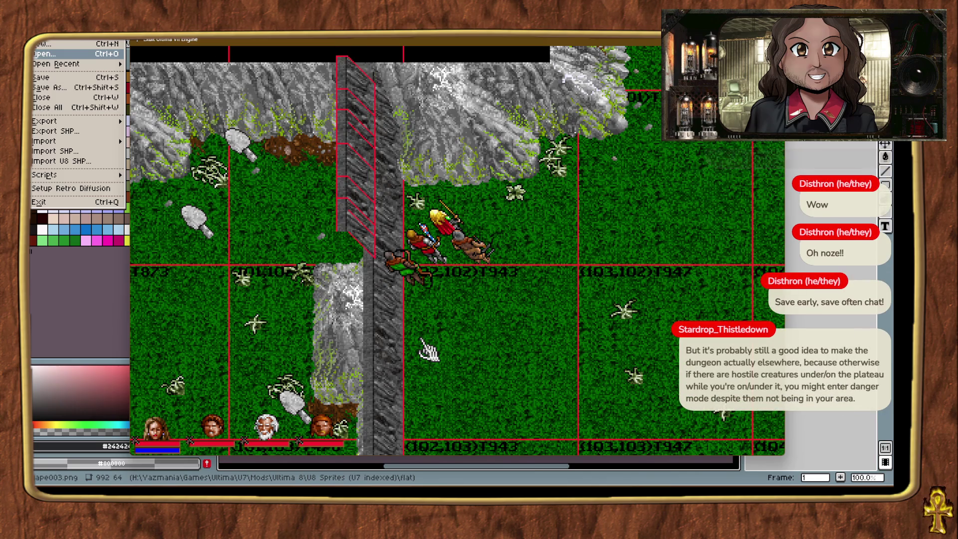
Identify the ground tile and the rock ridge pieces around the plateau.
{"action": "left_click", "coordinate": [518, 415]}
{"action": "key", "text": "ctrl+alt+t"}
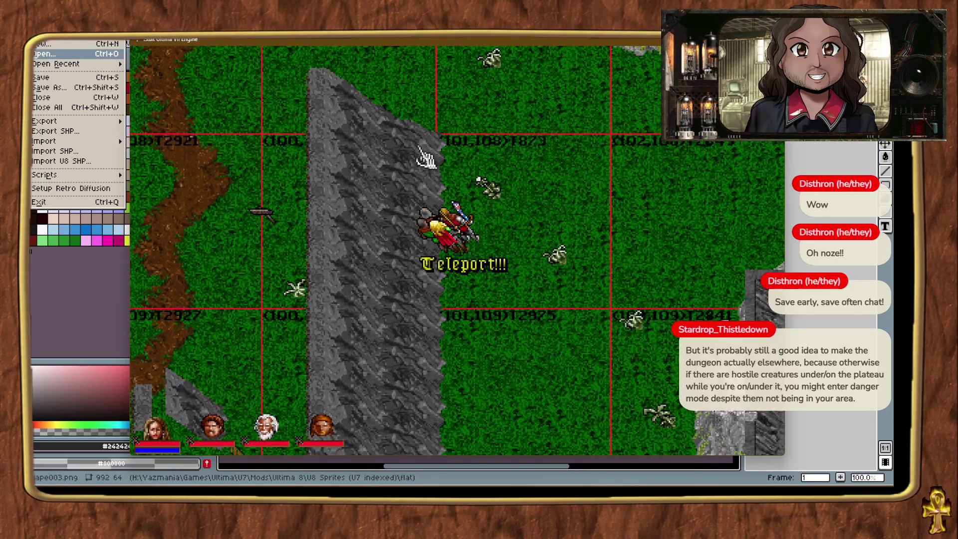
{"action": "left_click", "coordinate": [338, 145]}
{"action": "left_click", "coordinate": [334, 97]}
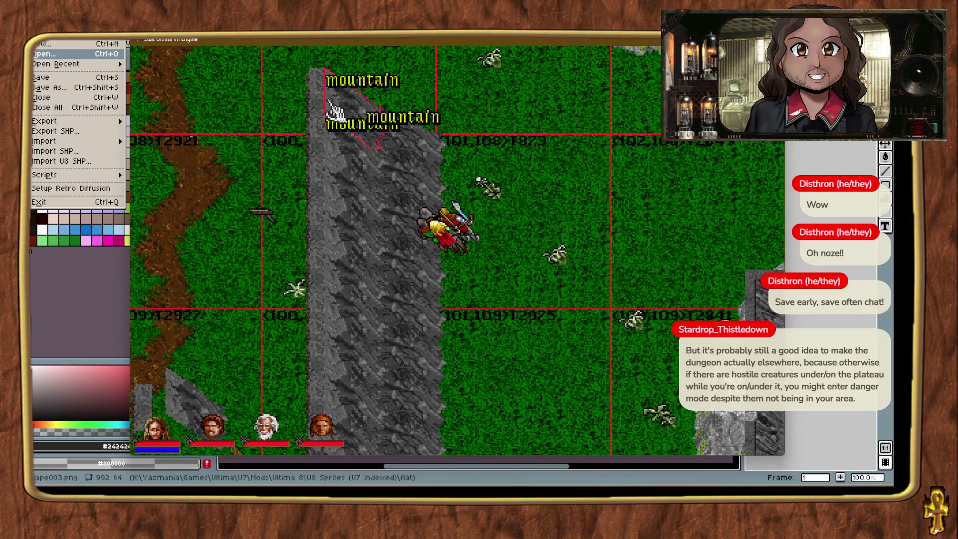
{"action": "key", "text": "ctrl+alt+t"}
{"action": "key", "text": "ctrl+alt+t"}
{"action": "key", "text": "ctrl+alt+t"}
{"action": "key", "text": "ctrl+alt+t"}
{"action": "key", "text": "ctrl+alt+t"}
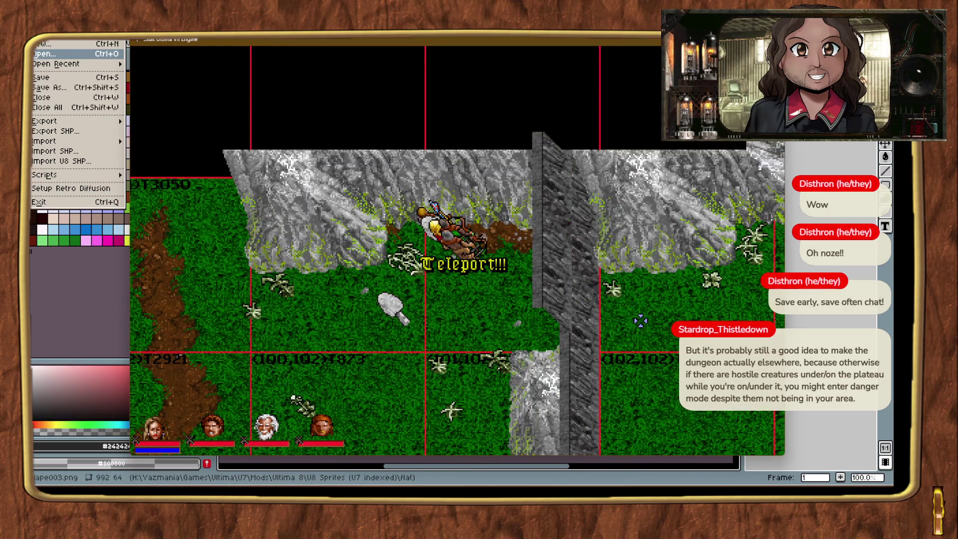
Drag a rock piece toward the ridge, raise it up and nudge it one tile right.
{"action": "left_click_drag", "start_coordinate": [640, 321], "coordinate": [601, 240]}
{"action": "left_click", "coordinate": [554, 170]}
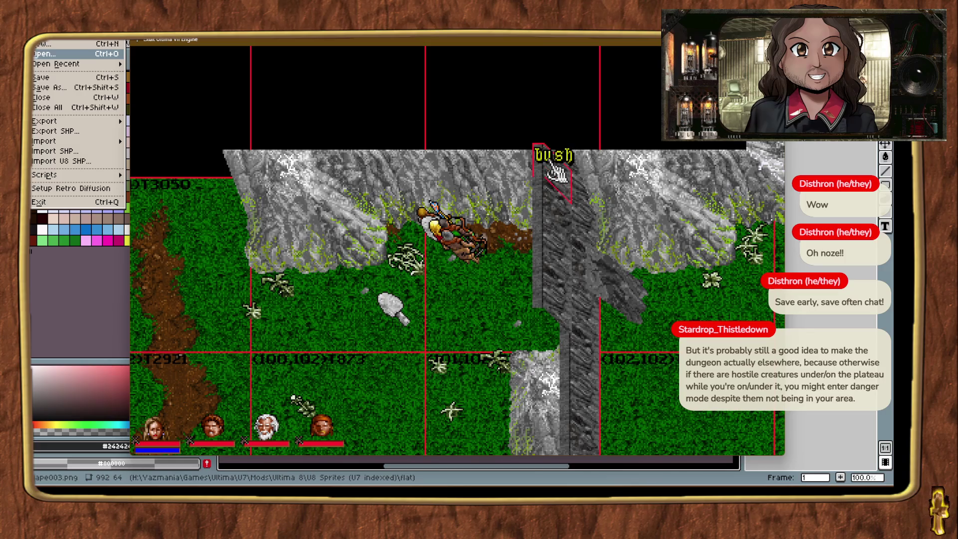
{"action": "key", "text": "Up"}
{"action": "key", "text": "Up"}
{"action": "key", "text": "Up"}
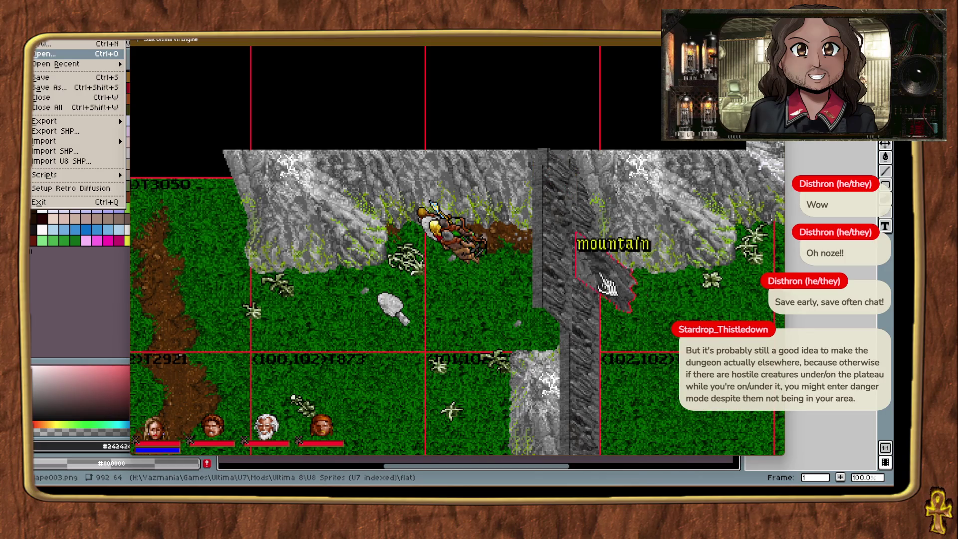
{"action": "key", "text": "Right"}
{"action": "key", "text": "Right"}
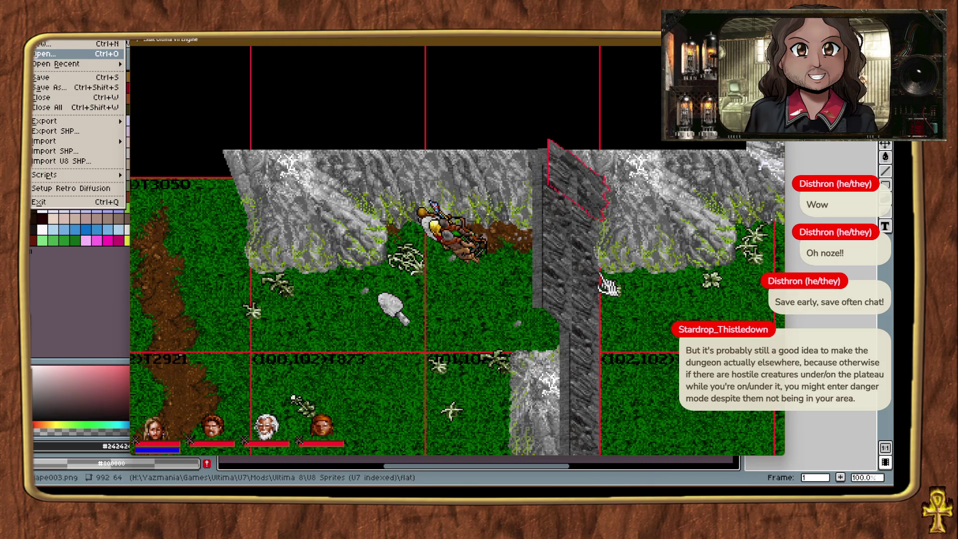
{"action": "key", "text": "Right"}
{"action": "left_click", "coordinate": [573, 174]}
Shift the mountain cliff piece two tiles left and lower it by one level.
{"action": "left_click", "coordinate": [576, 175]}
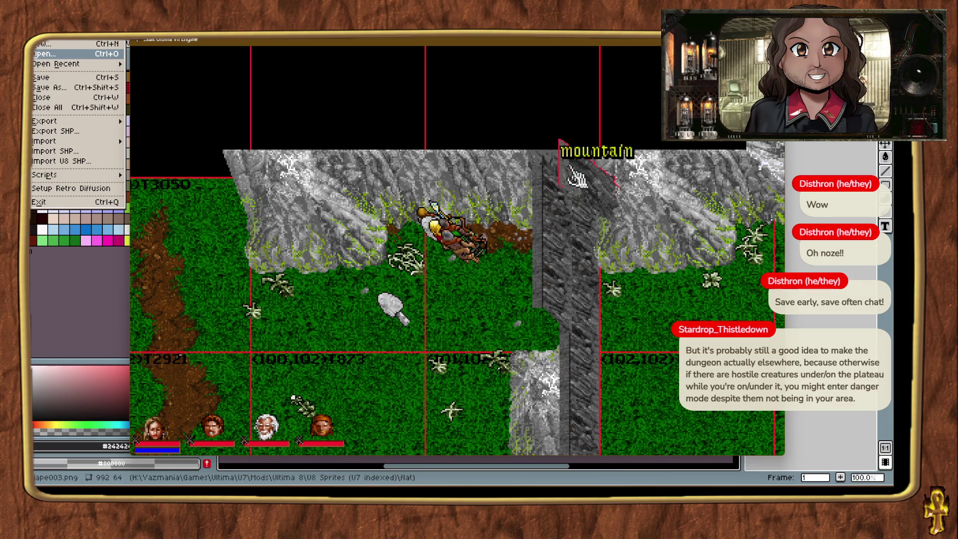
{"action": "key", "text": "Left"}
{"action": "key", "text": "Left"}
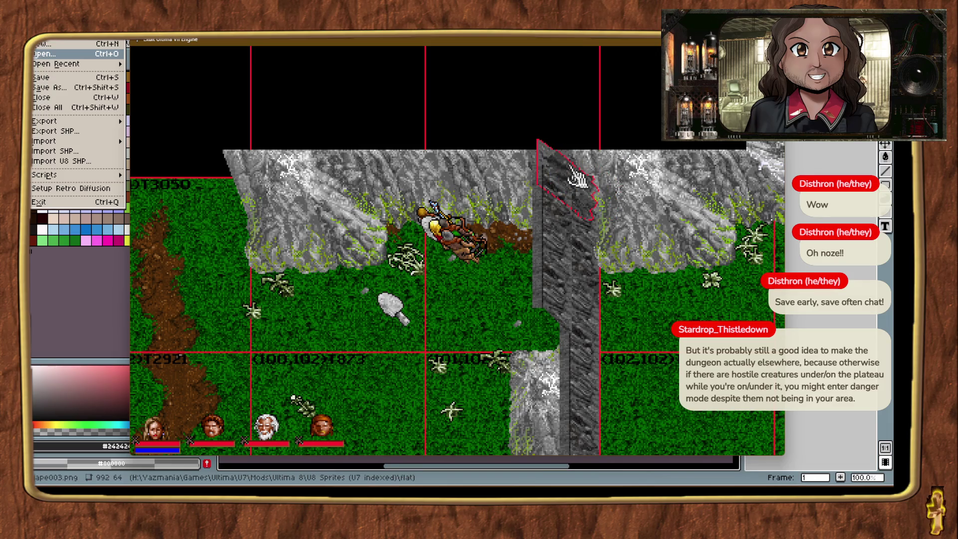
{"action": "key", "text": "Page_Down"}
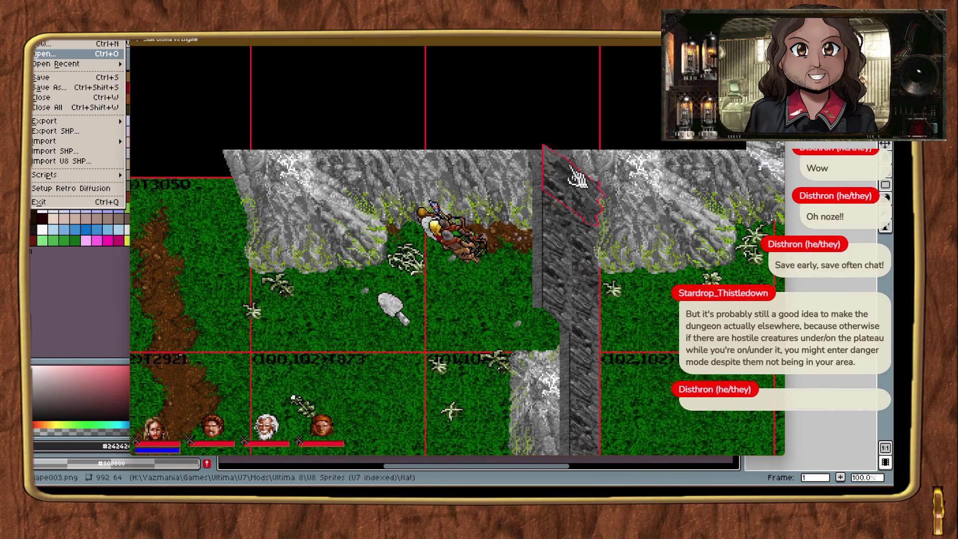
{"action": "left_click", "coordinate": [493, 284]}
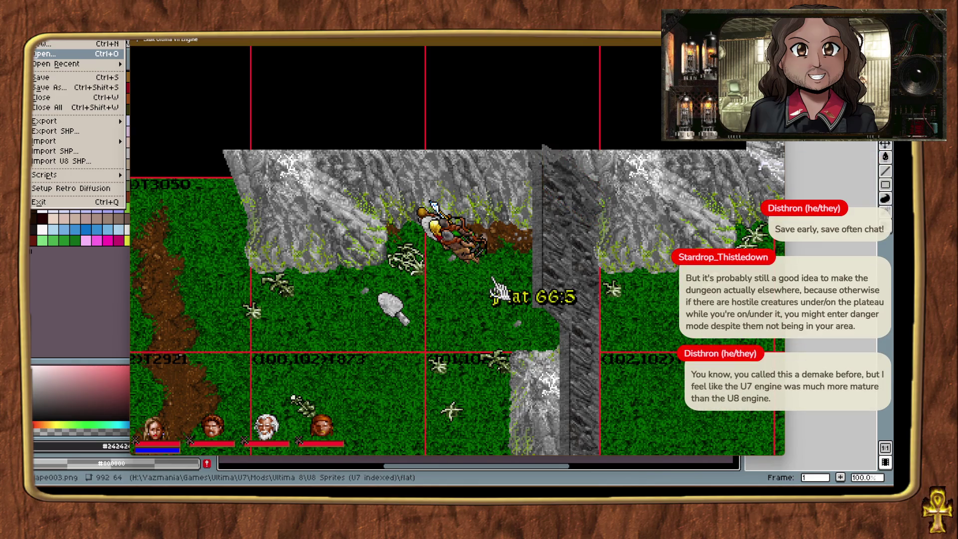
{"action": "left_click", "coordinate": [582, 190]}
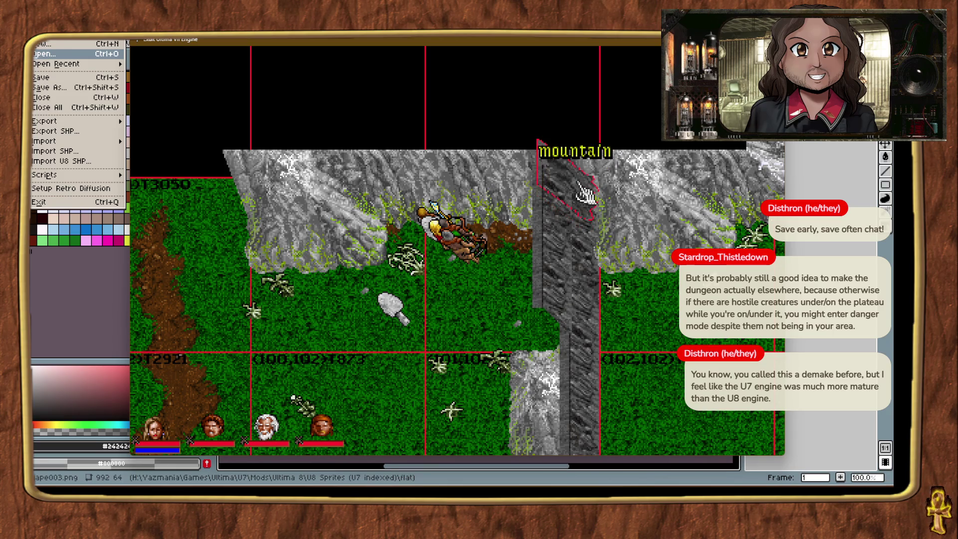
{"action": "left_click", "coordinate": [509, 298]}
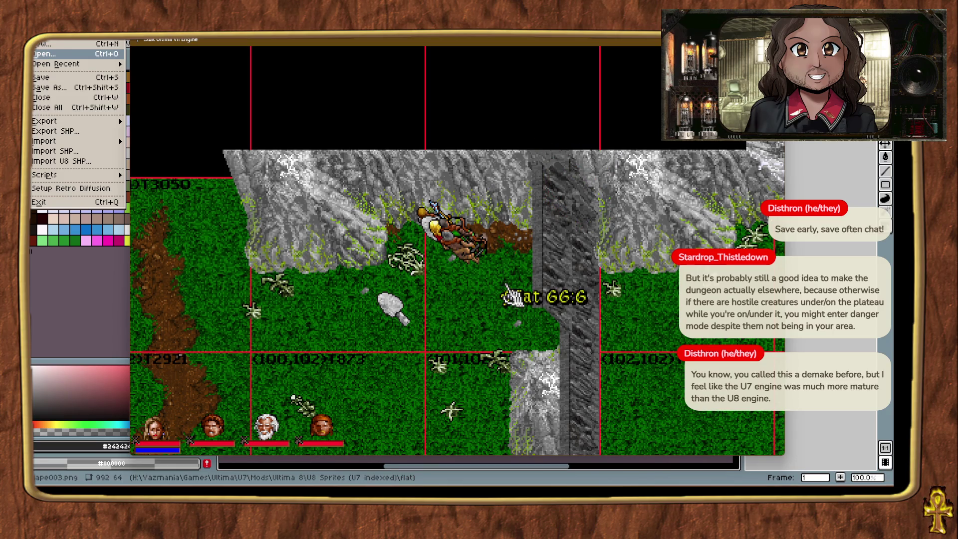
Check the ground shape, select the grey rock column, and switch display scale from 4x to 3x.
{"action": "left_click", "coordinate": [650, 369]}
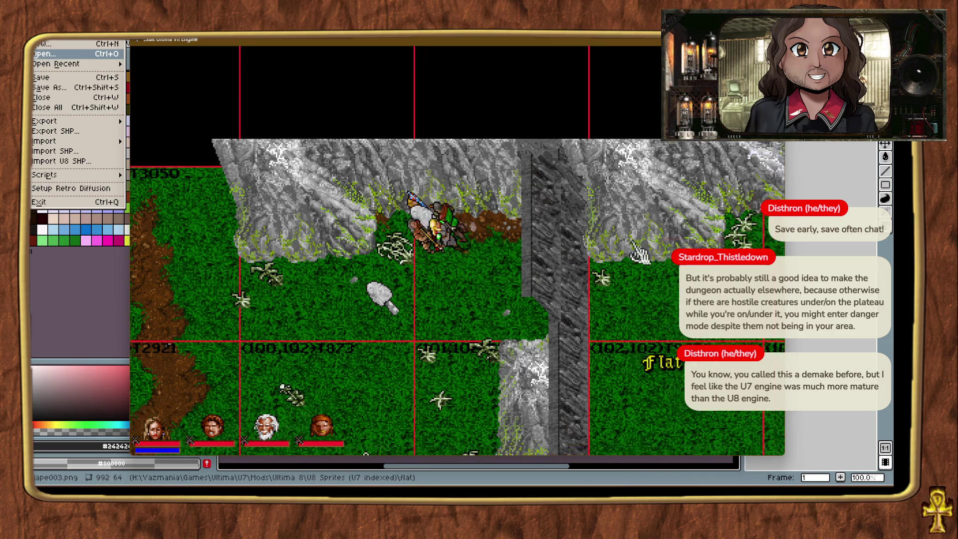
{"action": "left_click", "coordinate": [553, 165]}
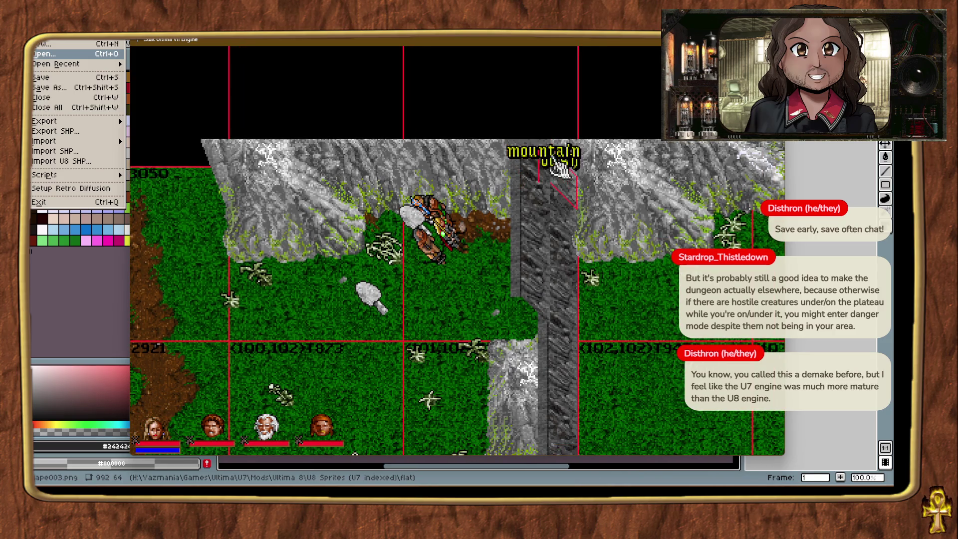
{"action": "key", "text": "Up"}
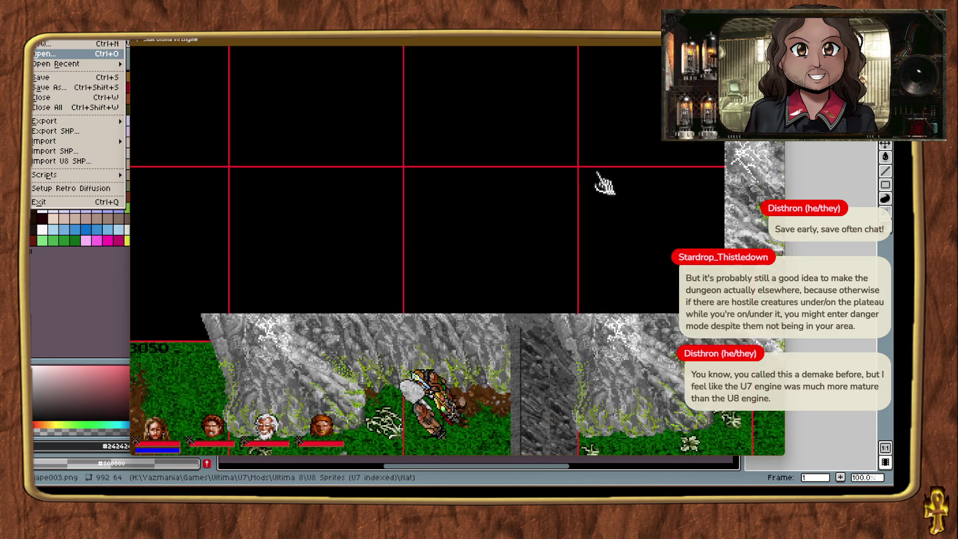
{"action": "key", "text": "Down"}
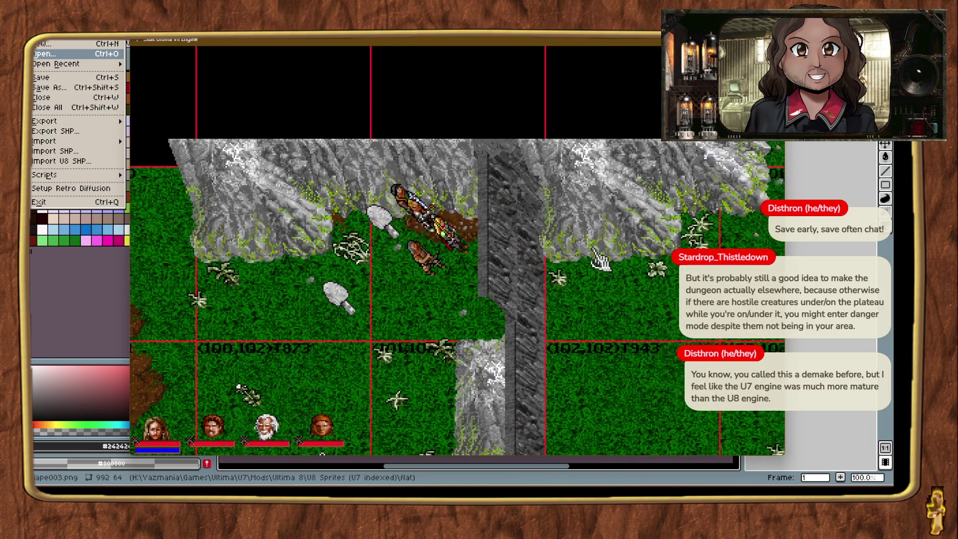
{"action": "key", "text": "alt+plus"}
{"action": "key", "text": "alt+minus"}
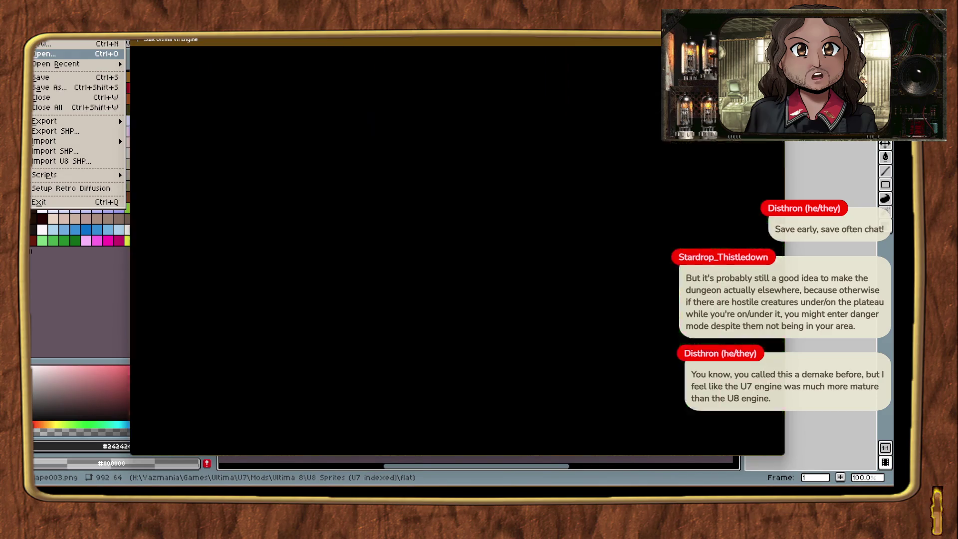
Place a grey cliff wall piece beside the rock column, nudge it into line, and save the game.
{"action": "key", "text": "alt+t"}
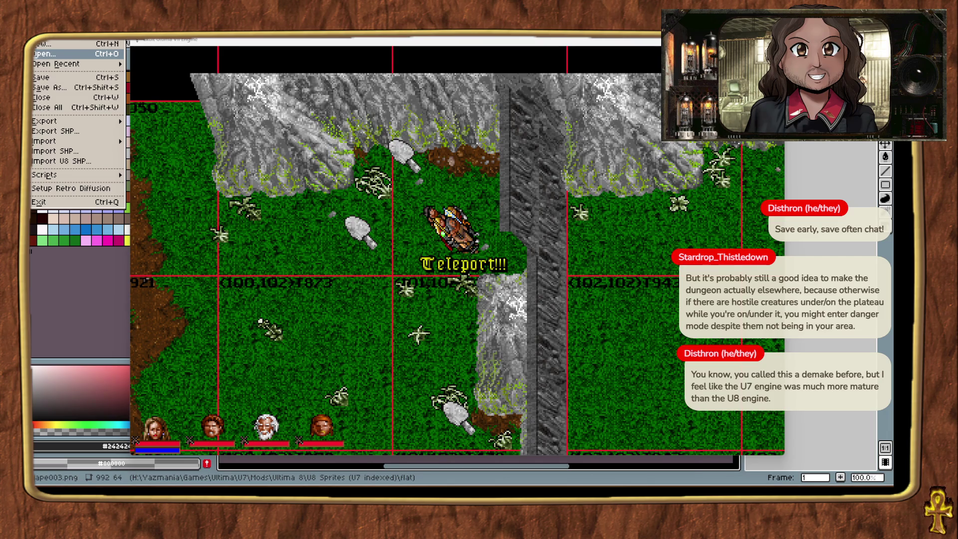
{"action": "mouse_move", "coordinate": [779, 359]}
{"action": "left_mouse_down"}
{"action": "mouse_move", "coordinate": [632, 372]}
{"action": "mouse_move", "coordinate": [604, 395]}
{"action": "left_mouse_up"}
{"action": "key", "text": "Left"}
{"action": "key", "text": "Left"}
{"action": "key", "text": "Left"}
{"action": "key", "text": "Down"}
{"action": "key", "text": "Down"}
{"action": "key", "text": "Down"}
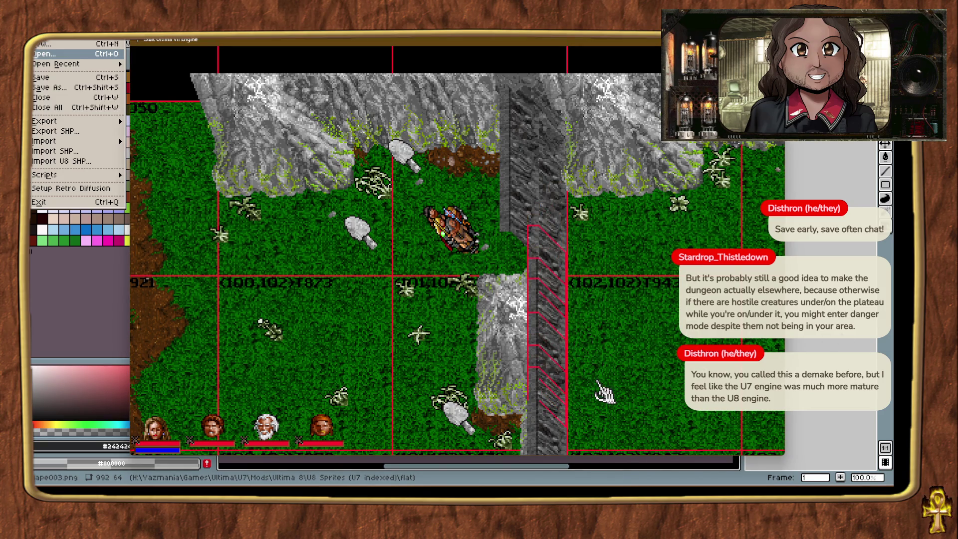
{"action": "key", "text": "ctrl+Up"}
{"action": "key", "text": "ctrl+Up"}
{"action": "key", "text": "ctrl+Up"}
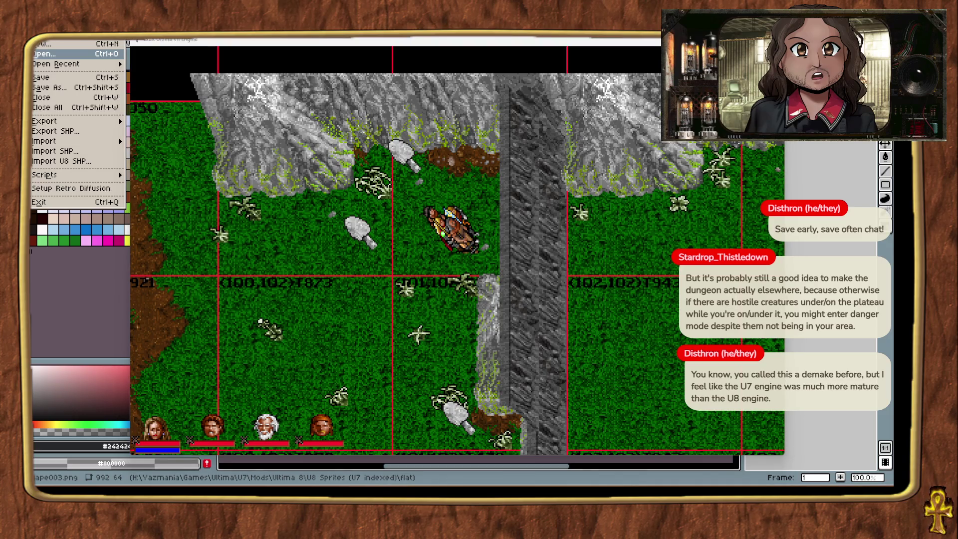
{"action": "key", "text": "ctrl+t"}
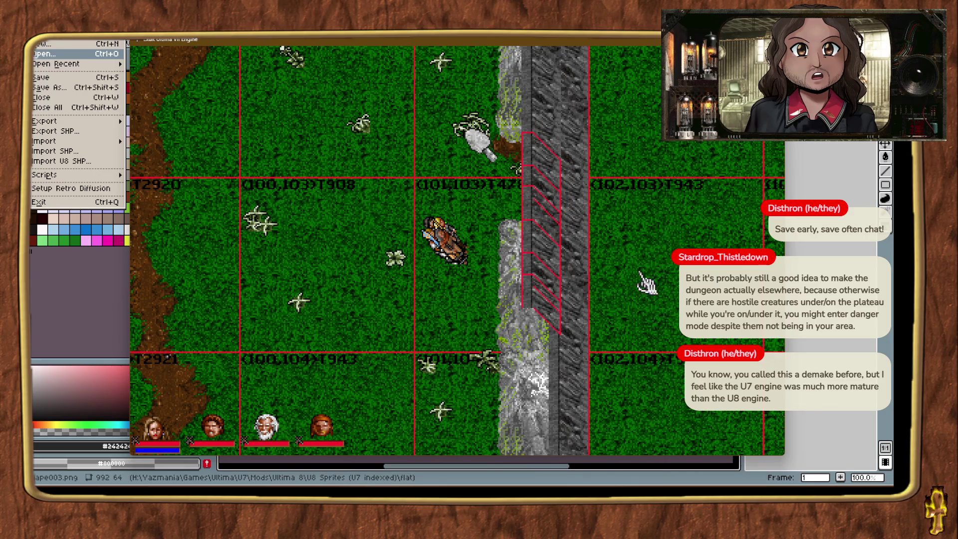
{"action": "key", "text": "ctrl+s"}
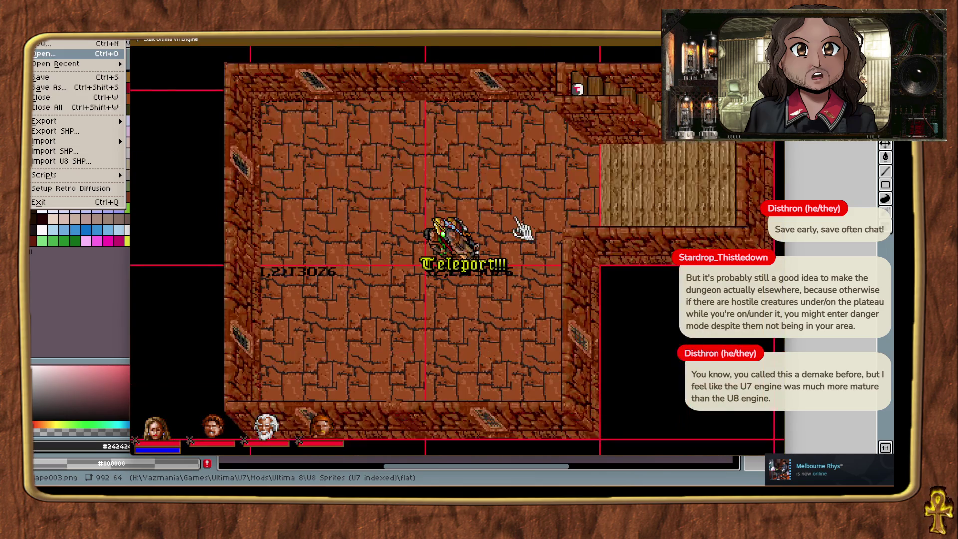
Turn off map editing and walk the party through the wooden room and down the brick hall.
{"action": "key", "text": "ctrl+alt+m"}
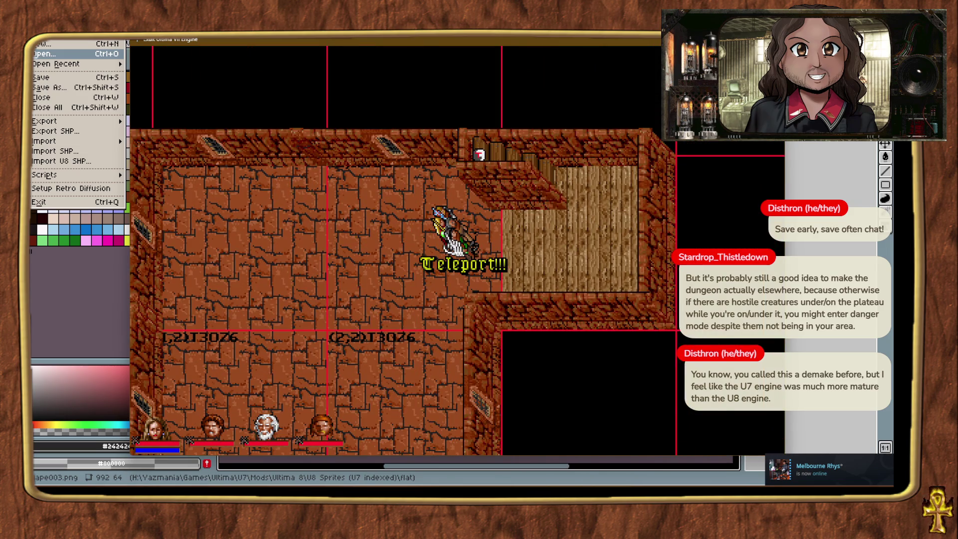
{"action": "right_click", "coordinate": [605, 246]}
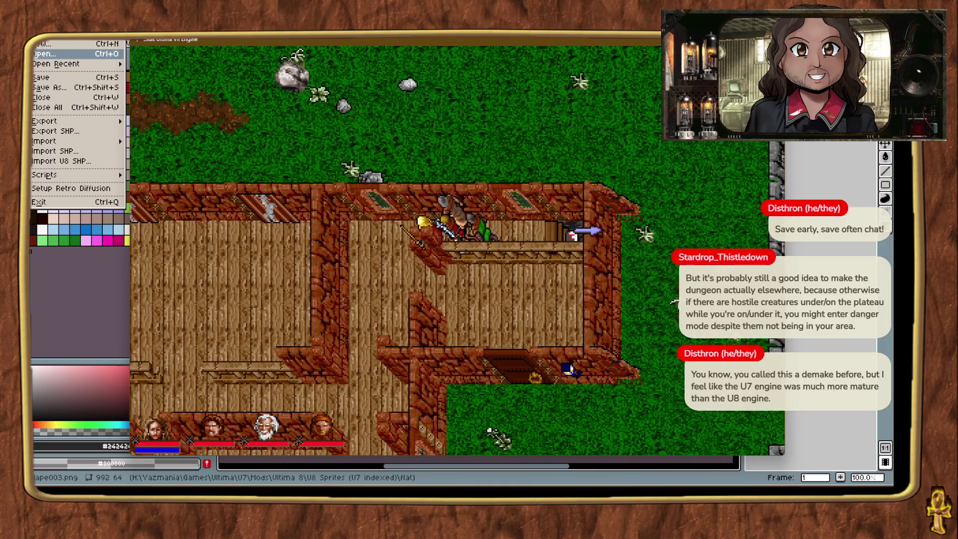
{"action": "right_click", "coordinate": [647, 300]}
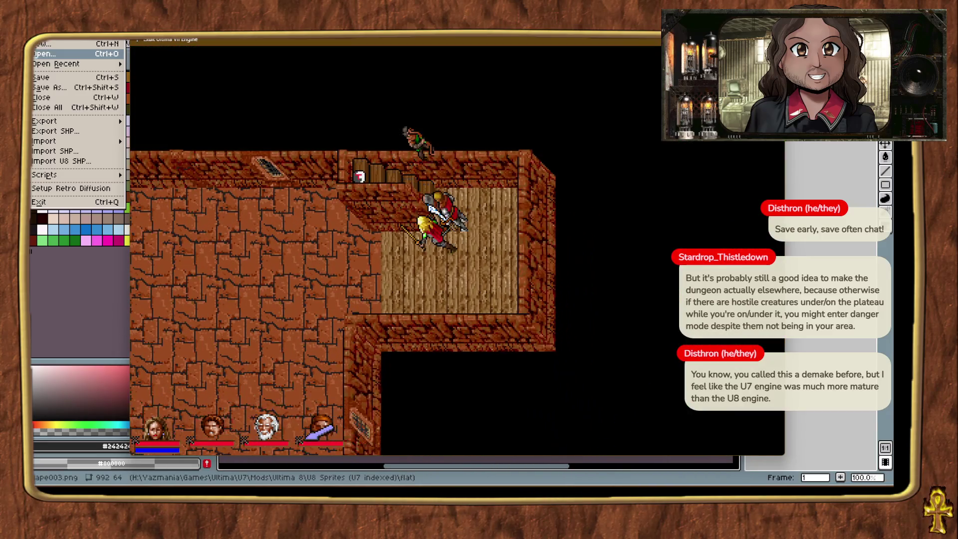
{"action": "right_click", "coordinate": [143, 364]}
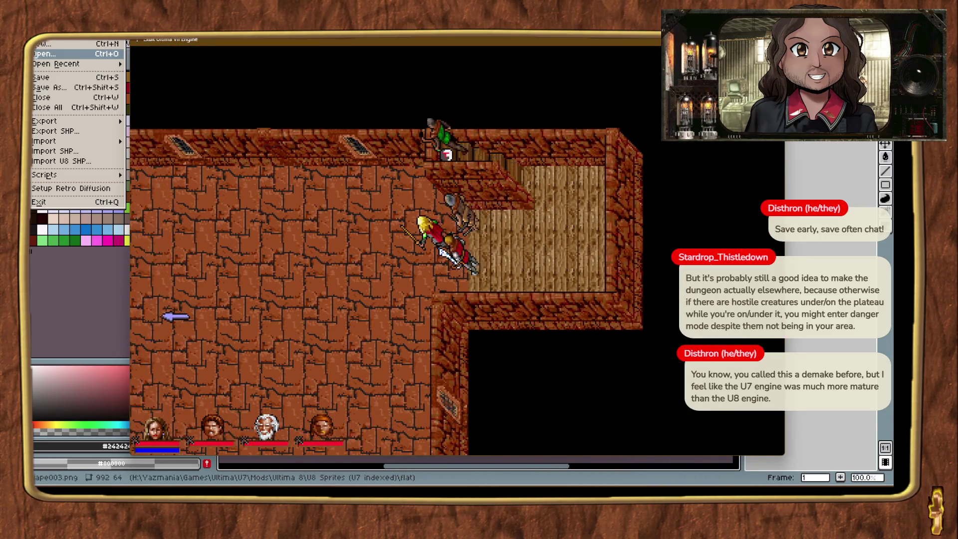
{"action": "right_click", "coordinate": [471, 353]}
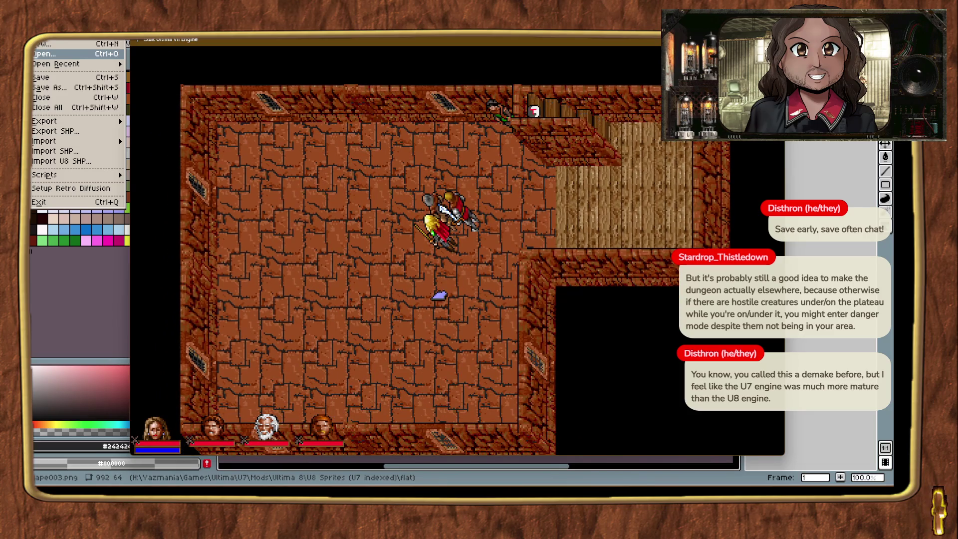
View and close the world map, then use Ctrl+Alt+M to switch to another map.
{"action": "key", "text": "m"}
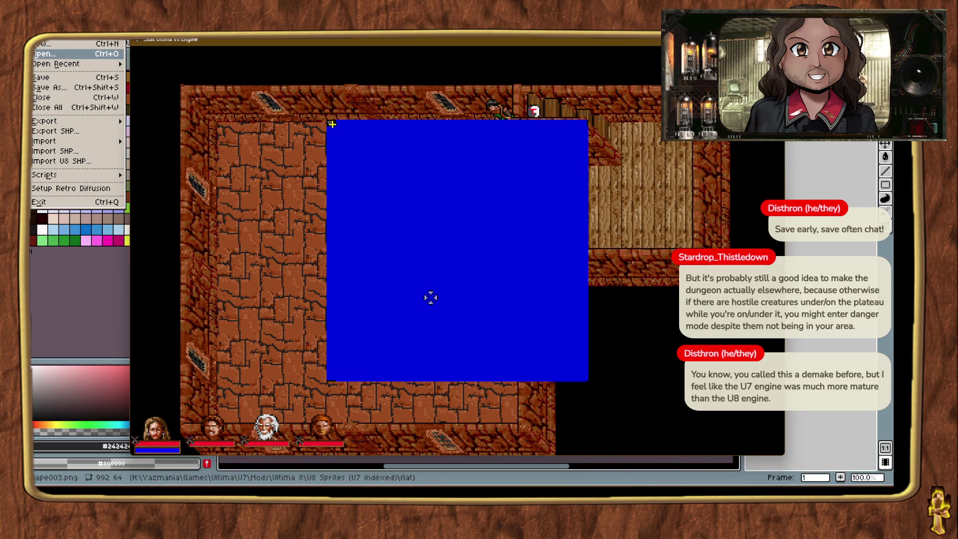
{"action": "left_click", "coordinate": [480, 265]}
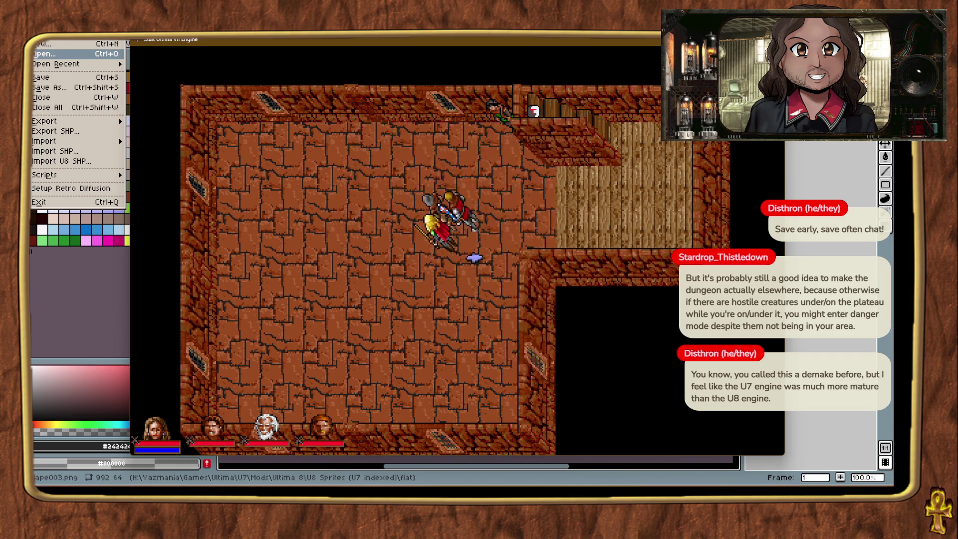
{"action": "key", "text": "ctrl+alt+m"}
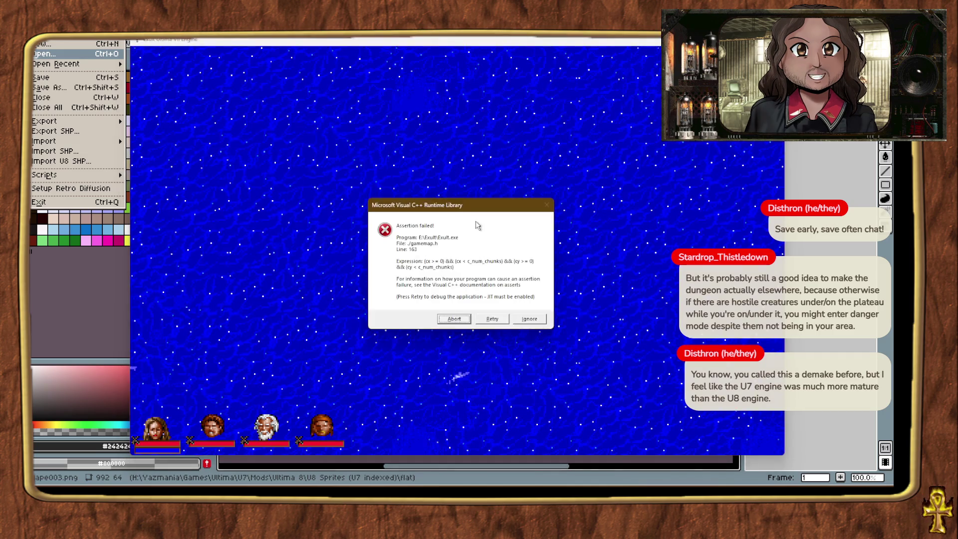
Ignore the gamemap.h assertion failure and force-close the frozen game.
{"action": "left_click", "coordinate": [528, 319]}
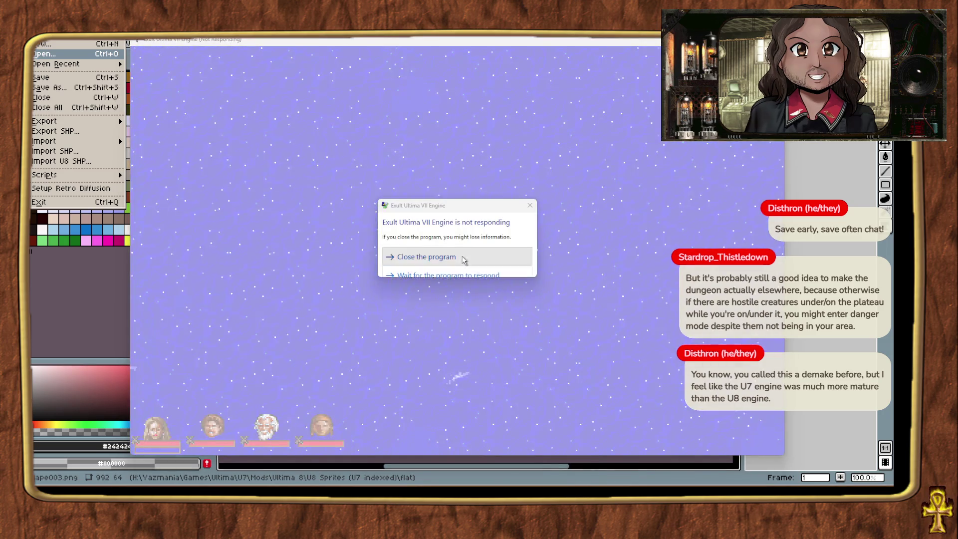
{"action": "left_click", "coordinate": [414, 254]}
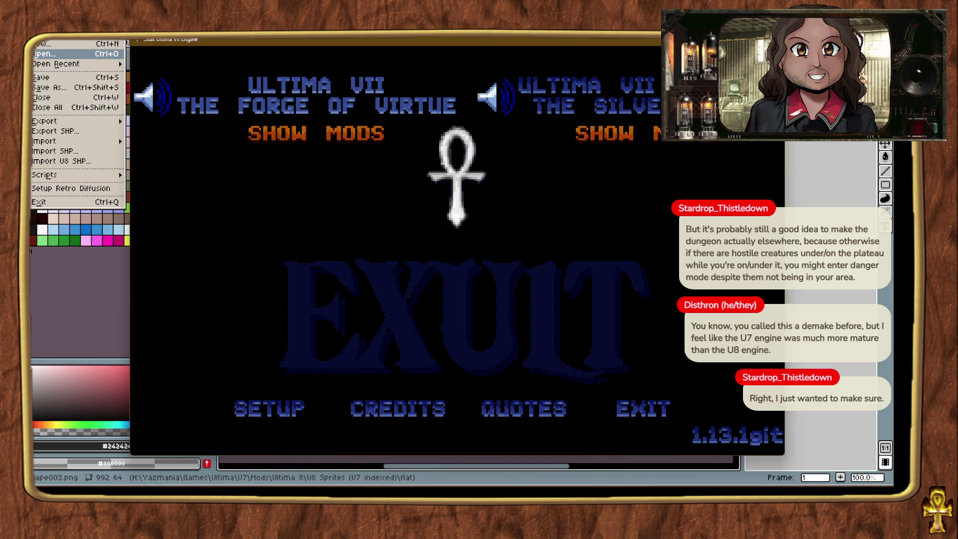
Launch the Pagan: Exulted Edition mod from the Serpent Isle list and continue the saved game.
{"action": "left_click", "coordinate": [684, 144]}
{"action": "left_click", "coordinate": [355, 182]}
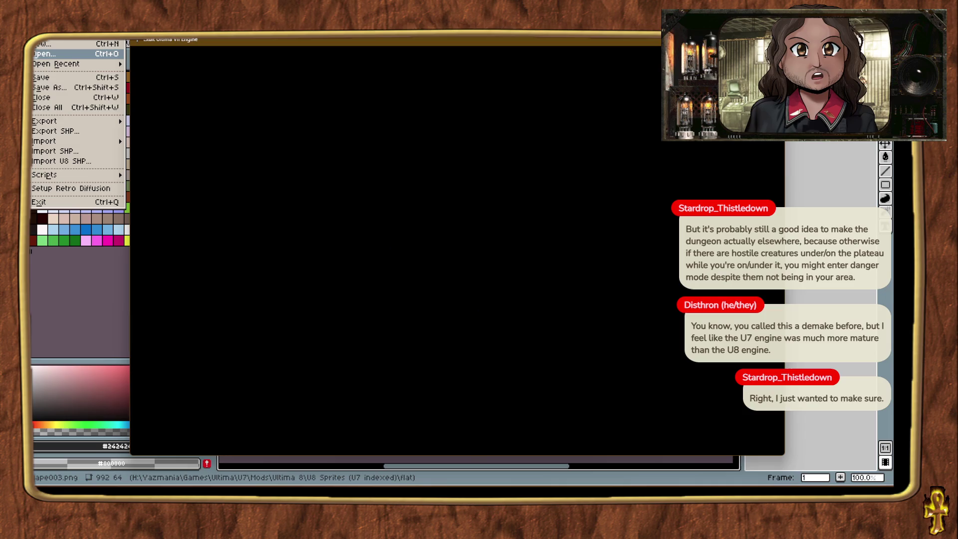
{"action": "left_click", "coordinate": [499, 342]}
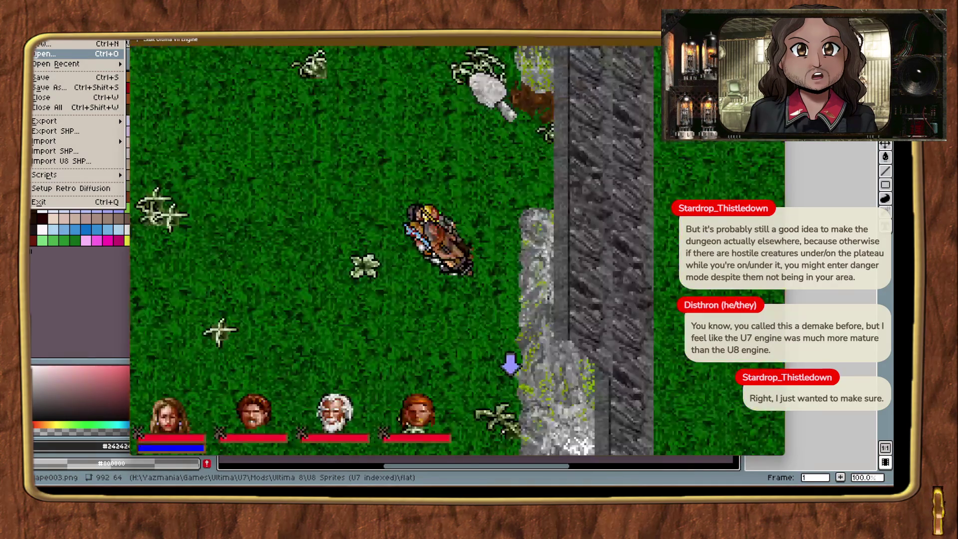
Cancel Aseprite's Open dialog, return to Exult and turn on map editor mode.
{"action": "key", "text": "alt+Tab"}
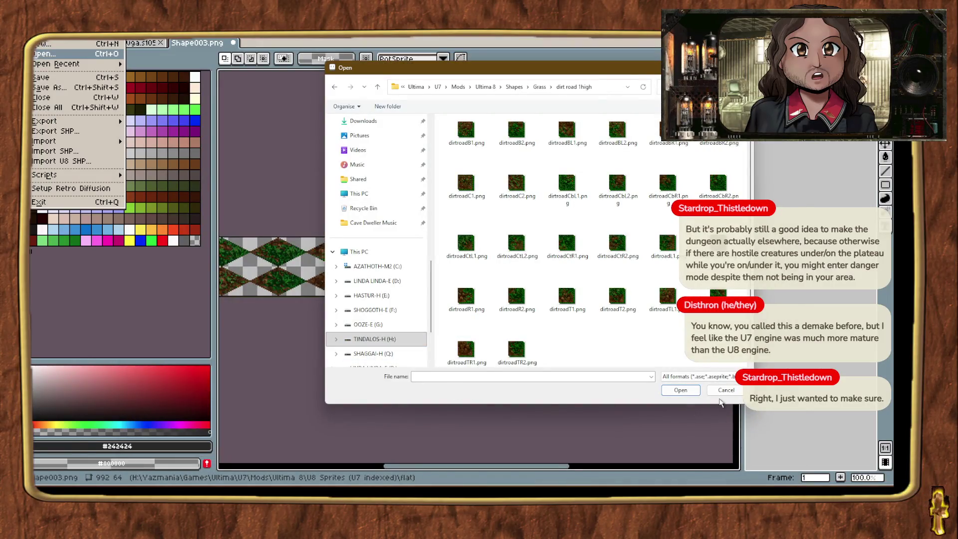
{"action": "left_click", "coordinate": [721, 391]}
{"action": "key", "text": "Escape"}
{"action": "key", "text": "alt+Tab"}
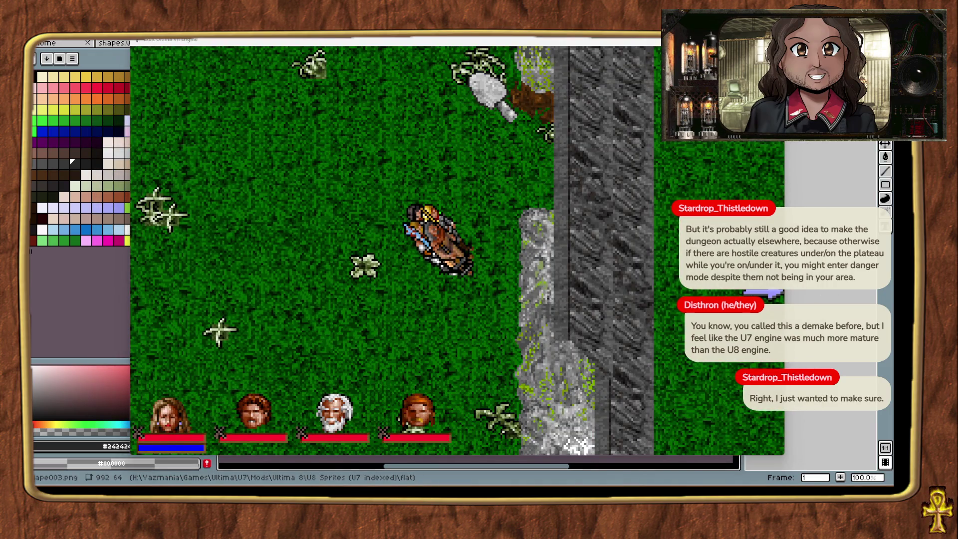
{"action": "left_click", "coordinate": [477, 207]}
{"action": "key", "text": "ctrl+alt+m"}
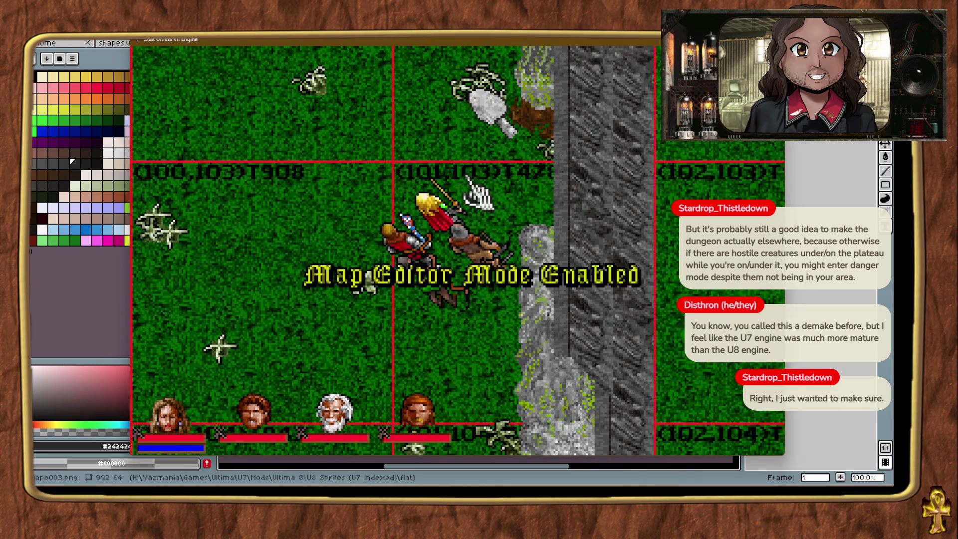
Zoom the game view out and move the party south along the stone wall.
{"action": "key", "text": "alt+minus"}
{"action": "key", "text": "alt+minus"}
{"action": "key", "text": "alt+minus"}
{"action": "key", "text": "ctrl+alt+t"}
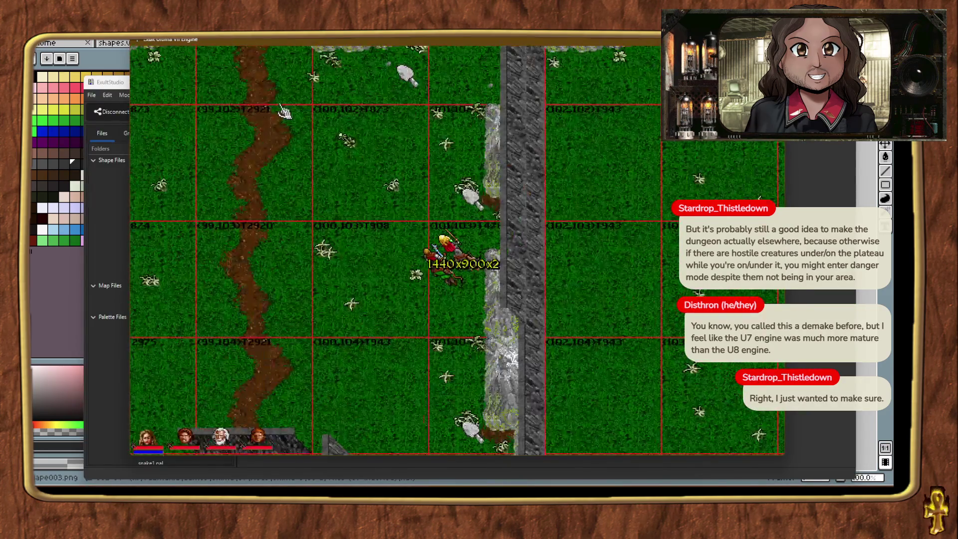
{"action": "mouse_move", "coordinate": [437, 232]}
{"action": "left_mouse_down"}
{"action": "mouse_move", "coordinate": [489, 343]}
{"action": "mouse_move", "coordinate": [490, 302]}
{"action": "left_mouse_up"}
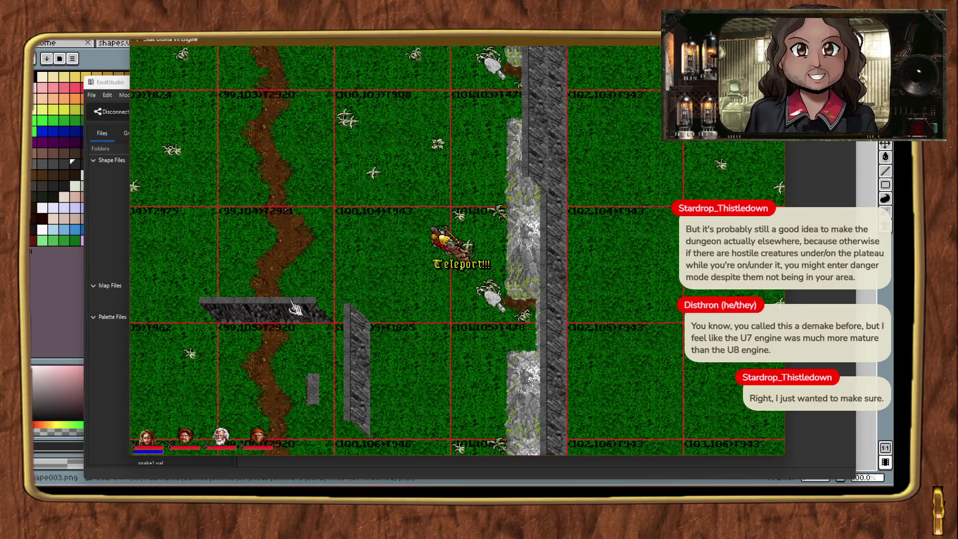
{"action": "left_click", "coordinate": [107, 397]}
{"action": "key", "text": "alt+Tab"}
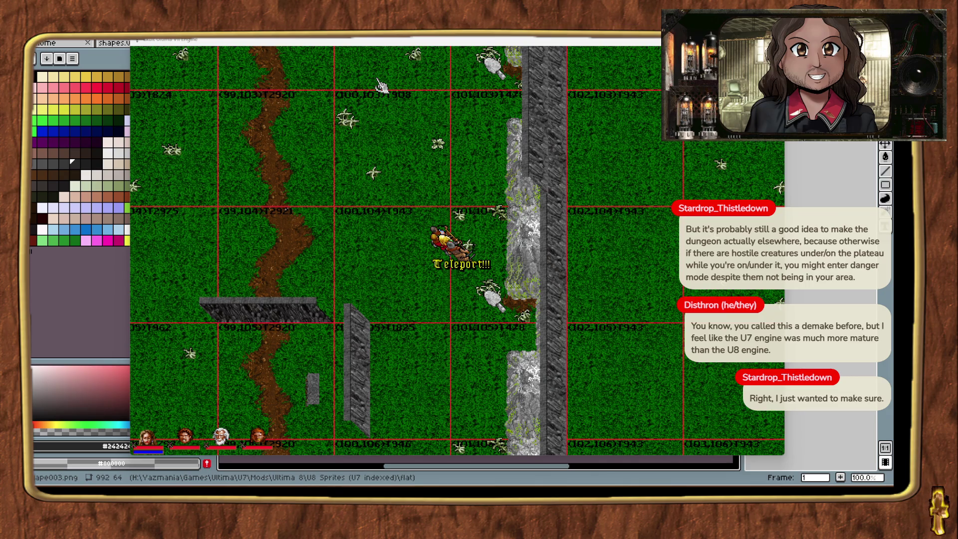
Drop a cliff wall piece from ExultStudio and nudge it up-left against the stone wall.
{"action": "mouse_move", "coordinate": [804, 299]}
{"action": "left_mouse_down"}
{"action": "mouse_move", "coordinate": [766, 296]}
{"action": "mouse_move", "coordinate": [616, 352]}
{"action": "mouse_move", "coordinate": [594, 346]}
{"action": "mouse_move", "coordinate": [576, 315]}
{"action": "mouse_move", "coordinate": [579, 325]}
{"action": "left_mouse_up"}
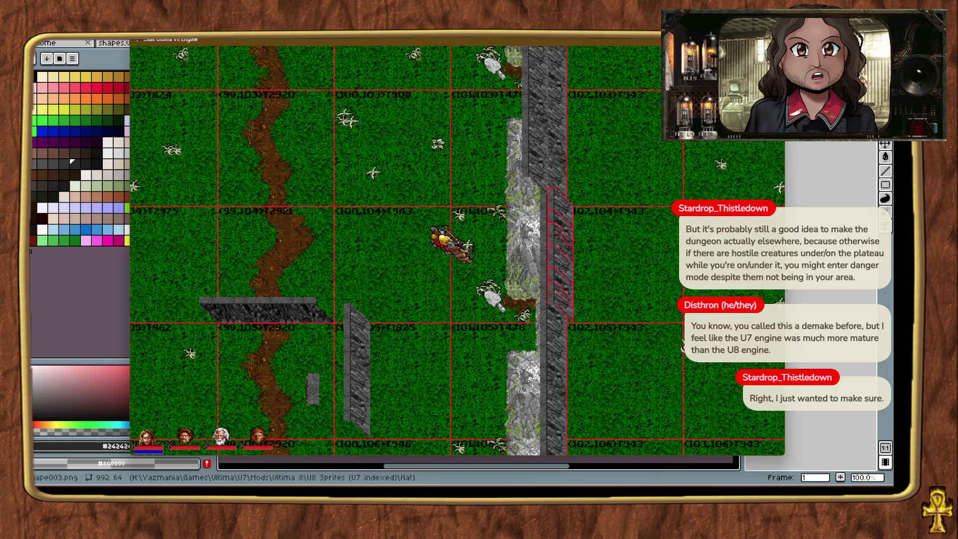
{"action": "left_click", "coordinate": [627, 40]}
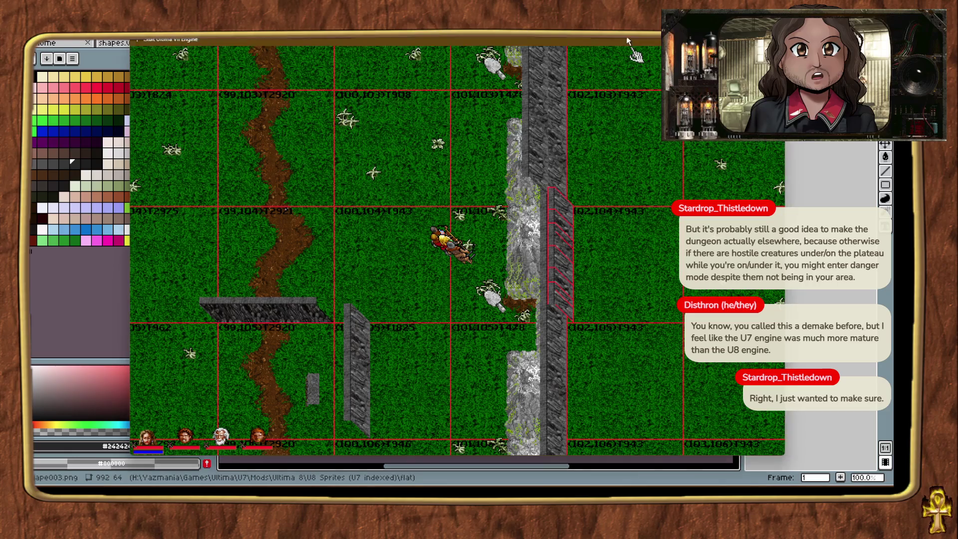
{"action": "key", "text": "Left"}
{"action": "key", "text": "Left"}
{"action": "key", "text": "Up"}
{"action": "key", "text": "Up"}
{"action": "key", "text": "Up"}
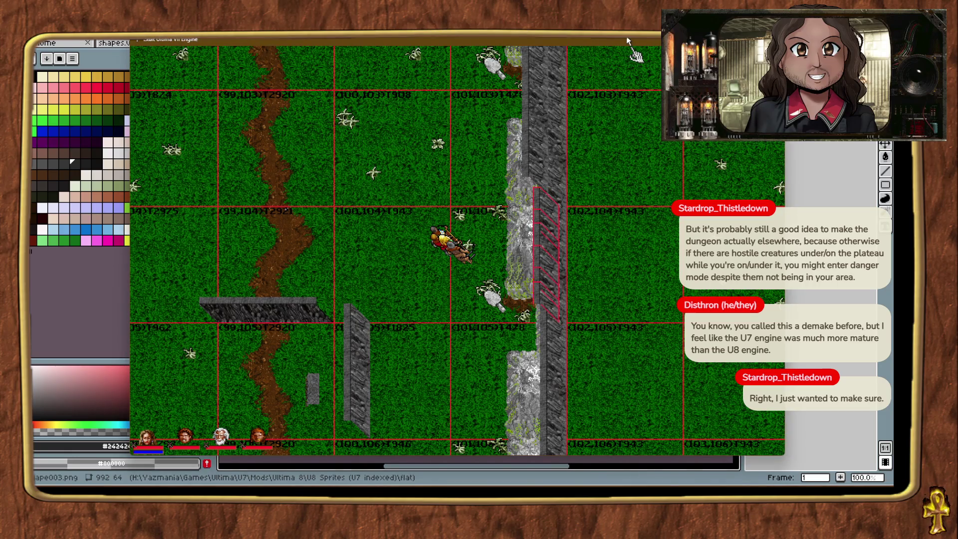
{"action": "left_click", "coordinate": [581, 270]}
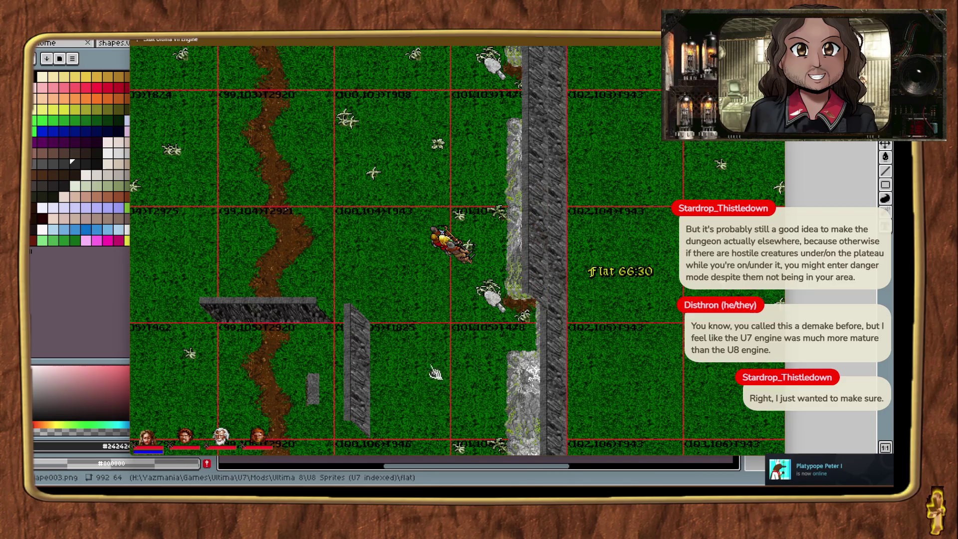
{"action": "right_click", "coordinate": [459, 373]}
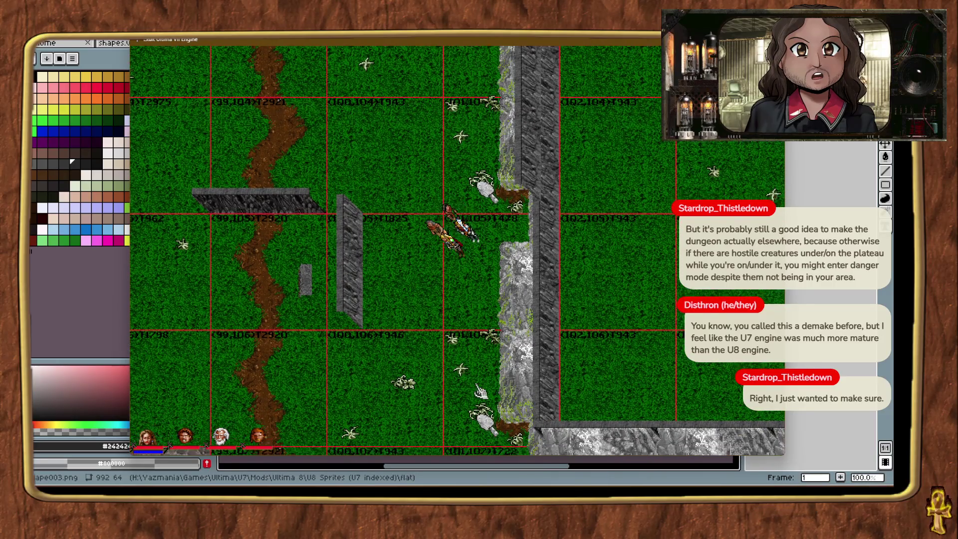
{"action": "key", "text": "alt+plus"}
{"action": "key", "text": "ctrl+t"}
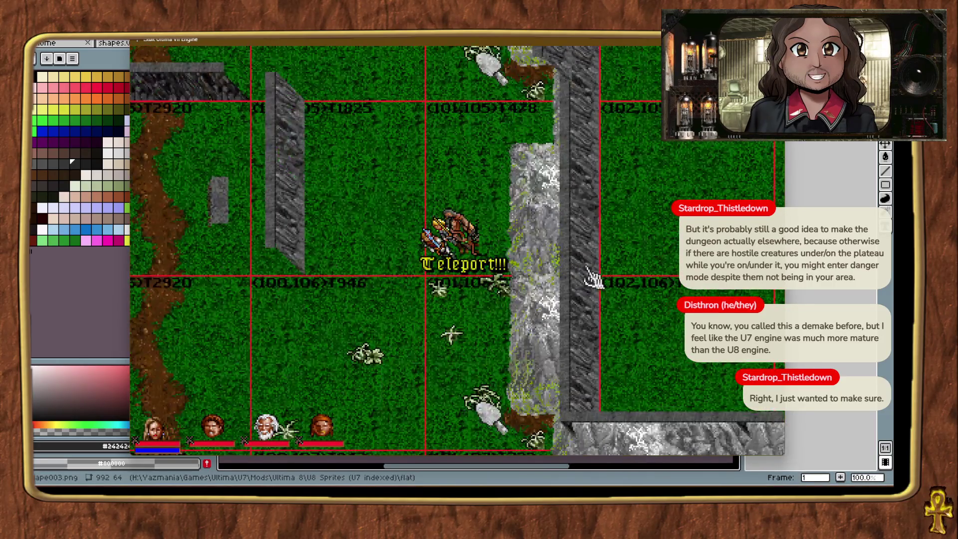
Move a wall piece onto the east cliff wall, then inspect the cliff corner and teleport to (102,106).
{"action": "mouse_move", "coordinate": [594, 264]}
{"action": "left_mouse_down"}
{"action": "mouse_move", "coordinate": [499, 284]}
{"action": "mouse_move", "coordinate": [672, 284]}
{"action": "mouse_move", "coordinate": [611, 275]}
{"action": "left_mouse_up"}
{"action": "right_click", "coordinate": [441, 105]}
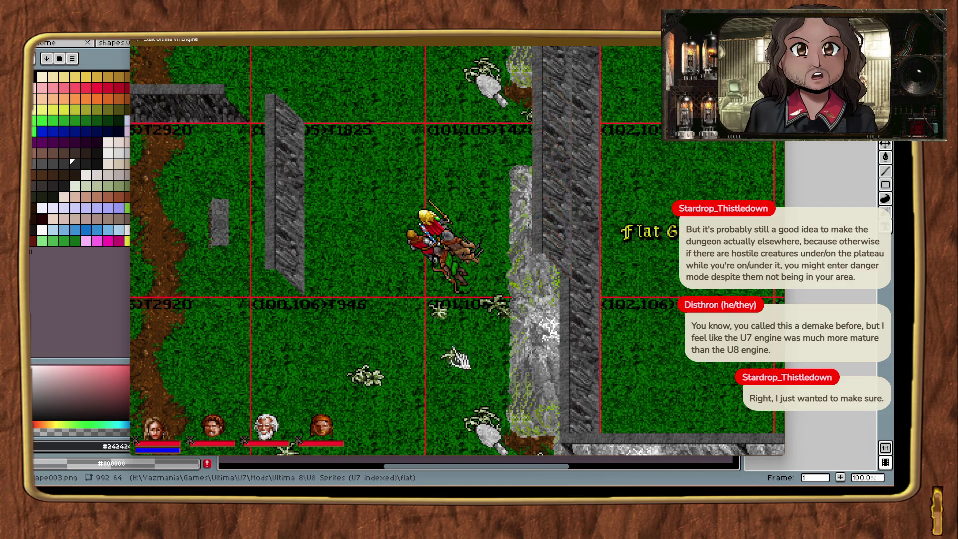
{"action": "key", "text": "ctrl+t"}
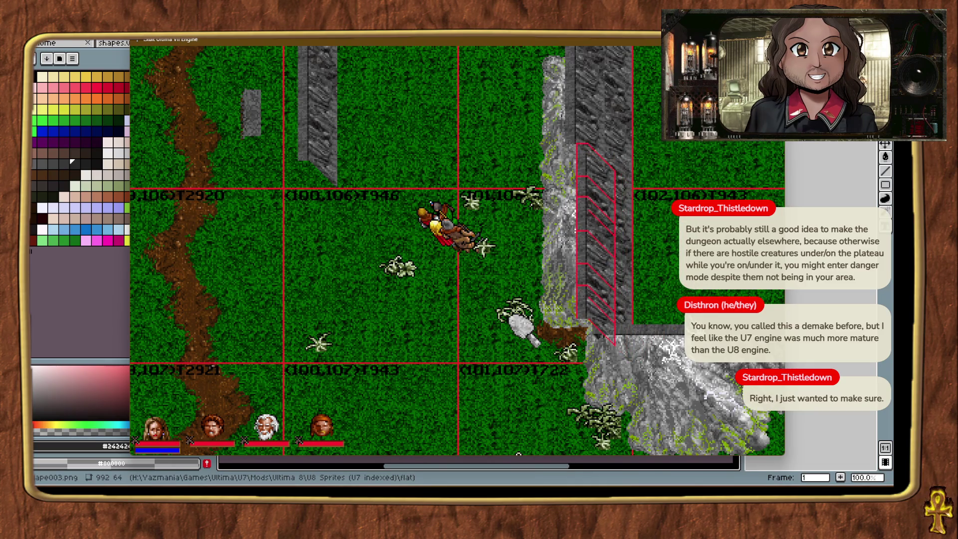
{"action": "left_click", "coordinate": [679, 280]}
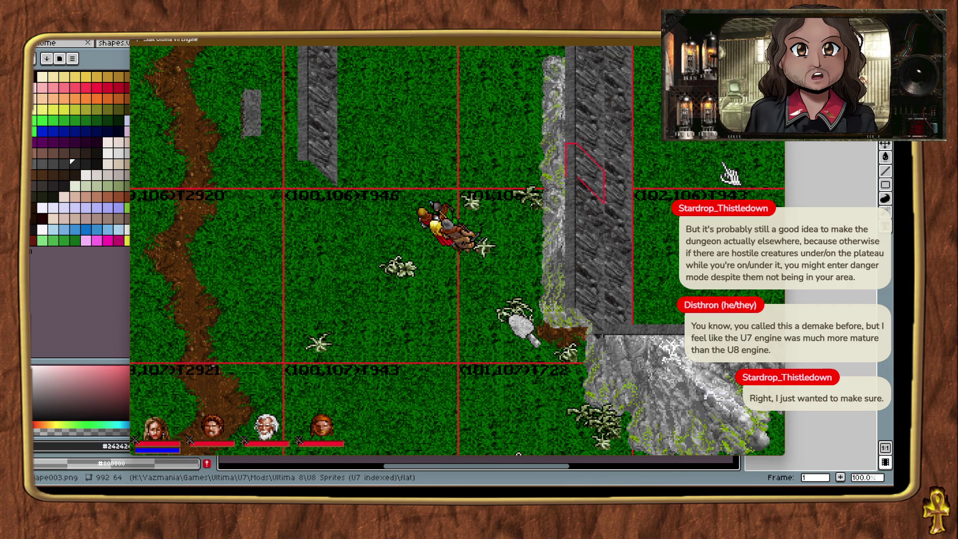
{"action": "left_click", "coordinate": [728, 173]}
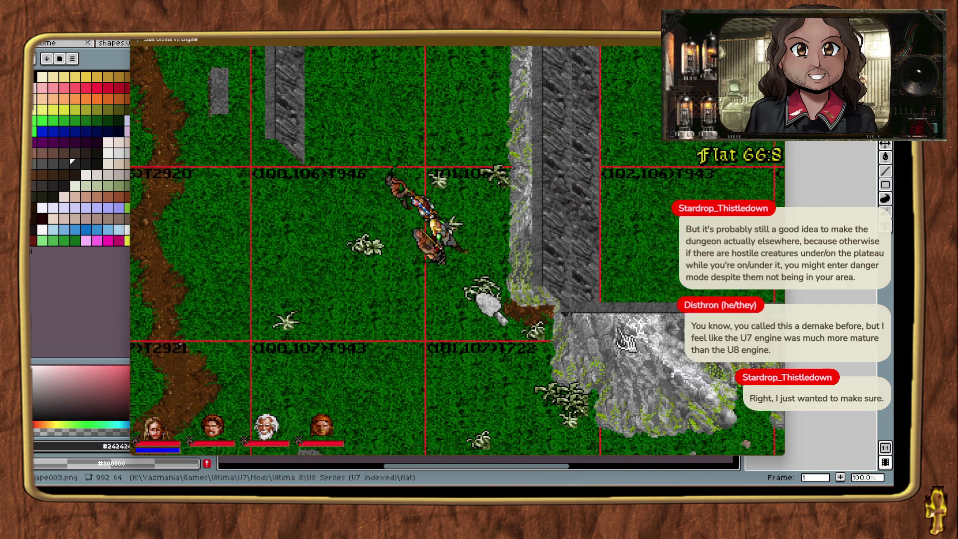
{"action": "key", "text": "ctrl+t"}
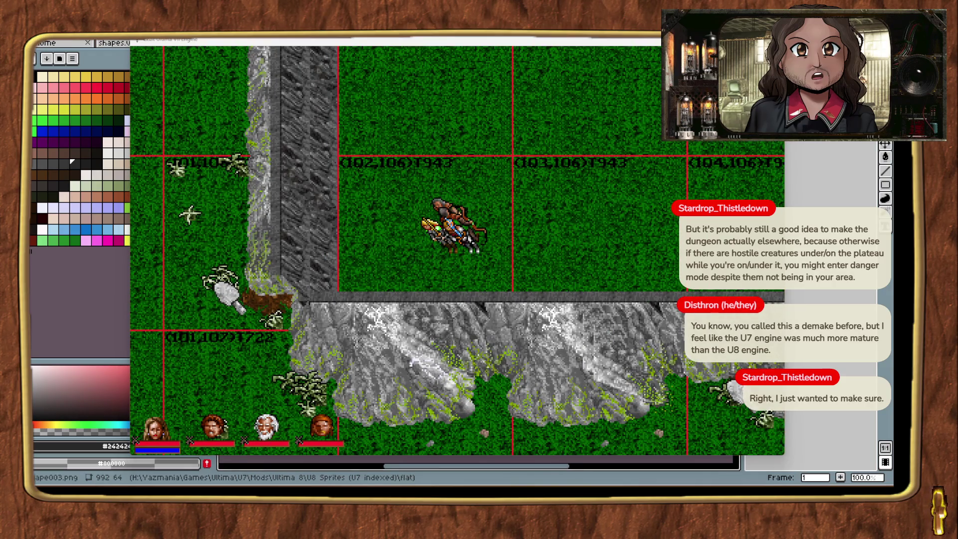
Place a new cliff wall piece on the ridge edge and align it east to the cliff corner.
{"action": "mouse_move", "coordinate": [778, 292]}
{"action": "left_mouse_down"}
{"action": "mouse_move", "coordinate": [554, 298]}
{"action": "mouse_move", "coordinate": [524, 290]}
{"action": "mouse_move", "coordinate": [494, 314]}
{"action": "left_mouse_up"}
{"action": "left_click_drag", "start_coordinate": [554, 298], "coordinate": [553, 298]}
{"action": "left_click", "coordinate": [564, 288]}
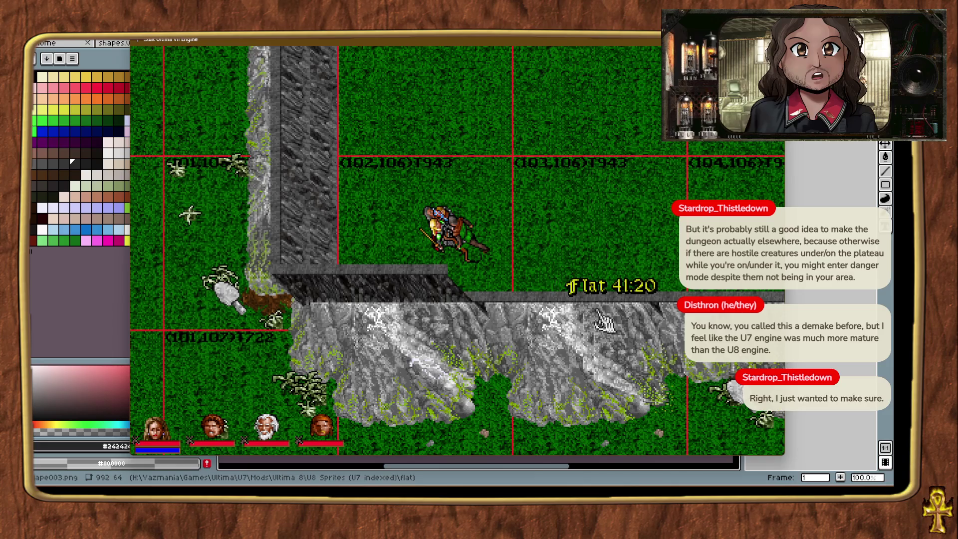
{"action": "right_click", "coordinate": [604, 322]}
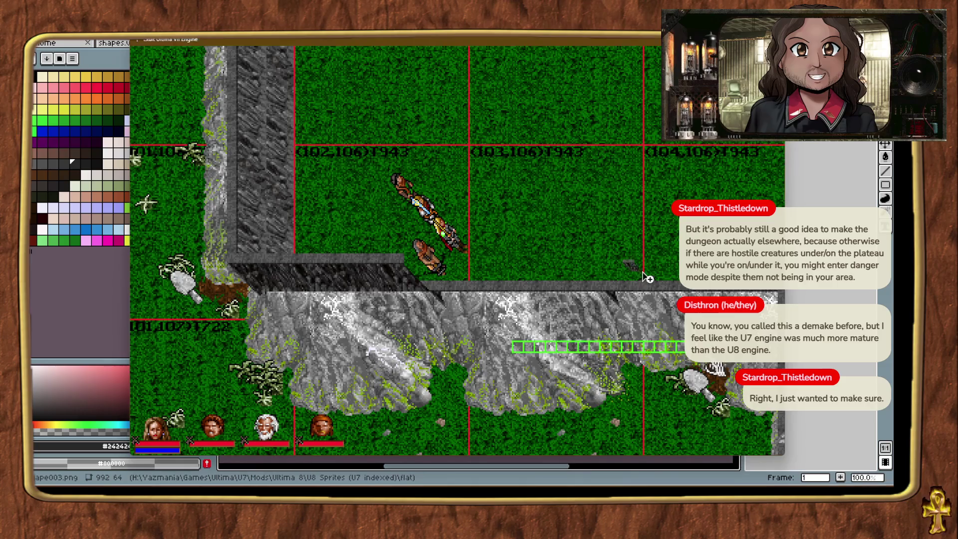
{"action": "left_click_drag", "start_coordinate": [598, 344], "coordinate": [659, 289]}
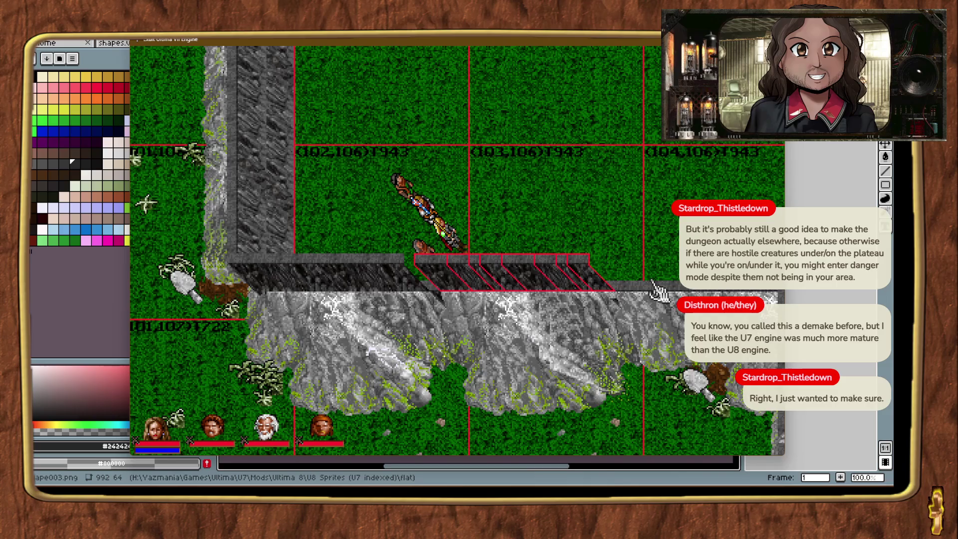
{"action": "key", "text": "alt+t"}
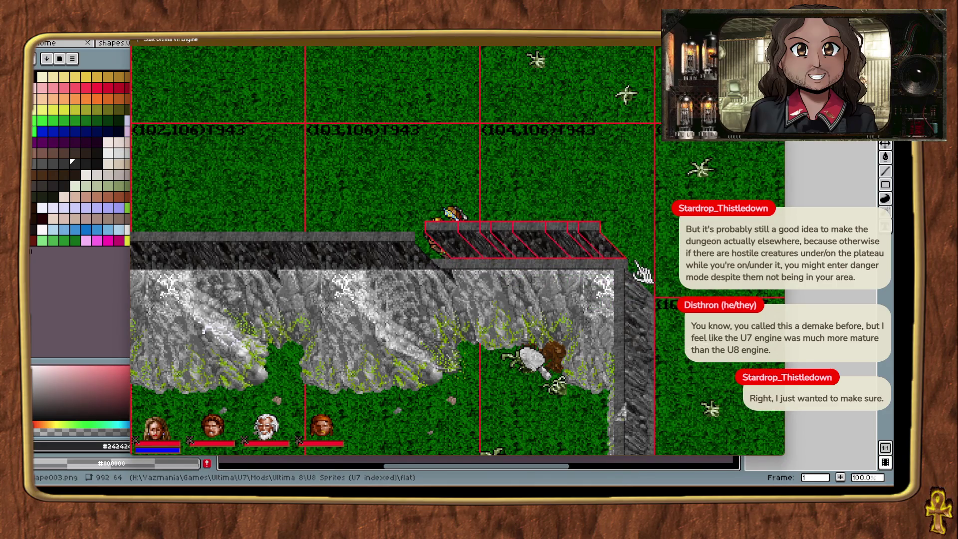
{"action": "key", "text": "ctrl+t"}
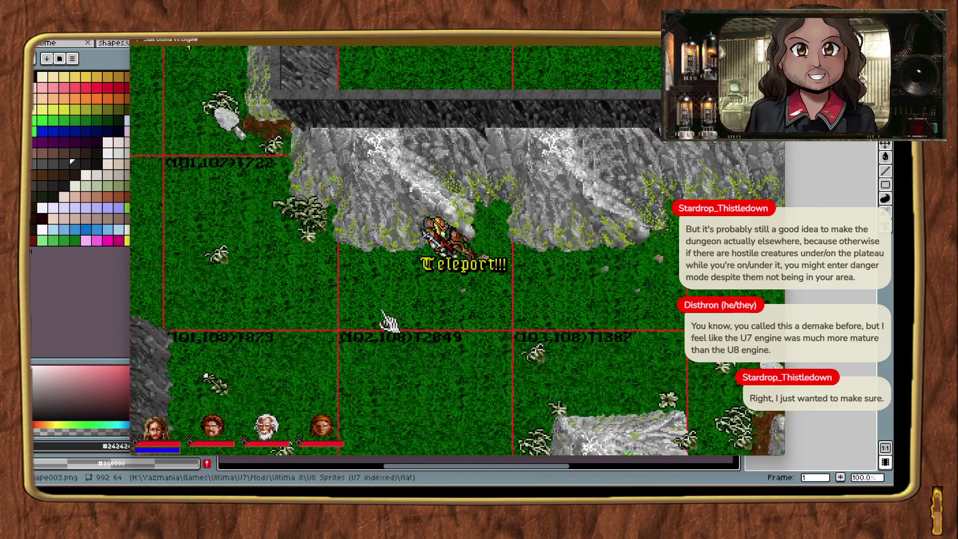
Place a dark cliff wall piece beside the east cliff wall and lift it one level.
{"action": "left_click_drag", "start_coordinate": [387, 322], "coordinate": [509, 244]}
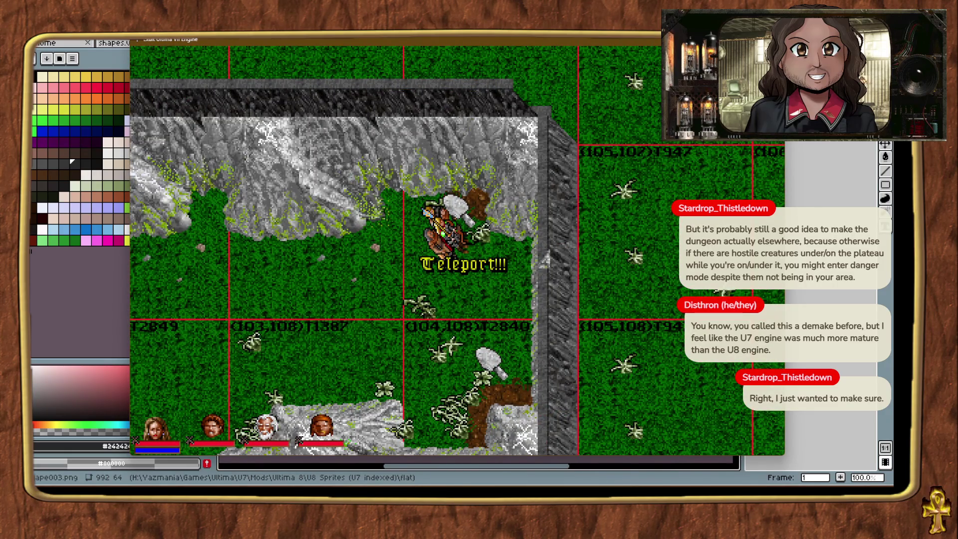
{"action": "mouse_move", "coordinate": [763, 439]}
{"action": "left_mouse_down"}
{"action": "mouse_move", "coordinate": [599, 299]}
{"action": "mouse_move", "coordinate": [588, 331]}
{"action": "left_mouse_up"}
{"action": "key", "text": "Left"}
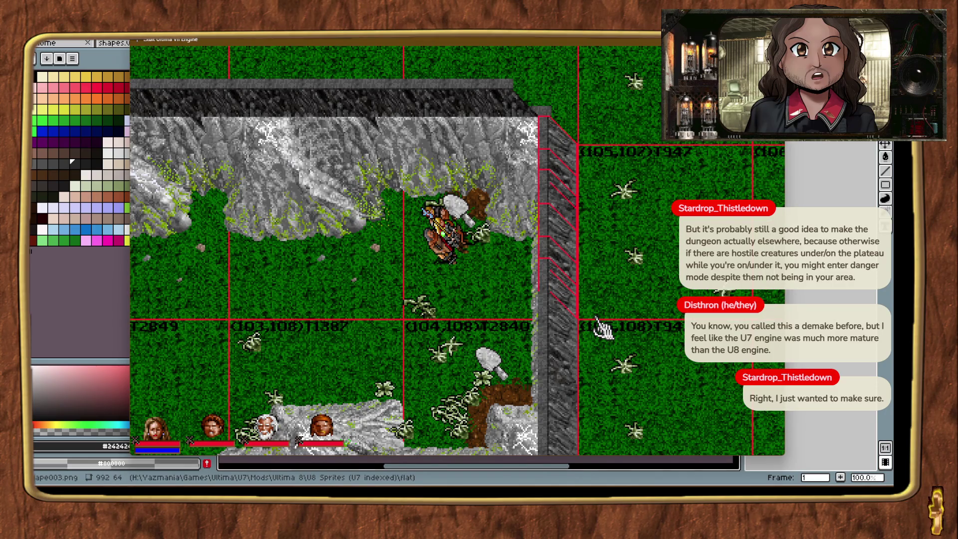
{"action": "key", "text": "Page_Up"}
{"action": "key", "text": "Page_Up"}
{"action": "key", "text": "Page_Up"}
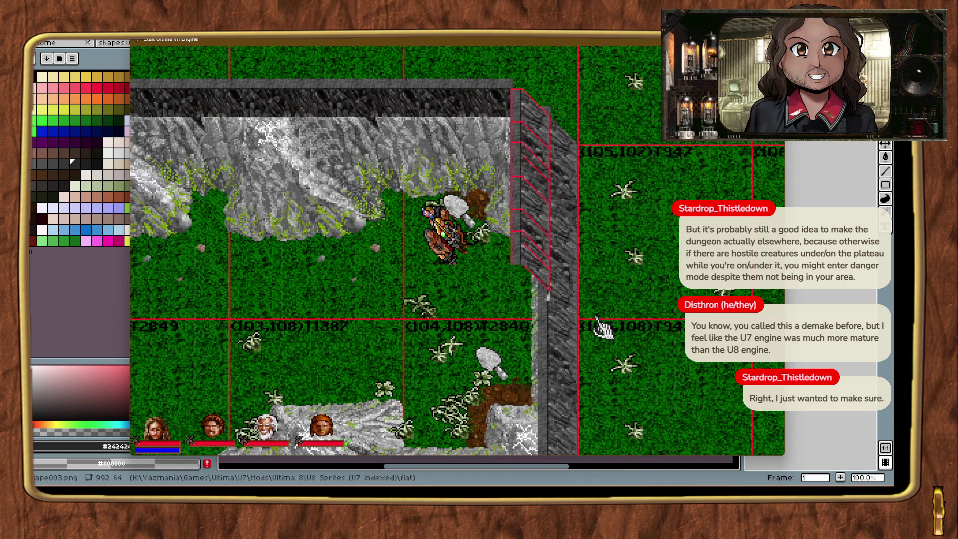
{"action": "left_click", "coordinate": [601, 322]}
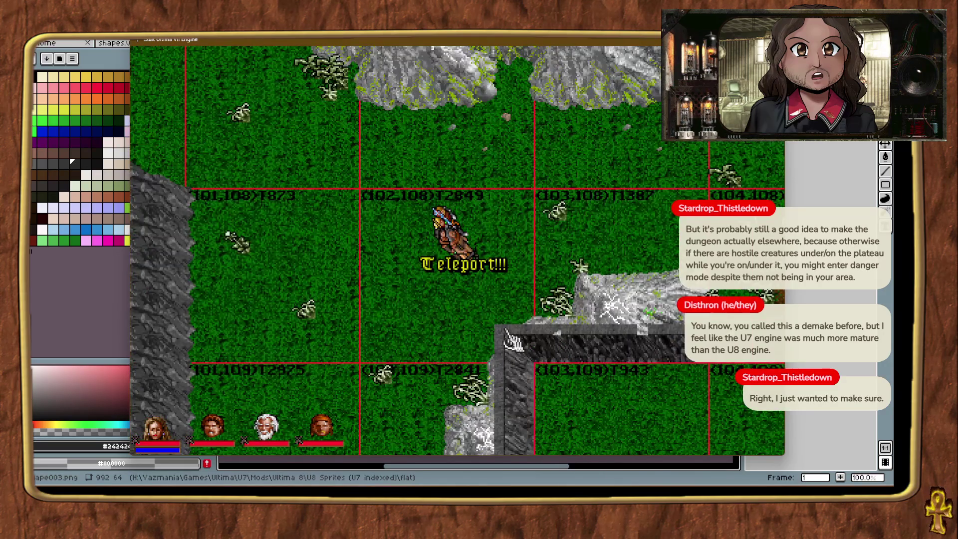
Shift the wall piece left along the southern edge and raise it several levels to the ledge.
{"action": "key", "text": "ctrl+alt+t"}
{"action": "key", "text": "ctrl+alt+t"}
{"action": "key", "text": "ctrl+alt+t"}
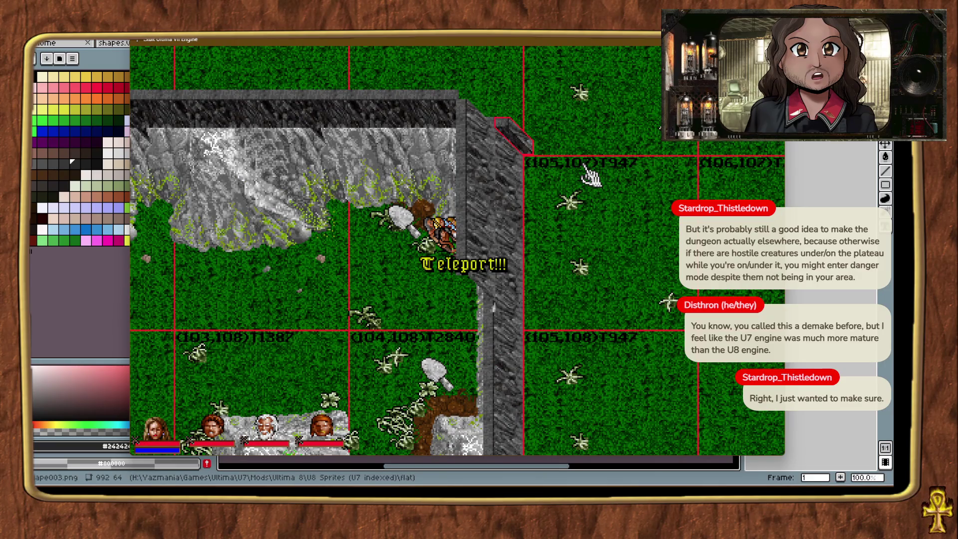
{"action": "key", "text": "Left"}
{"action": "key", "text": "Left"}
{"action": "key", "text": "Left"}
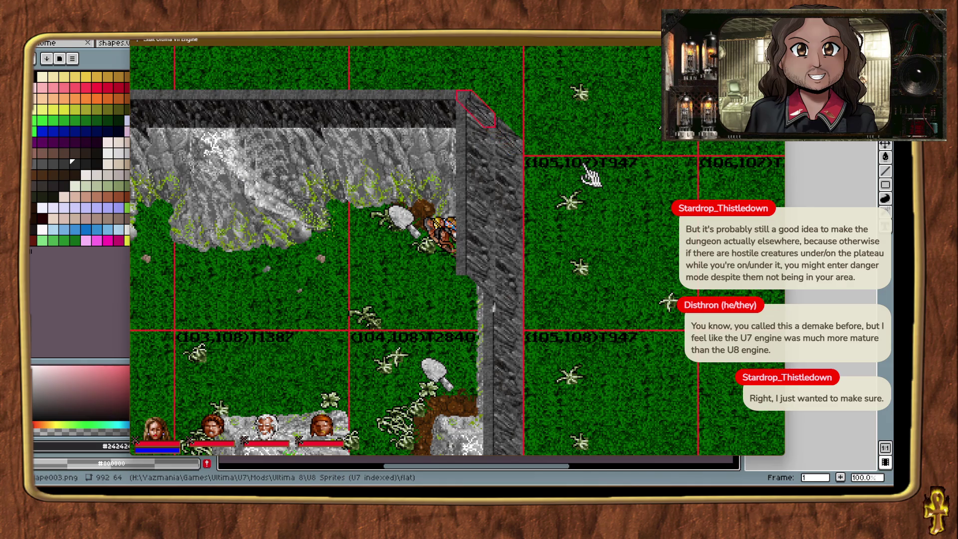
{"action": "key", "text": "ctrl+alt+t"}
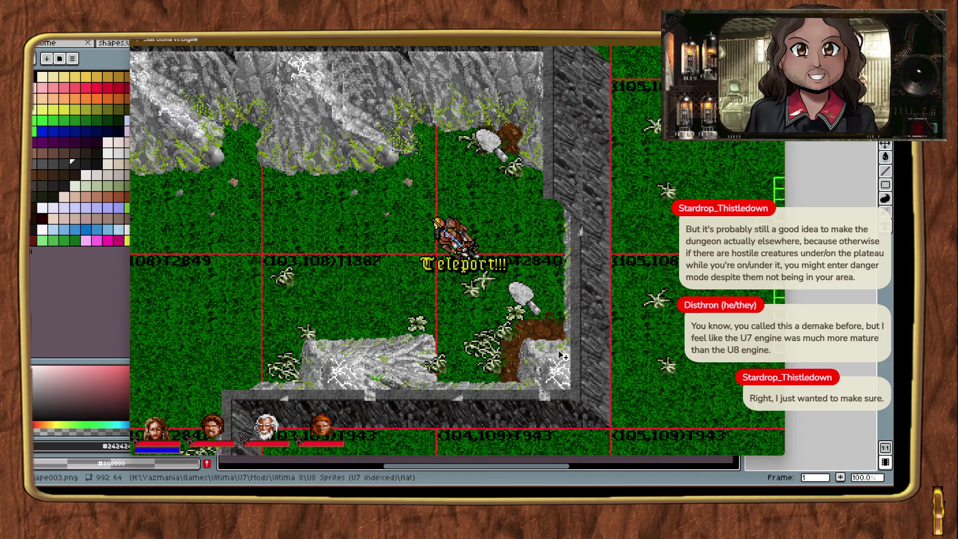
{"action": "left_click", "coordinate": [582, 438]}
{"action": "key", "text": "Left"}
{"action": "key", "text": "Left"}
{"action": "key", "text": "Left"}
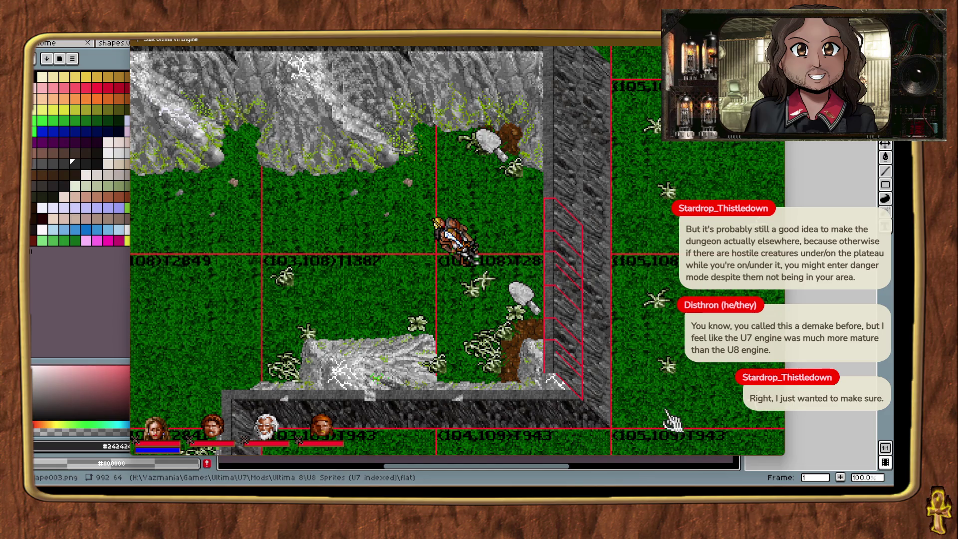
{"action": "key", "text": "ctrl+alt+t"}
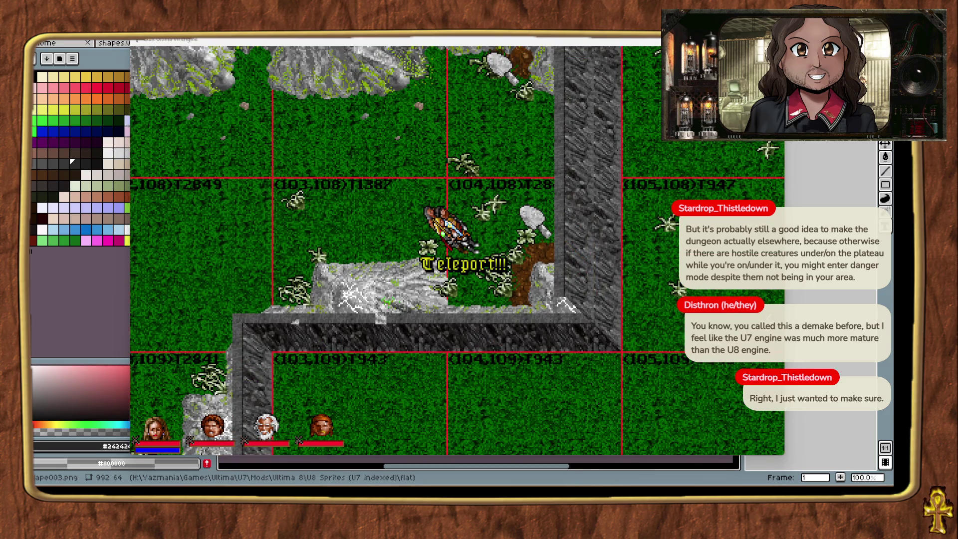
{"action": "left_click", "coordinate": [603, 365]}
{"action": "key", "text": "Page_Up"}
{"action": "key", "text": "Page_Up"}
{"action": "key", "text": "Page_Up"}
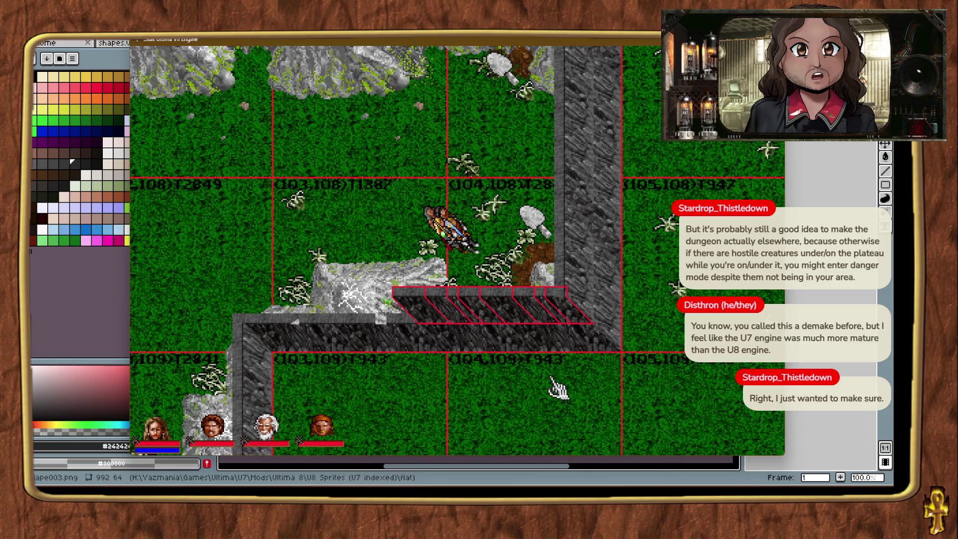
{"action": "key", "text": "ctrl+t"}
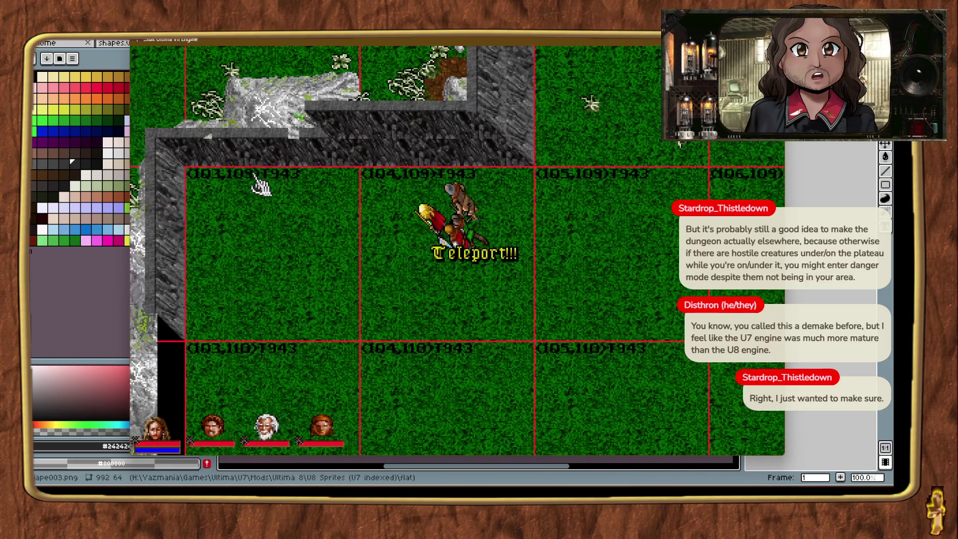
Extend the cliff wall west with a piece raised onto the upper ledge near the corner.
{"action": "right_click", "coordinate": [259, 186]}
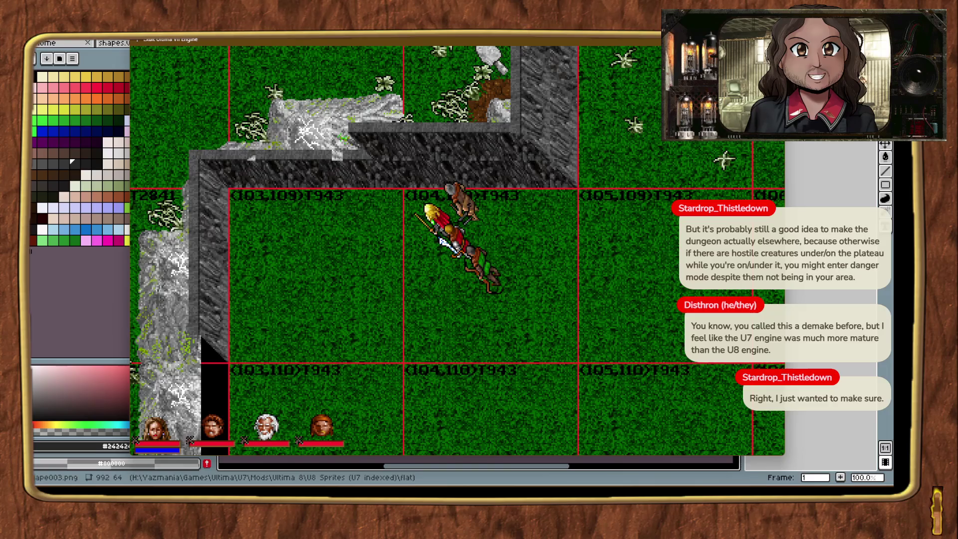
{"action": "left_click_drag", "start_coordinate": [558, 312], "coordinate": [405, 208]}
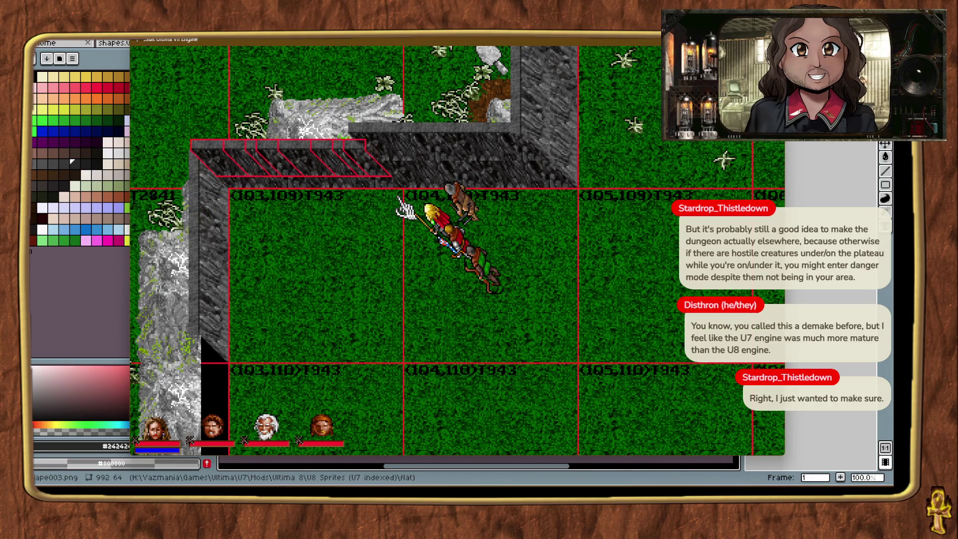
{"action": "key", "text": "Up"}
{"action": "key", "text": "Up"}
{"action": "key", "text": "Up"}
{"action": "key", "text": "ctrl+t"}
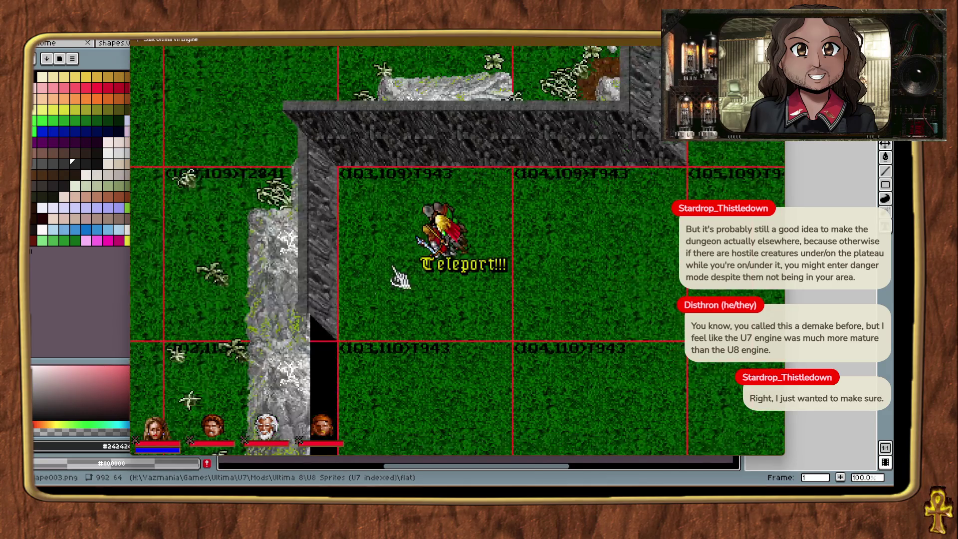
{"action": "key", "text": "ctrl+t"}
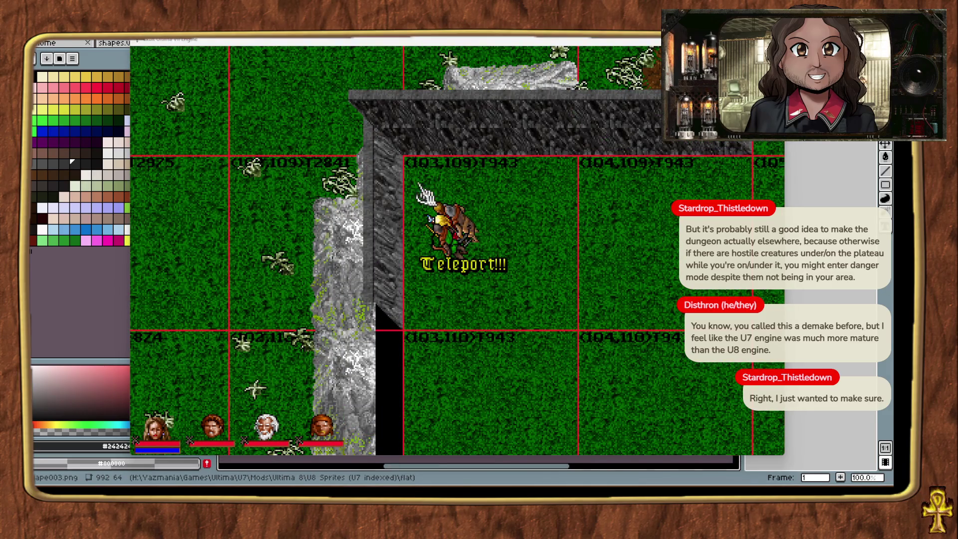
{"action": "left_click", "coordinate": [410, 169]}
{"action": "left_click", "coordinate": [413, 173]}
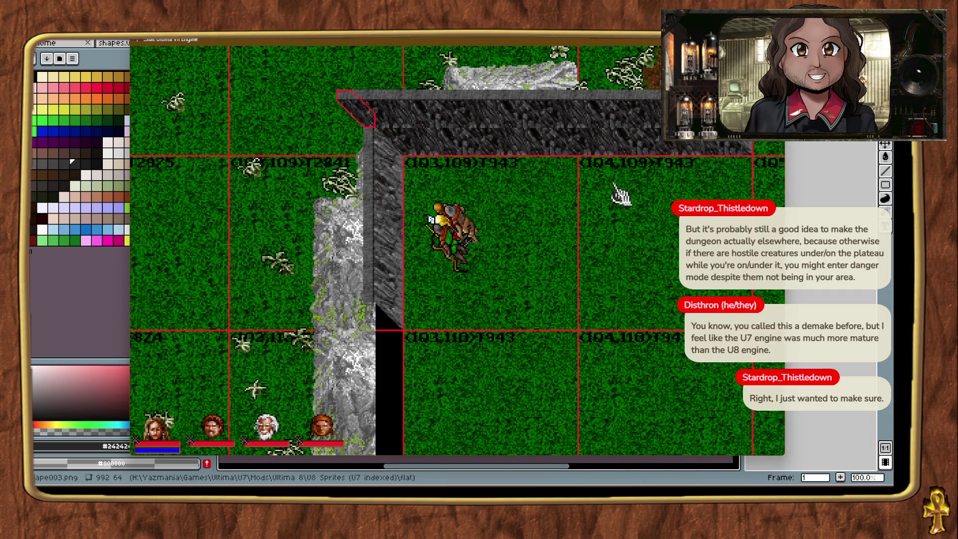
Run vertical cliff wall pieces south from the corner down the plateau's west side.
{"action": "left_click_drag", "start_coordinate": [648, 379], "coordinate": [594, 378]}
{"action": "key", "text": "Left"}
{"action": "key", "text": "Left"}
{"action": "key", "text": "Left"}
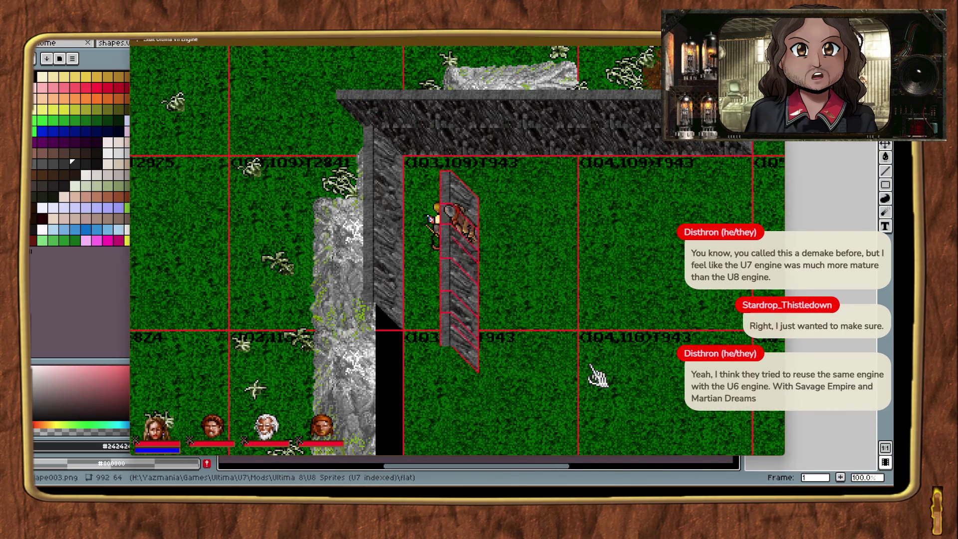
{"action": "key", "text": "Up"}
{"action": "key", "text": "Up"}
{"action": "key", "text": "Up"}
{"action": "key", "text": "Left"}
{"action": "key", "text": "Left"}
{"action": "key", "text": "Left"}
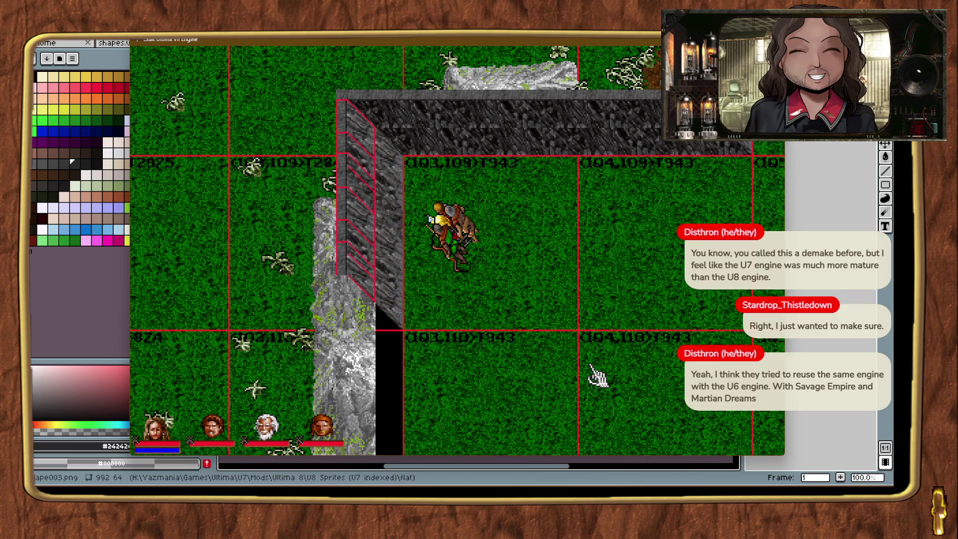
{"action": "key", "text": "ctrl+t"}
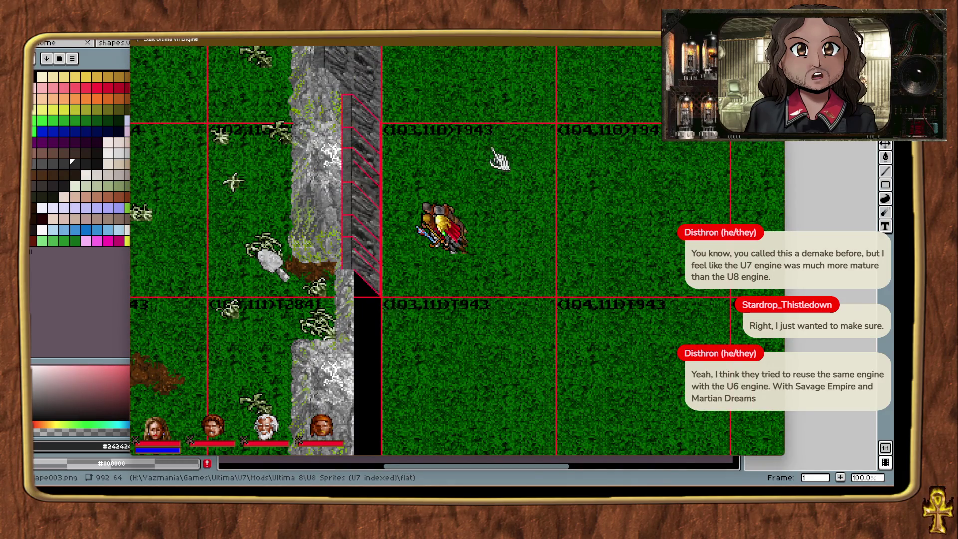
{"action": "key", "text": "ctrl+t"}
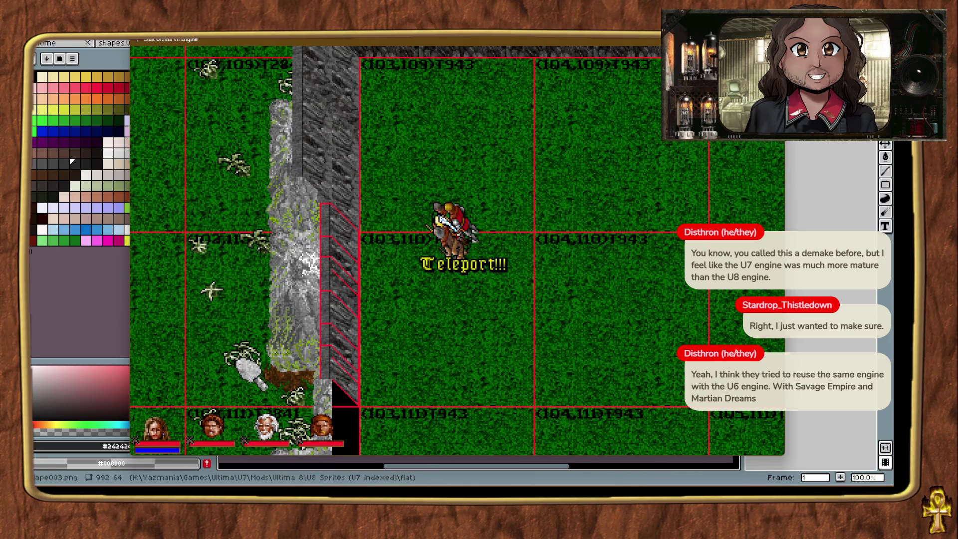
{"action": "left_click_drag", "start_coordinate": [494, 371], "coordinate": [378, 406]}
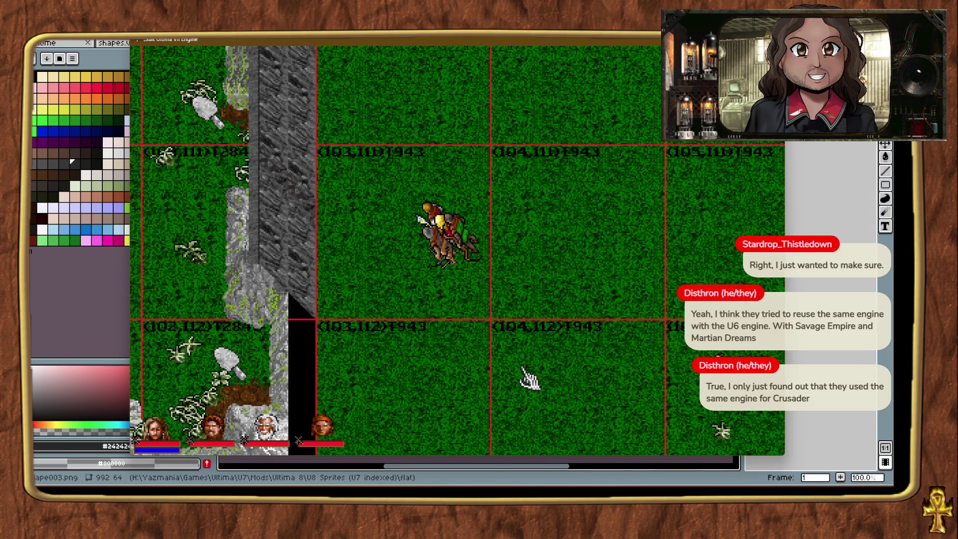
{"action": "key", "text": "ctrl+t"}
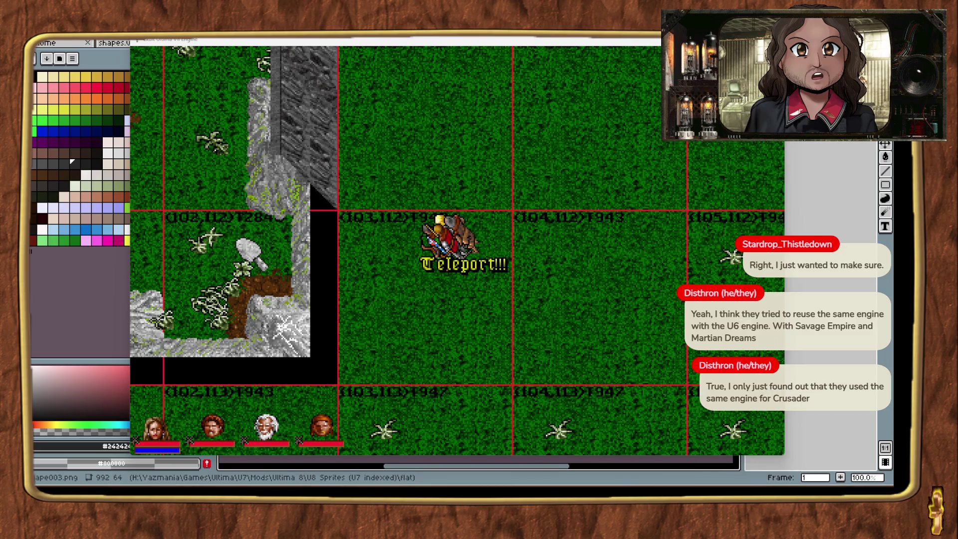
Add vertical wall pieces to finish the west cliff wall down to its base.
{"action": "mouse_move", "coordinate": [574, 311]}
{"action": "left_mouse_down"}
{"action": "mouse_move", "coordinate": [374, 344]}
{"action": "mouse_move", "coordinate": [351, 379]}
{"action": "left_mouse_up"}
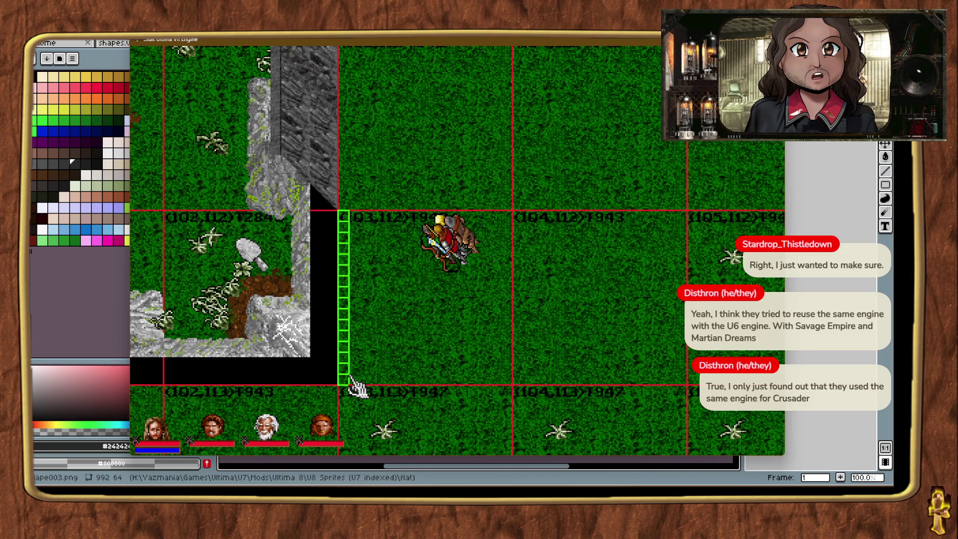
{"action": "left_click_drag", "start_coordinate": [350, 379], "coordinate": [351, 379]}
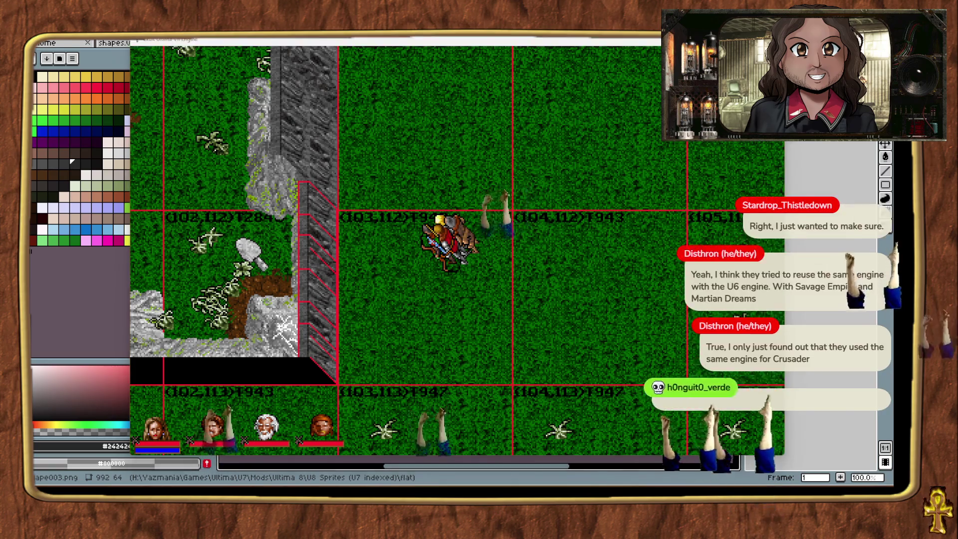
{"action": "left_click_drag", "start_coordinate": [350, 380], "coordinate": [357, 382]}
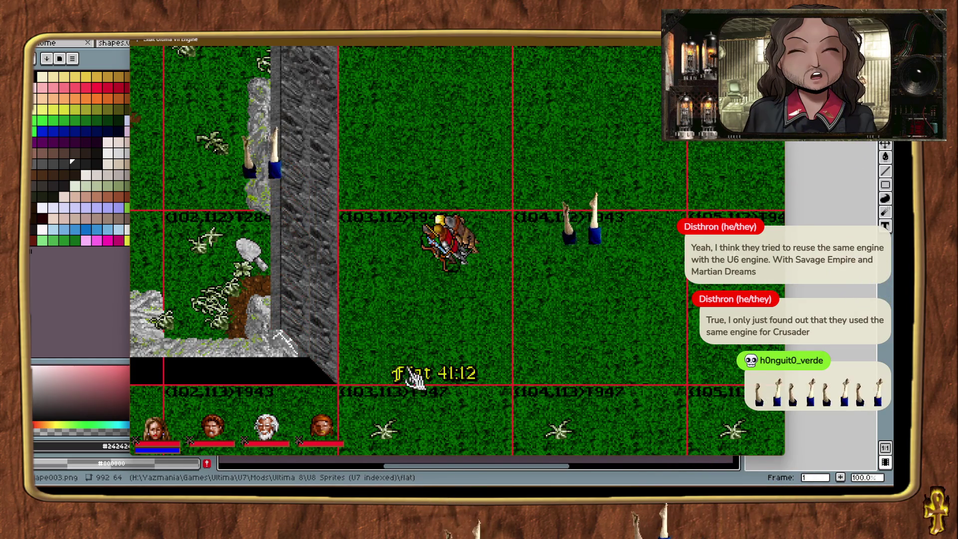
Start a dark cliff wall along the lower ledge with two wall pieces.
{"action": "key", "text": "ctrl+t"}
{"action": "key", "text": "ctrl+t"}
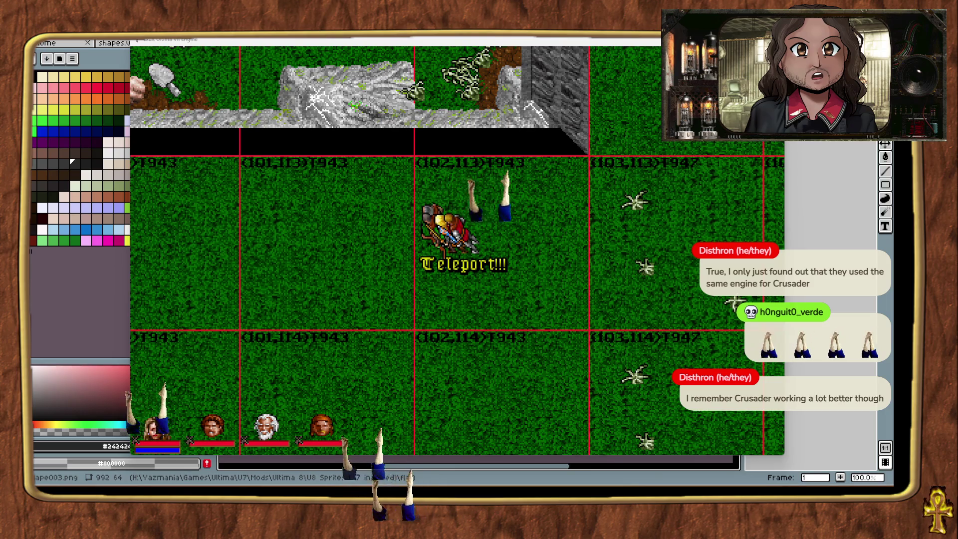
{"action": "mouse_move", "coordinate": [703, 188]}
{"action": "left_mouse_down"}
{"action": "mouse_move", "coordinate": [567, 181]}
{"action": "mouse_move", "coordinate": [586, 194]}
{"action": "left_mouse_up"}
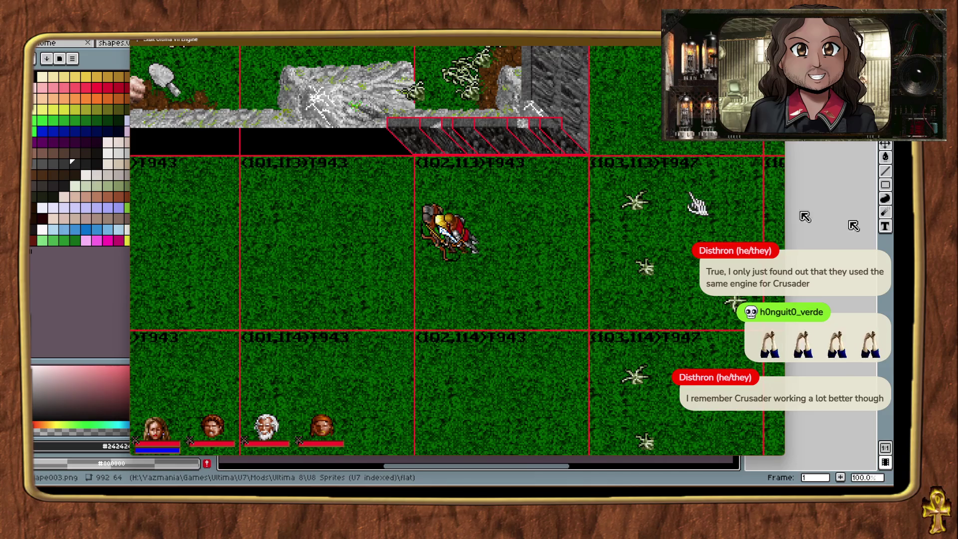
{"action": "left_click", "coordinate": [73, 161]}
{"action": "mouse_move", "coordinate": [653, 175]}
{"action": "left_mouse_down"}
{"action": "mouse_move", "coordinate": [705, 176]}
{"action": "mouse_move", "coordinate": [579, 195]}
{"action": "mouse_move", "coordinate": [590, 198]}
{"action": "left_mouse_up"}
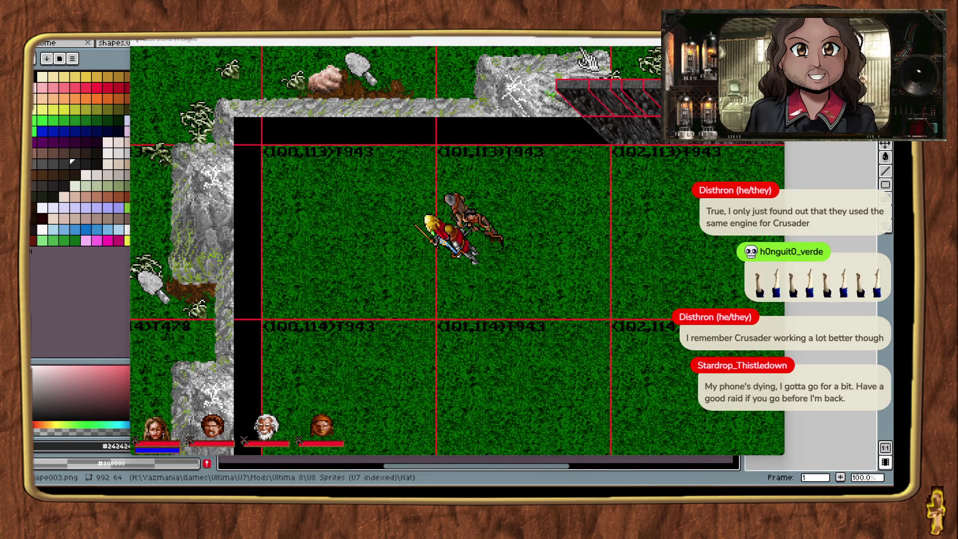
Lay horizontal cliff wall pieces along the lower ledge, raising each onto the ledge.
{"action": "mouse_move", "coordinate": [588, 59]}
{"action": "left_mouse_down"}
{"action": "mouse_move", "coordinate": [609, 186]}
{"action": "mouse_move", "coordinate": [588, 177]}
{"action": "mouse_move", "coordinate": [609, 173]}
{"action": "left_mouse_up"}
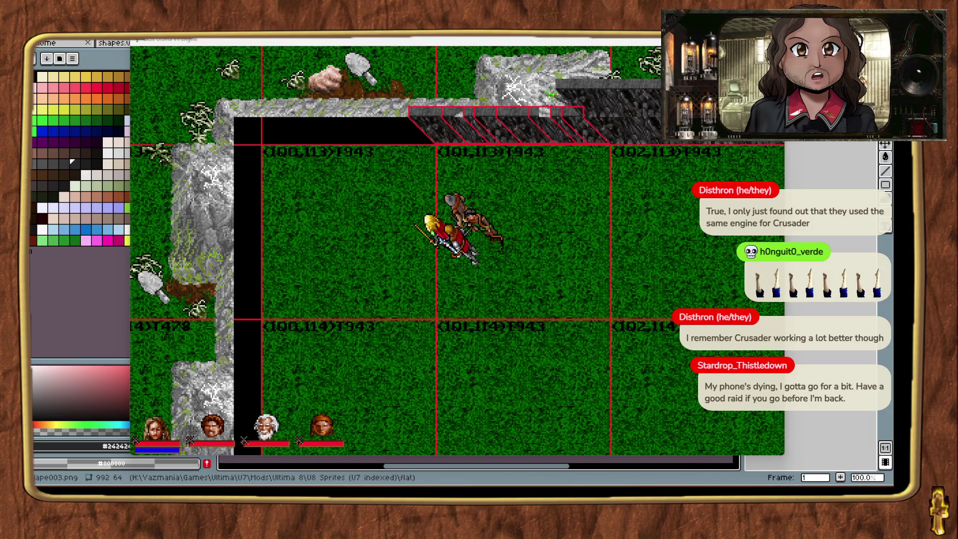
{"action": "mouse_move", "coordinate": [766, 439]}
{"action": "left_mouse_down"}
{"action": "mouse_move", "coordinate": [739, 253]}
{"action": "mouse_move", "coordinate": [635, 211]}
{"action": "mouse_move", "coordinate": [611, 187]}
{"action": "left_mouse_up"}
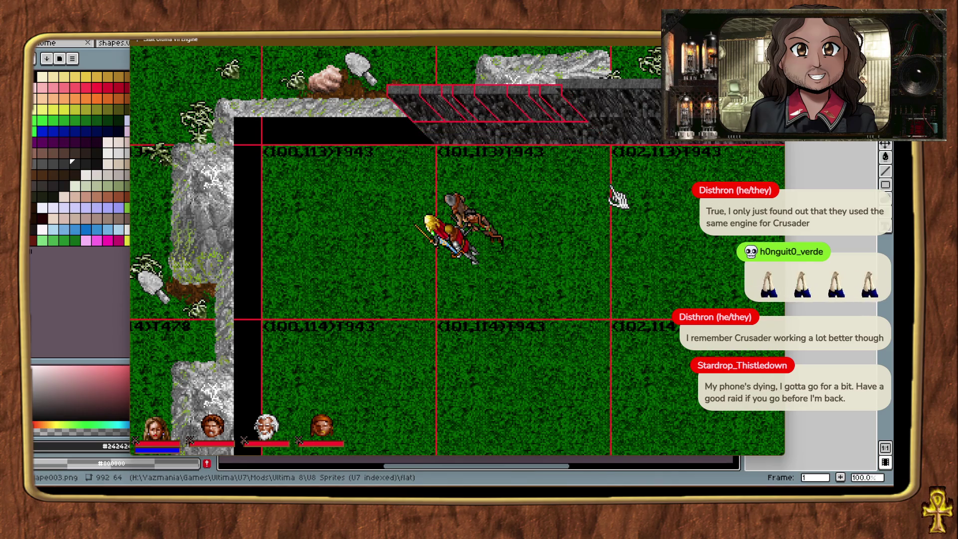
{"action": "left_click", "coordinate": [611, 188]}
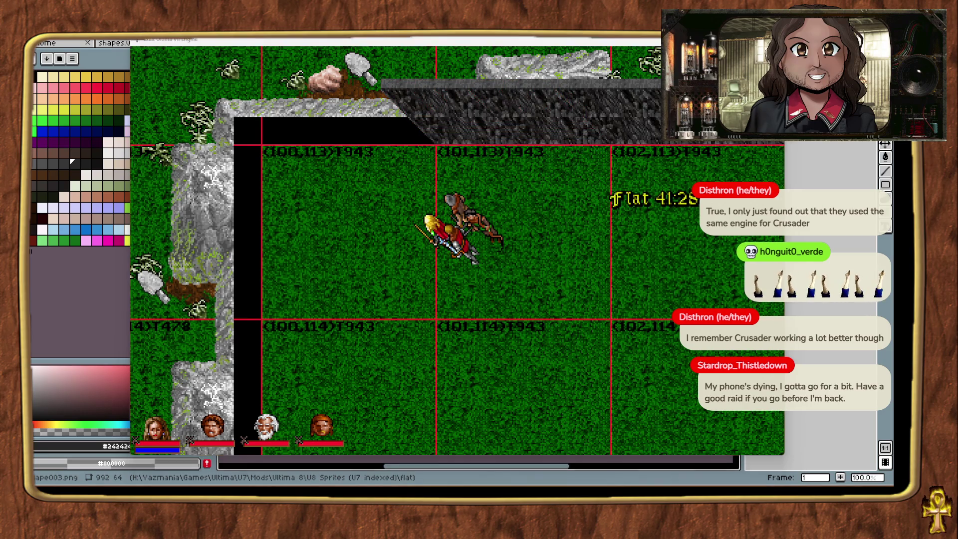
{"action": "mouse_move", "coordinate": [739, 260]}
{"action": "left_mouse_down"}
{"action": "mouse_move", "coordinate": [596, 252]}
{"action": "mouse_move", "coordinate": [438, 189]}
{"action": "left_mouse_up"}
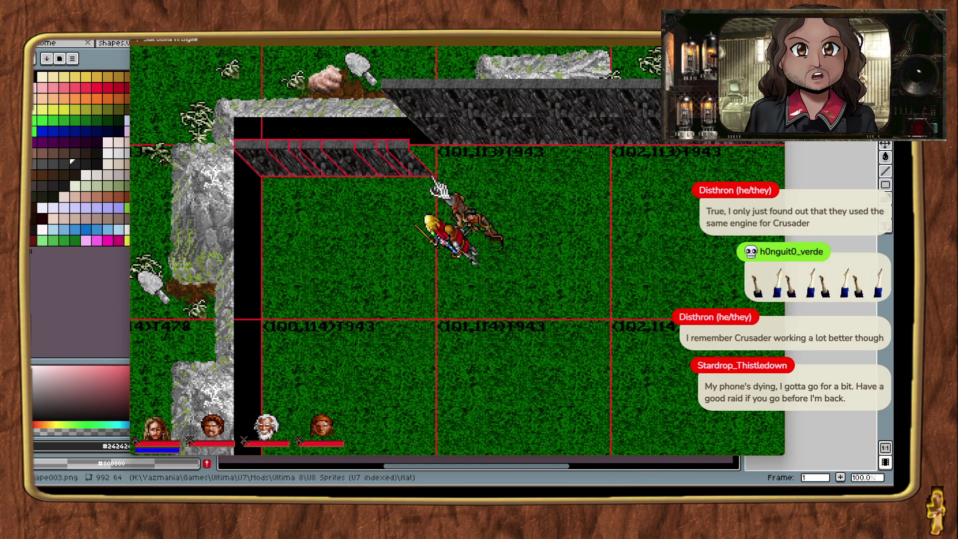
{"action": "key", "text": "Up"}
{"action": "key", "text": "Up"}
{"action": "key", "text": "Up"}
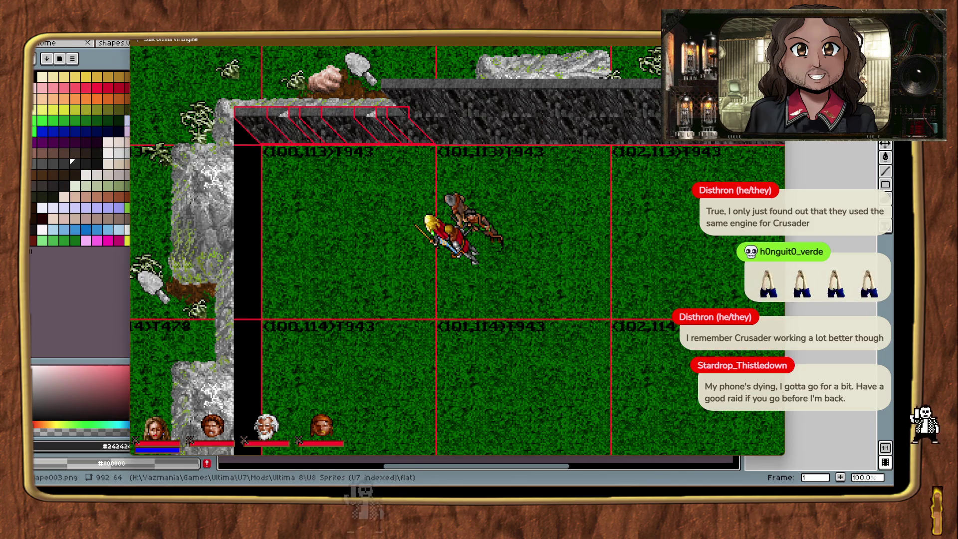
{"action": "mouse_move", "coordinate": [748, 249]}
{"action": "left_mouse_down"}
{"action": "mouse_move", "coordinate": [808, 232]}
{"action": "mouse_move", "coordinate": [429, 164]}
{"action": "mouse_move", "coordinate": [438, 167]}
{"action": "left_mouse_up"}
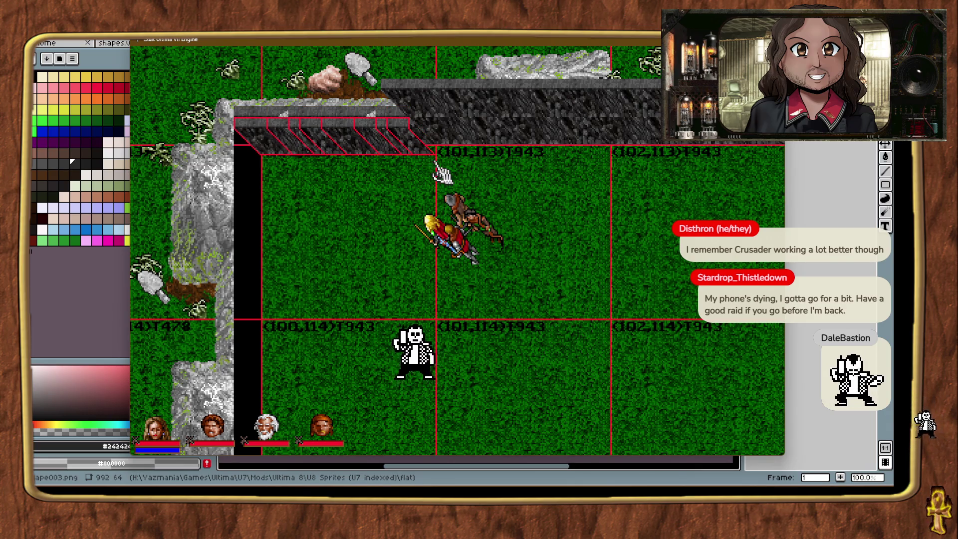
{"action": "key", "text": "Up"}
{"action": "key", "text": "Up"}
{"action": "key", "text": "Up"}
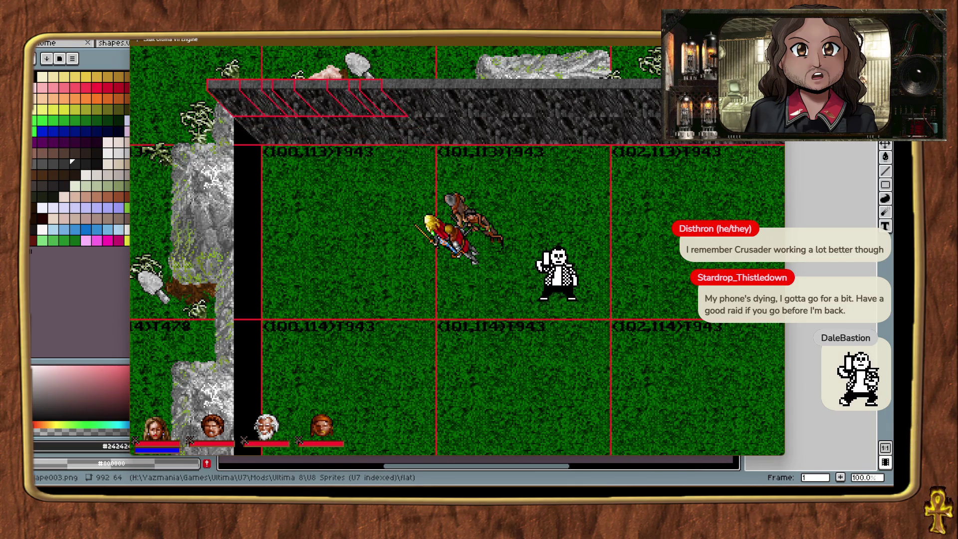
Add vertical cliff wall pieces down the west edge, fitting one snug against the black gap.
{"action": "left_click_drag", "start_coordinate": [322, 267], "coordinate": [276, 320]}
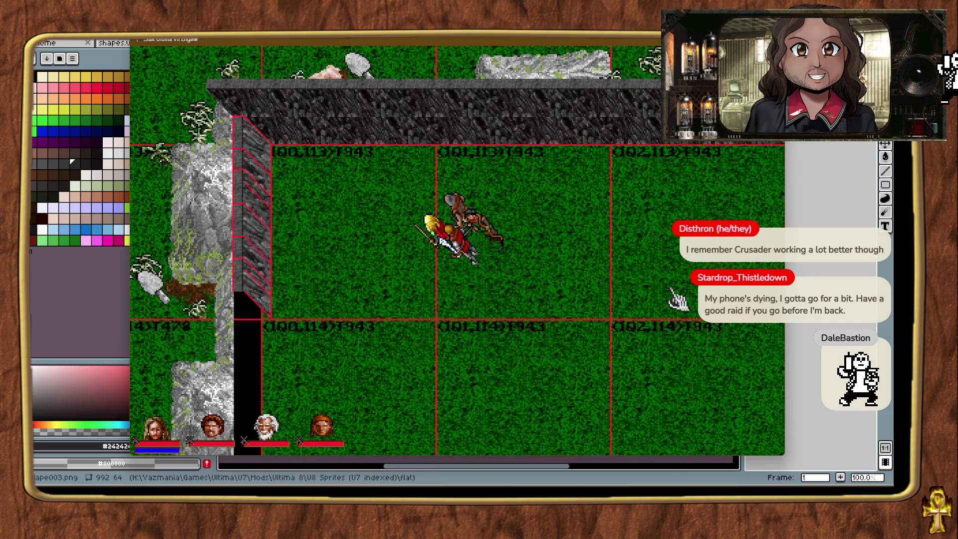
{"action": "left_click_drag", "start_coordinate": [406, 320], "coordinate": [294, 328]}
{"action": "key", "text": "Left"}
{"action": "key", "text": "Left"}
{"action": "key", "text": "Left"}
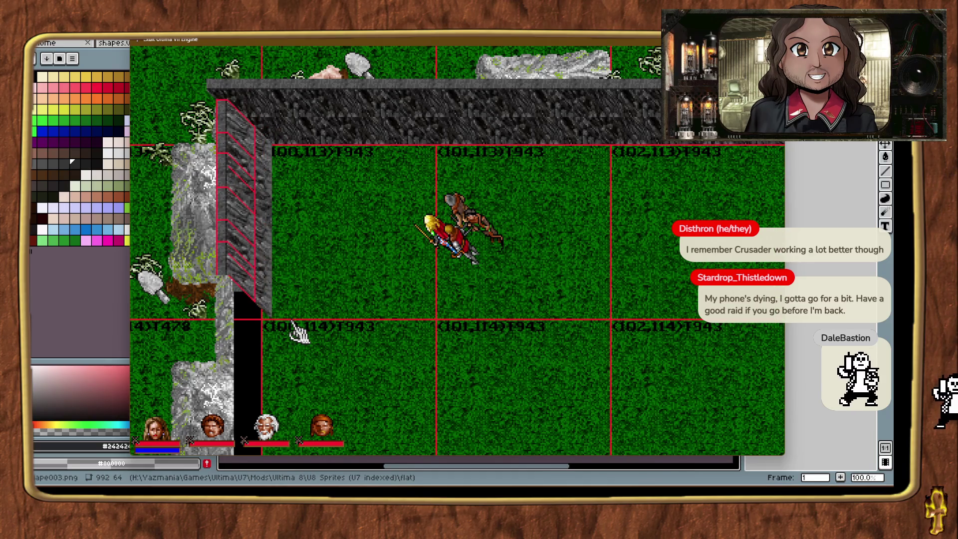
{"action": "right_click", "coordinate": [299, 332]}
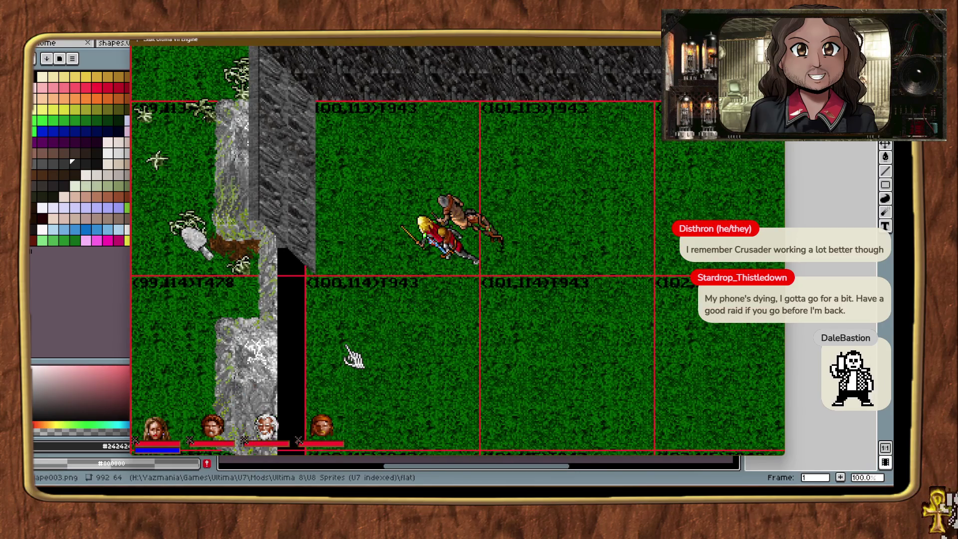
{"action": "right_click", "coordinate": [352, 357]}
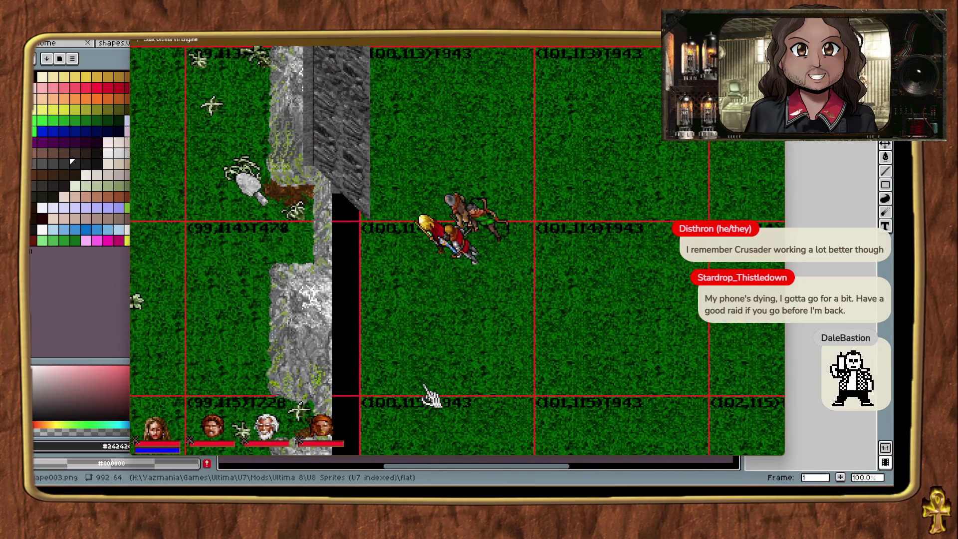
{"action": "right_click", "coordinate": [428, 394]}
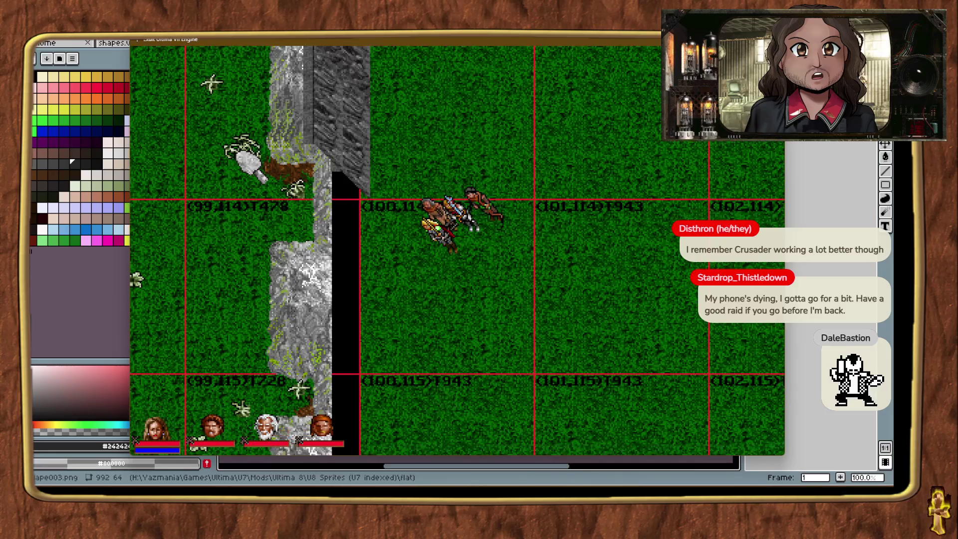
{"action": "mouse_move", "coordinate": [381, 324]}
{"action": "left_mouse_down"}
{"action": "mouse_move", "coordinate": [381, 389]}
{"action": "mouse_move", "coordinate": [369, 376]}
{"action": "left_mouse_up"}
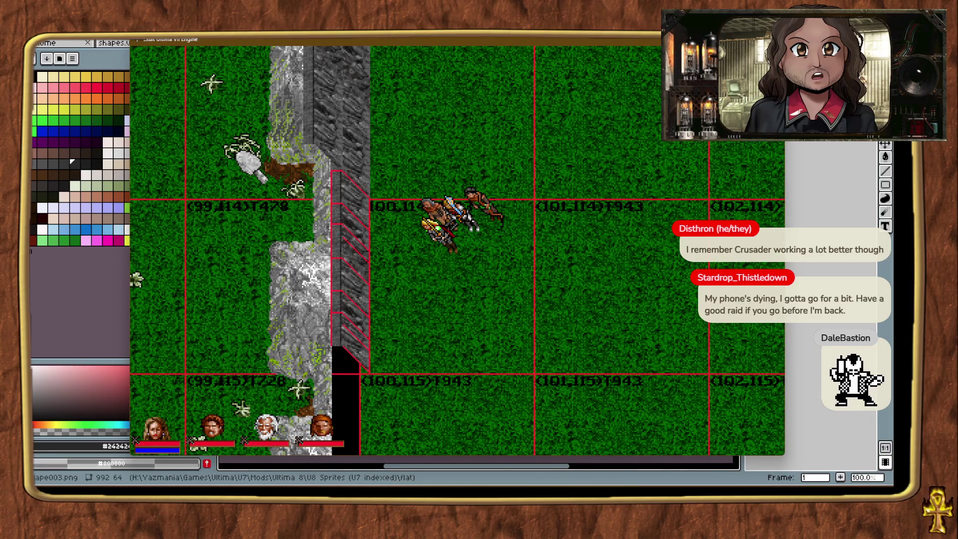
{"action": "mouse_move", "coordinate": [399, 344]}
{"action": "left_mouse_down"}
{"action": "mouse_move", "coordinate": [380, 378]}
{"action": "mouse_move", "coordinate": [391, 381]}
{"action": "left_mouse_up"}
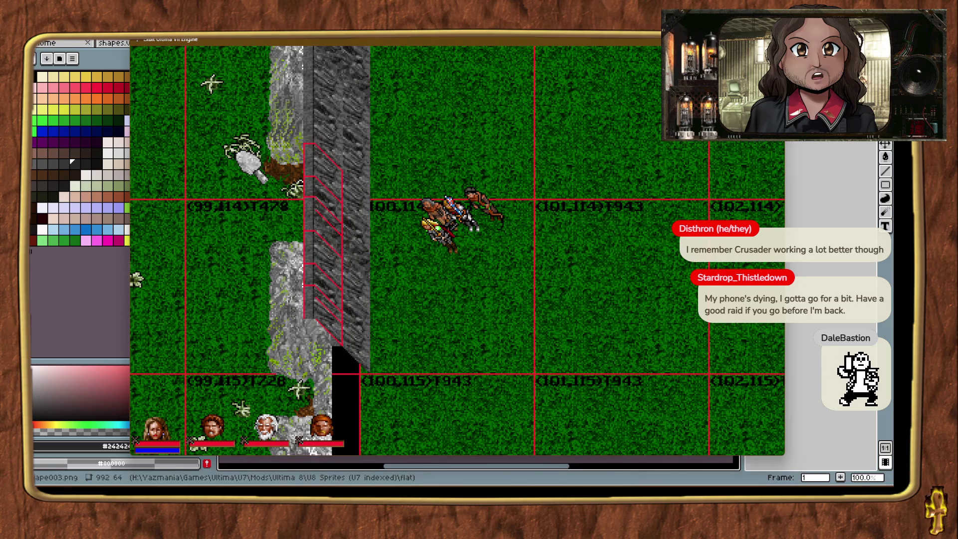
{"action": "key", "text": "ctrl+alt+t"}
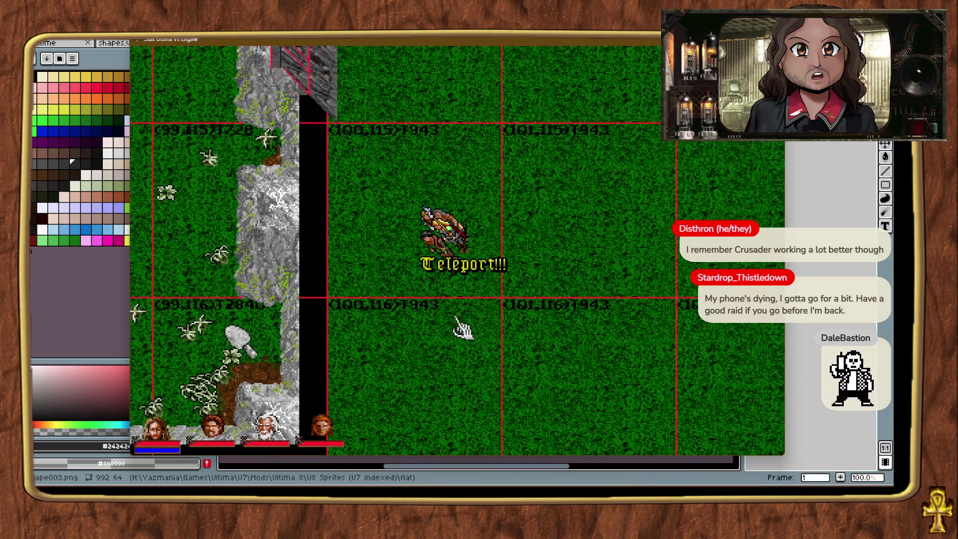
Line the gap at chunk (100,116) with two more cliff pieces, nudged into line to the corner.
{"action": "left_click", "coordinate": [499, 344]}
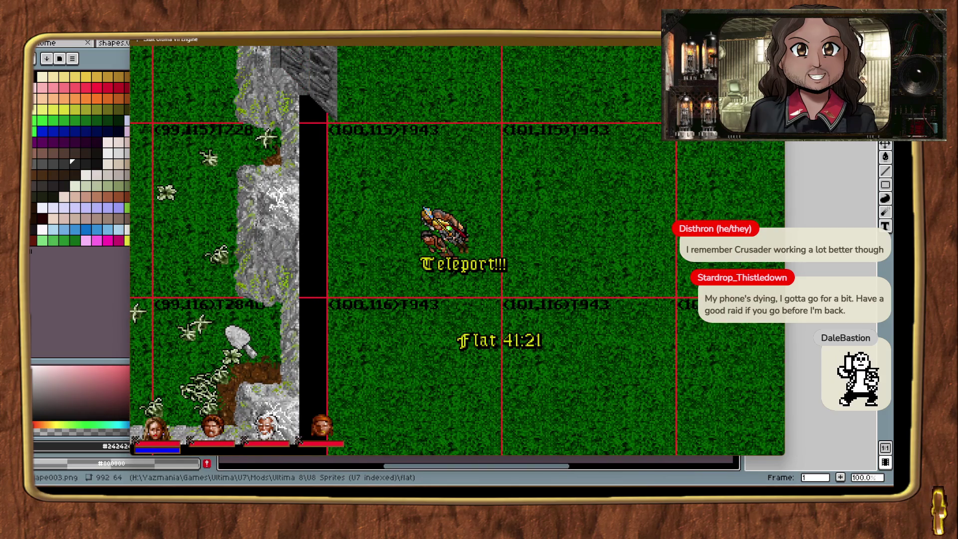
{"action": "mouse_move", "coordinate": [498, 344]}
{"action": "left_mouse_down"}
{"action": "mouse_move", "coordinate": [464, 279]}
{"action": "mouse_move", "coordinate": [350, 307]}
{"action": "left_mouse_up"}
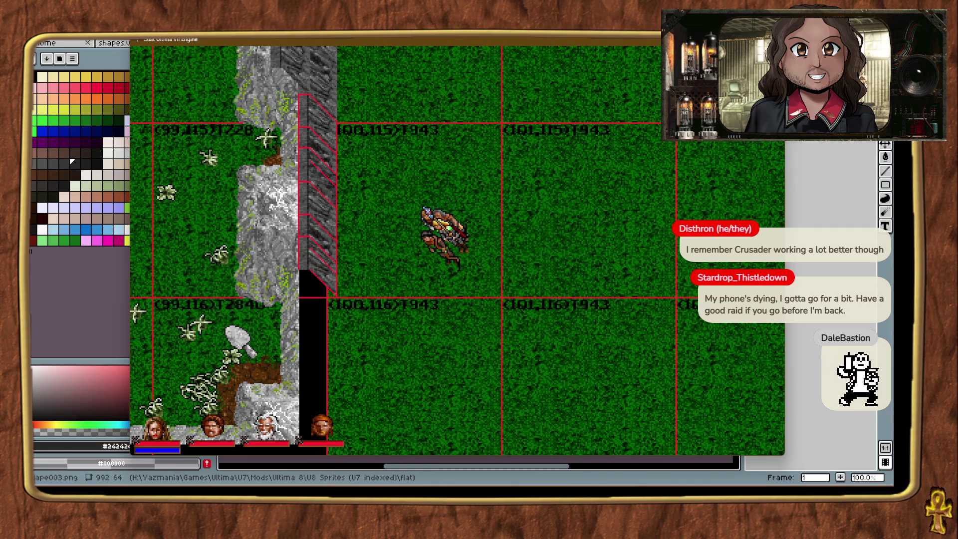
{"action": "mouse_move", "coordinate": [696, 352]}
{"action": "left_mouse_down"}
{"action": "mouse_move", "coordinate": [693, 319]}
{"action": "mouse_move", "coordinate": [359, 275]}
{"action": "mouse_move", "coordinate": [347, 301]}
{"action": "mouse_move", "coordinate": [357, 307]}
{"action": "left_mouse_up"}
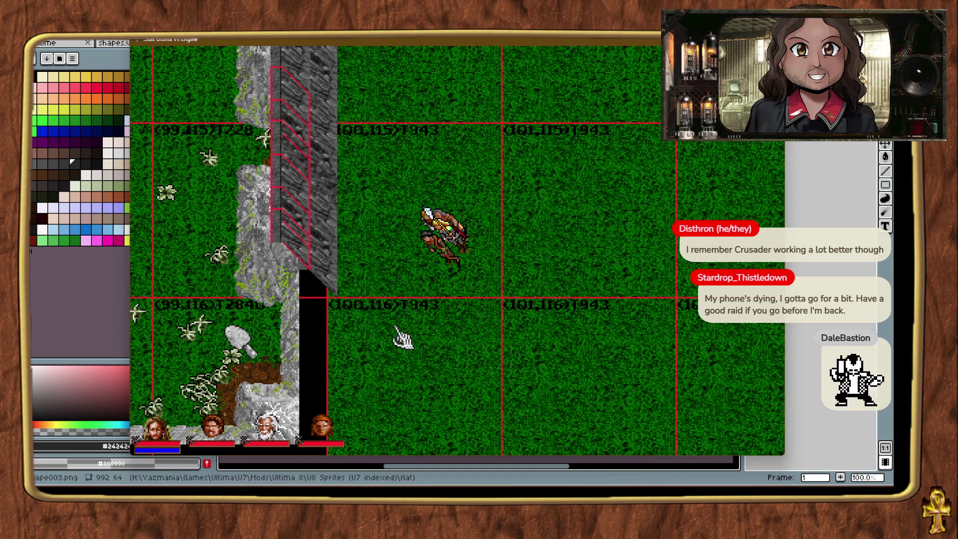
{"action": "key", "text": "ctrl+t"}
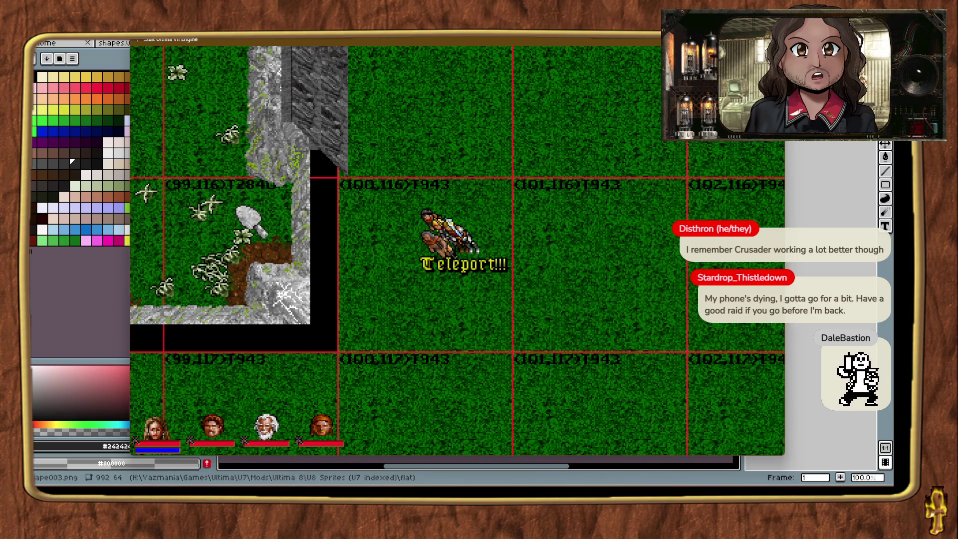
{"action": "mouse_move", "coordinate": [765, 399]}
{"action": "left_mouse_down"}
{"action": "mouse_move", "coordinate": [399, 346]}
{"action": "mouse_move", "coordinate": [344, 350]}
{"action": "mouse_move", "coordinate": [389, 359]}
{"action": "mouse_move", "coordinate": [370, 362]}
{"action": "left_mouse_up"}
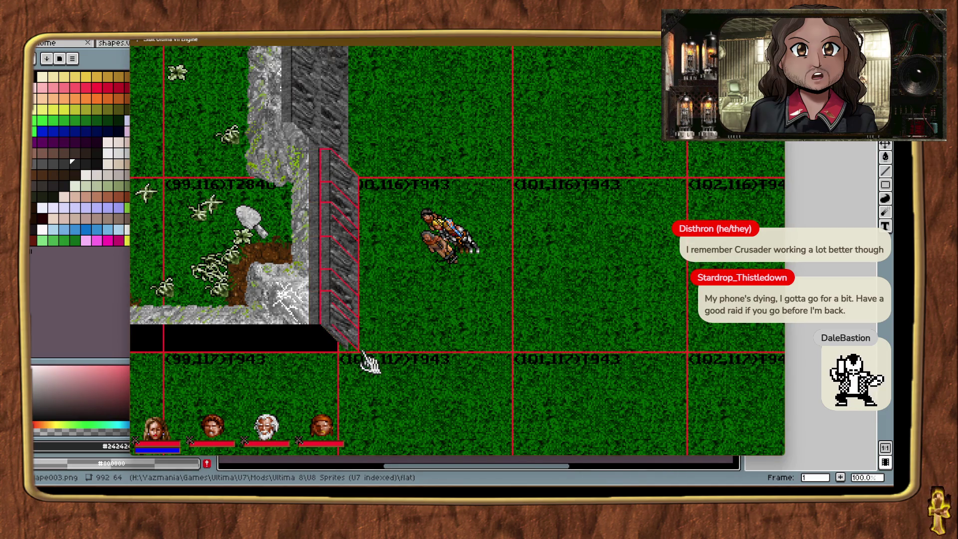
{"action": "key", "text": "Left"}
{"action": "key", "text": "Left"}
{"action": "key", "text": "Left"}
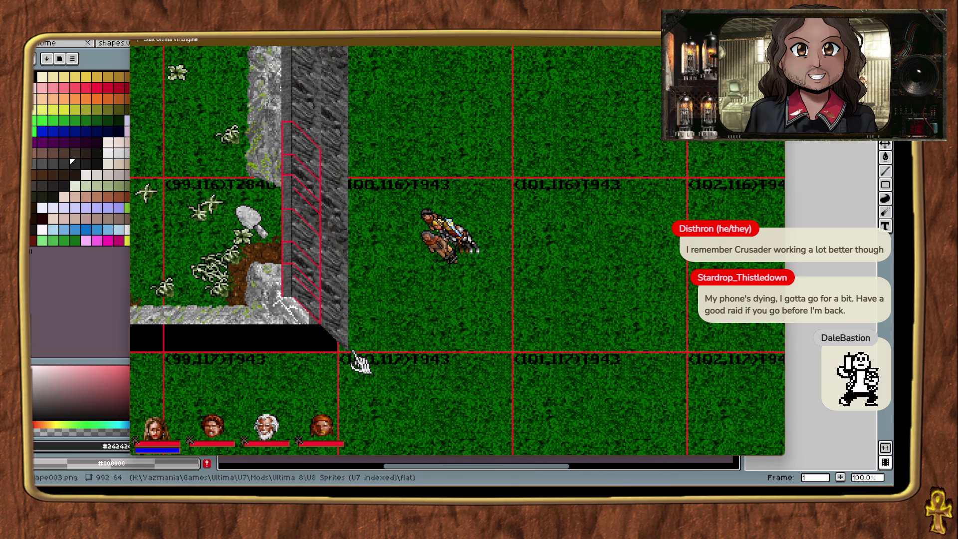
{"action": "key", "text": "ctrl+t"}
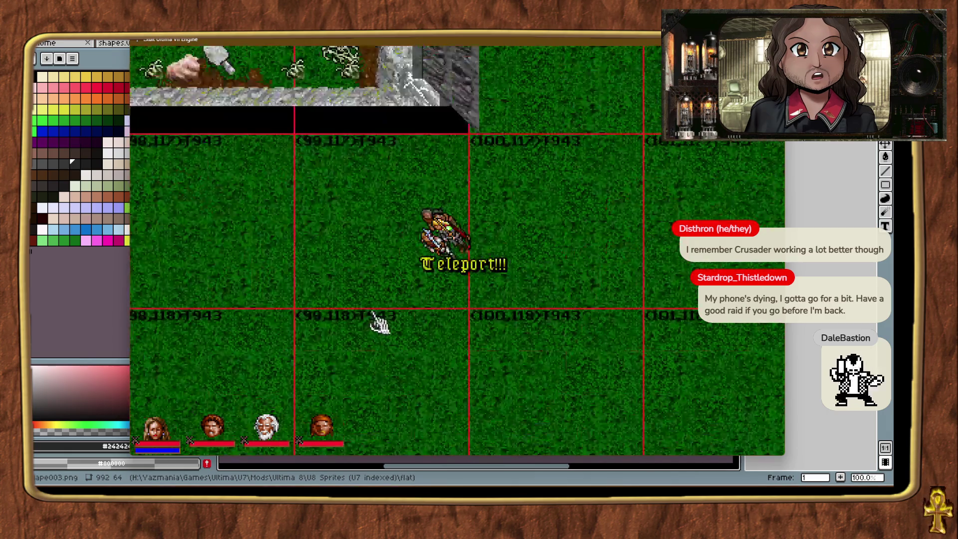
Place a cliff piece on the southern black strip at the corner and lift it into line.
{"action": "key", "text": "ctrl+t"}
{"action": "mouse_move", "coordinate": [671, 237]}
{"action": "left_mouse_down"}
{"action": "mouse_move", "coordinate": [653, 232]}
{"action": "mouse_move", "coordinate": [652, 202]}
{"action": "mouse_move", "coordinate": [662, 177]}
{"action": "mouse_move", "coordinate": [675, 195]}
{"action": "left_mouse_up"}
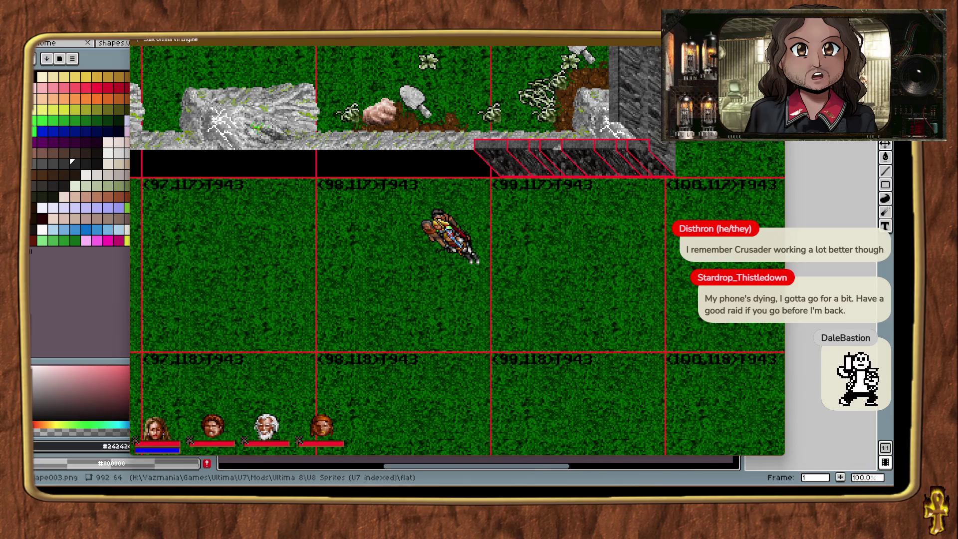
{"action": "mouse_move", "coordinate": [878, 264]}
{"action": "left_mouse_down"}
{"action": "mouse_move", "coordinate": [662, 252]}
{"action": "mouse_move", "coordinate": [668, 196]}
{"action": "mouse_move", "coordinate": [688, 196]}
{"action": "left_mouse_up"}
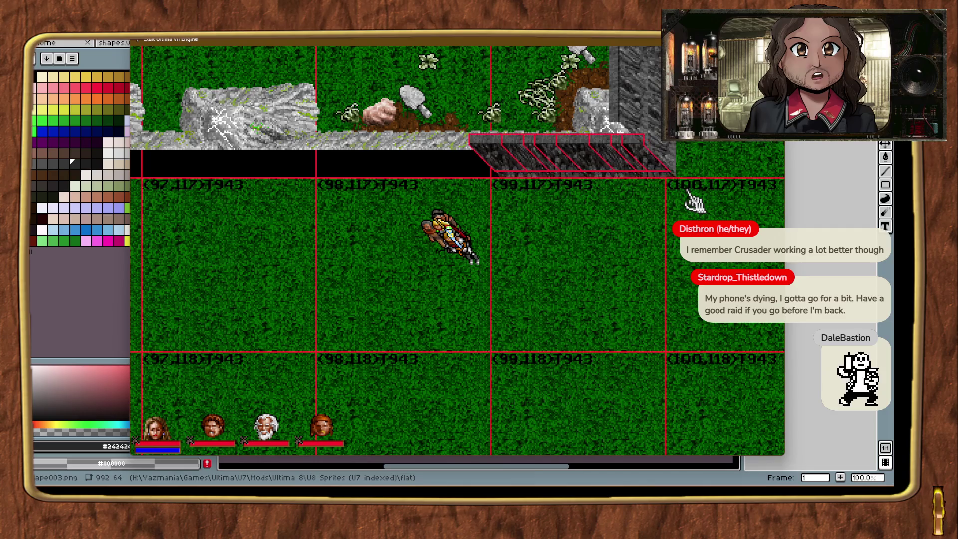
{"action": "key", "text": "Page_Up"}
{"action": "key", "text": "Page_Up"}
{"action": "left_click", "coordinate": [693, 202]}
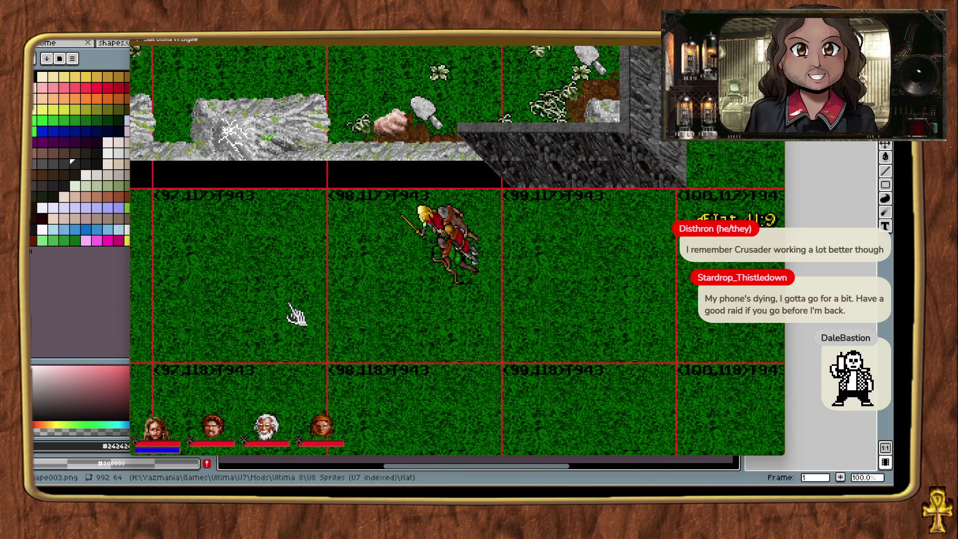
Add another Cliffside piece further west along the strip toward chunk (97,117).
{"action": "right_click", "coordinate": [297, 314]}
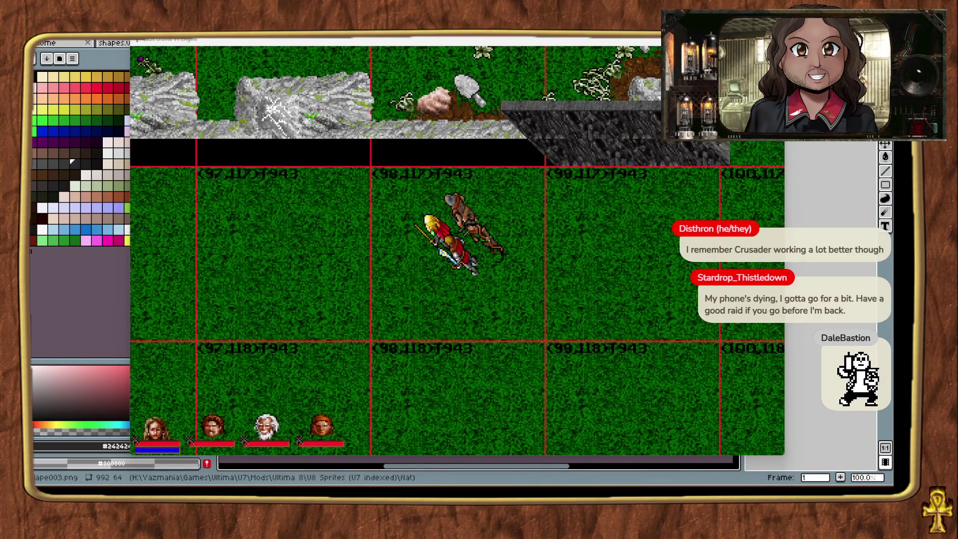
{"action": "mouse_move", "coordinate": [653, 236]}
{"action": "left_mouse_down"}
{"action": "mouse_move", "coordinate": [513, 192]}
{"action": "mouse_move", "coordinate": [545, 200]}
{"action": "left_mouse_up"}
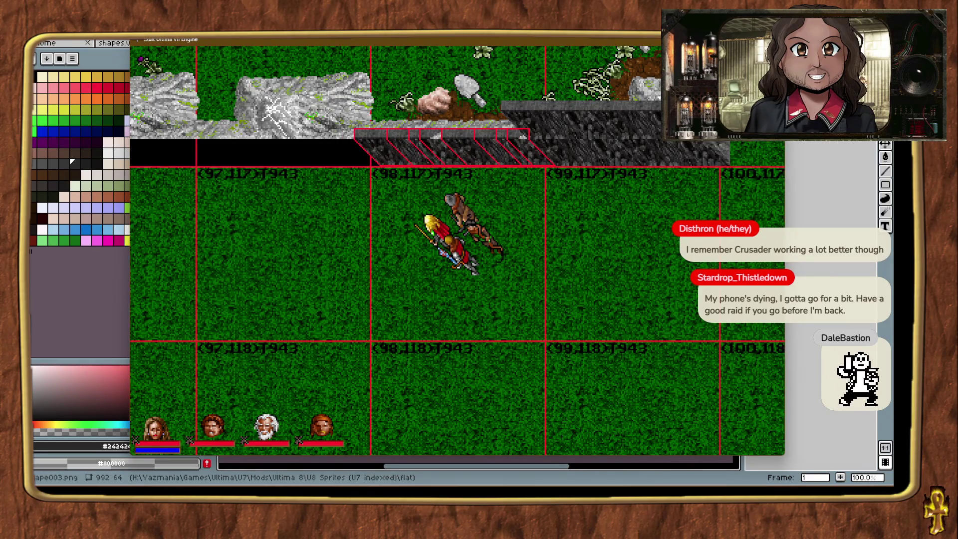
{"action": "mouse_move", "coordinate": [543, 160]}
{"action": "left_mouse_down"}
{"action": "mouse_move", "coordinate": [419, 200]}
{"action": "mouse_move", "coordinate": [548, 192]}
{"action": "left_mouse_up"}
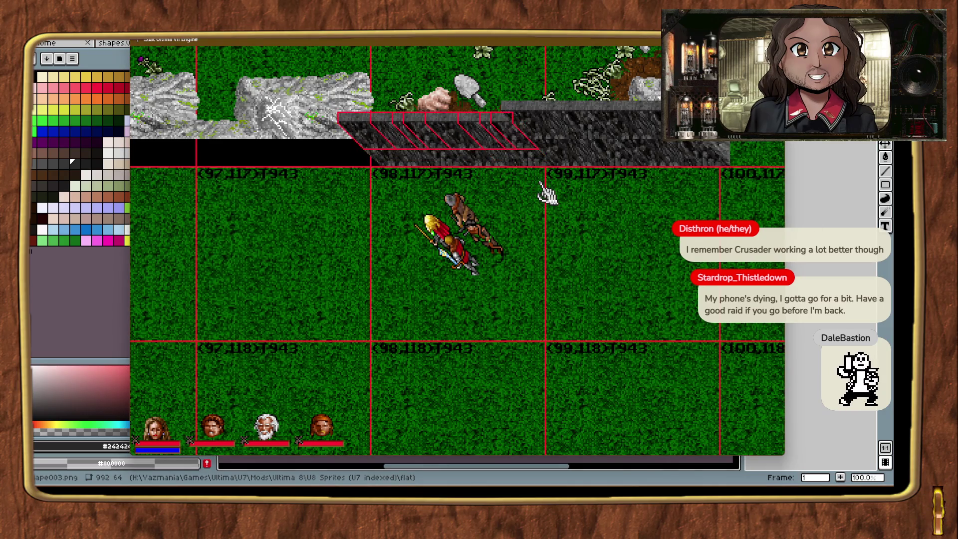
{"action": "key", "text": "ctrl+t"}
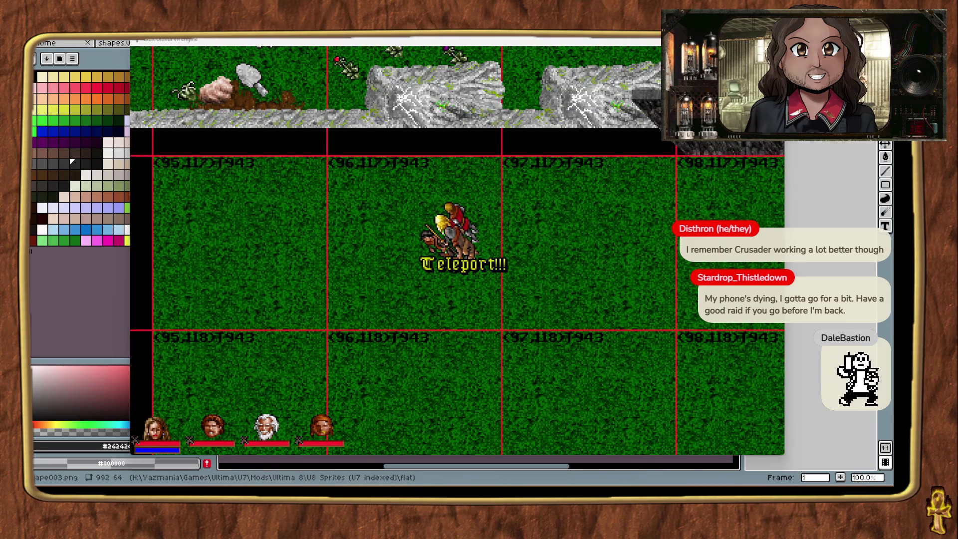
{"action": "left_click", "coordinate": [551, 199]}
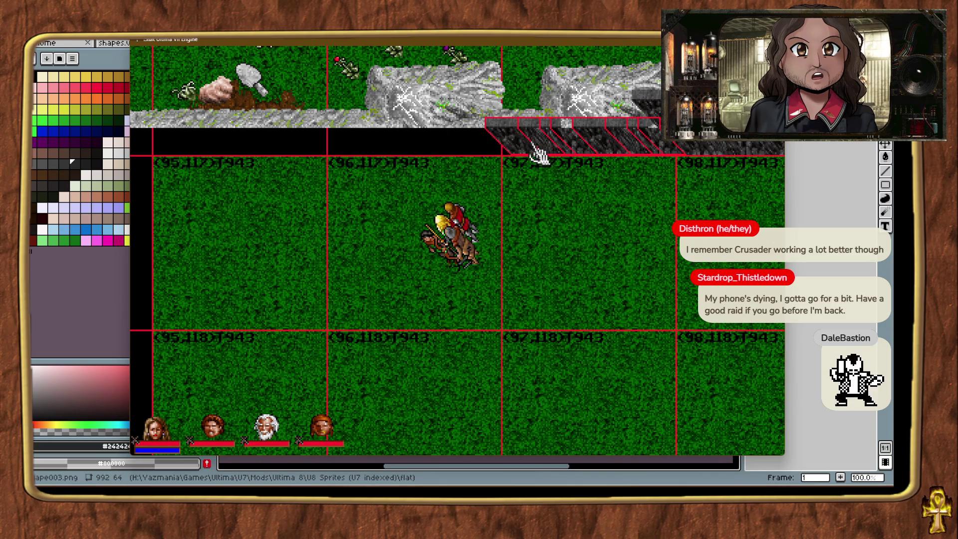
{"action": "left_click", "coordinate": [557, 148]}
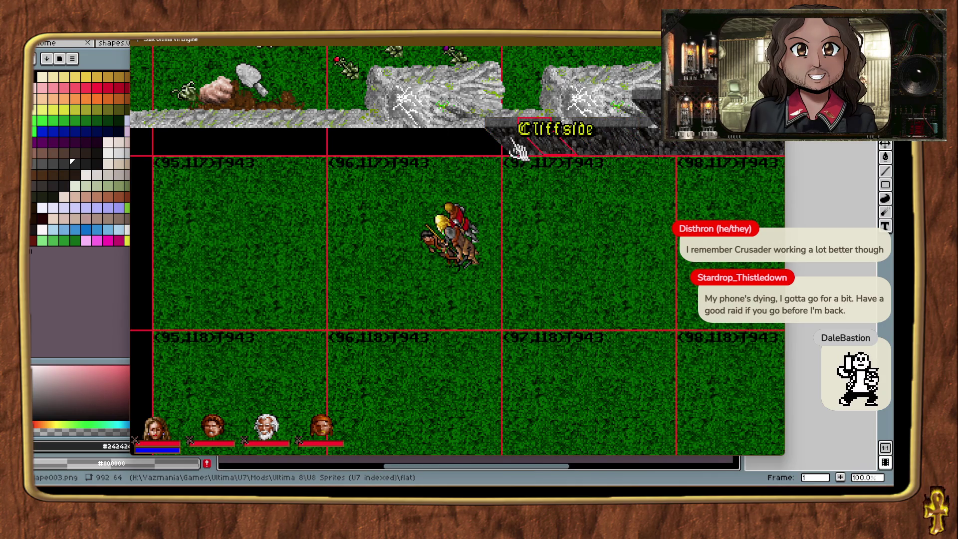
{"action": "left_click", "coordinate": [573, 219]}
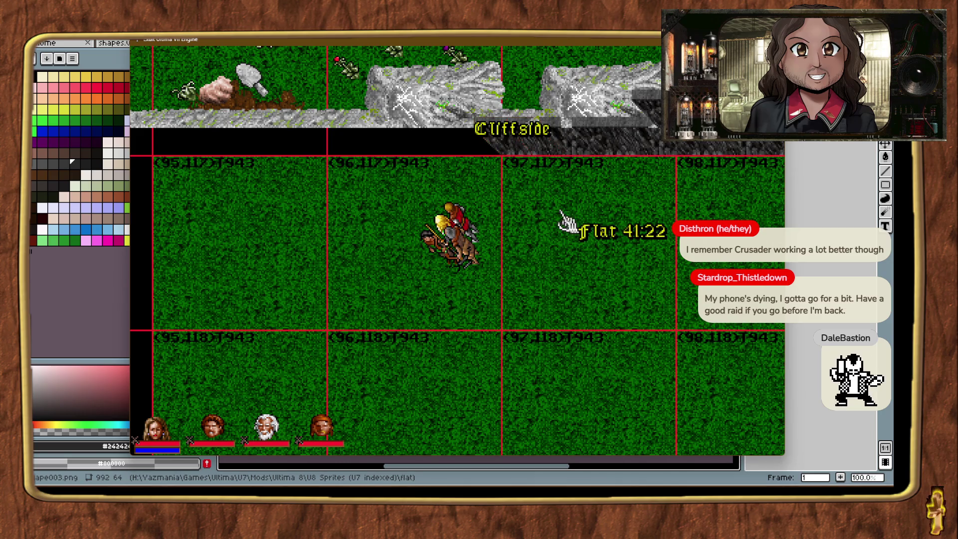
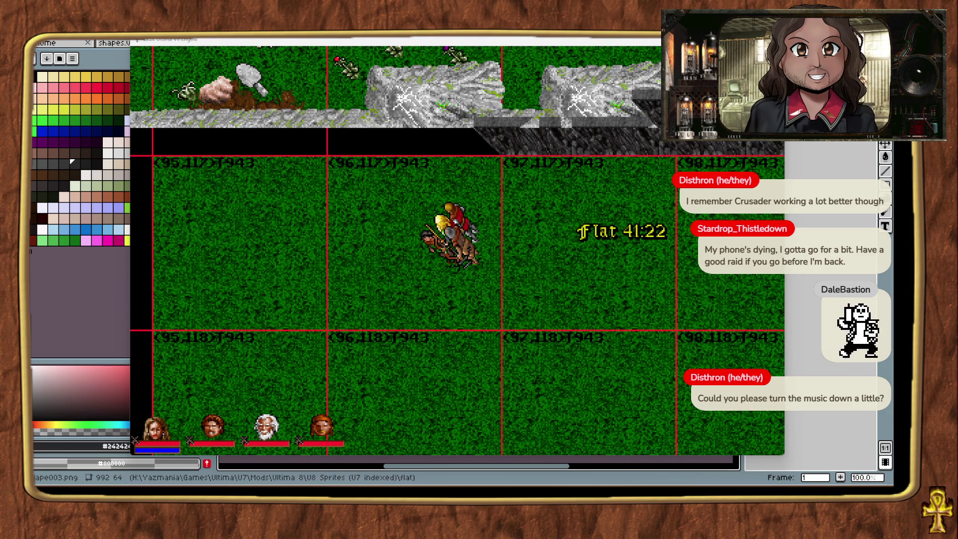
Drop three dark cliff pieces along the top grassy ledge, then teleport to the mountain corner.
{"action": "mouse_move", "coordinate": [681, 184]}
{"action": "left_mouse_down"}
{"action": "mouse_move", "coordinate": [483, 158]}
{"action": "mouse_move", "coordinate": [508, 180]}
{"action": "left_mouse_up"}
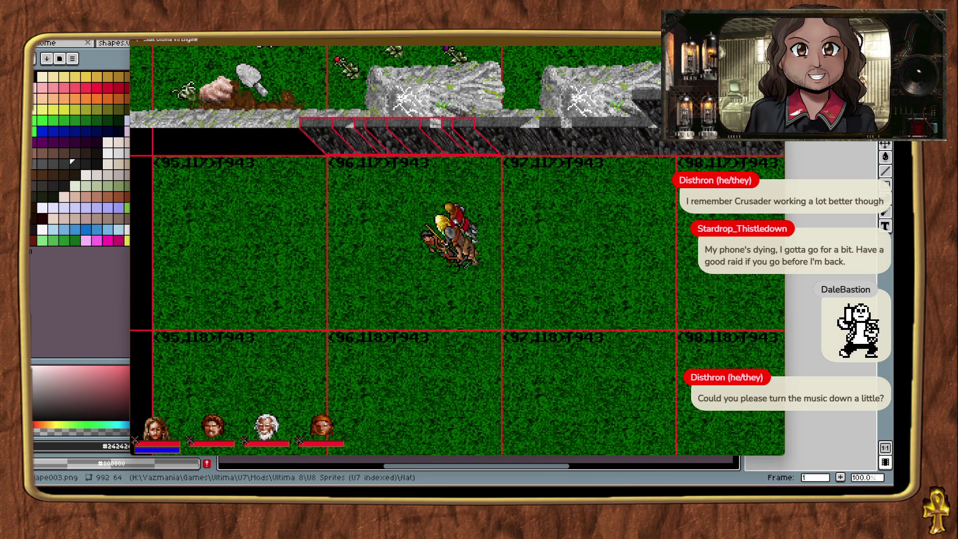
{"action": "mouse_move", "coordinate": [735, 217]}
{"action": "left_mouse_down"}
{"action": "mouse_move", "coordinate": [663, 174]}
{"action": "mouse_move", "coordinate": [671, 180]}
{"action": "left_mouse_up"}
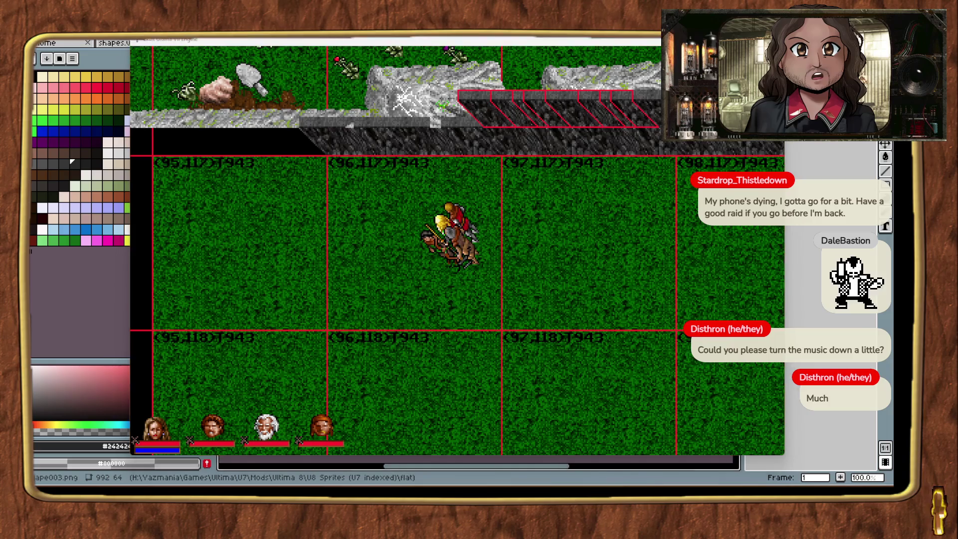
{"action": "left_click_drag", "start_coordinate": [735, 217], "coordinate": [508, 195]}
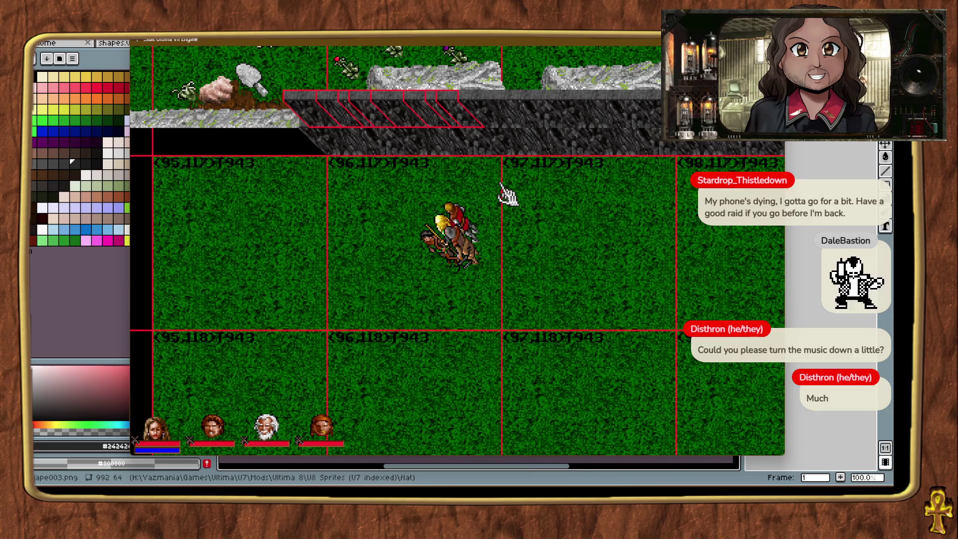
{"action": "key", "text": "ctrl+alt+t"}
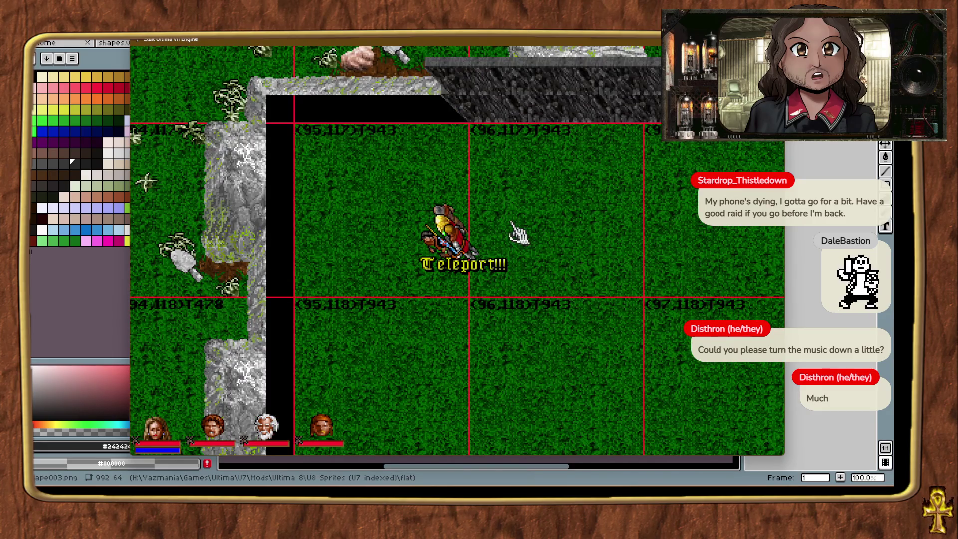
Place a tall wall piece with a corner piece on top at the mountain edge, and raise a cliff piece onto the ledge.
{"action": "right_click", "coordinate": [466, 182]}
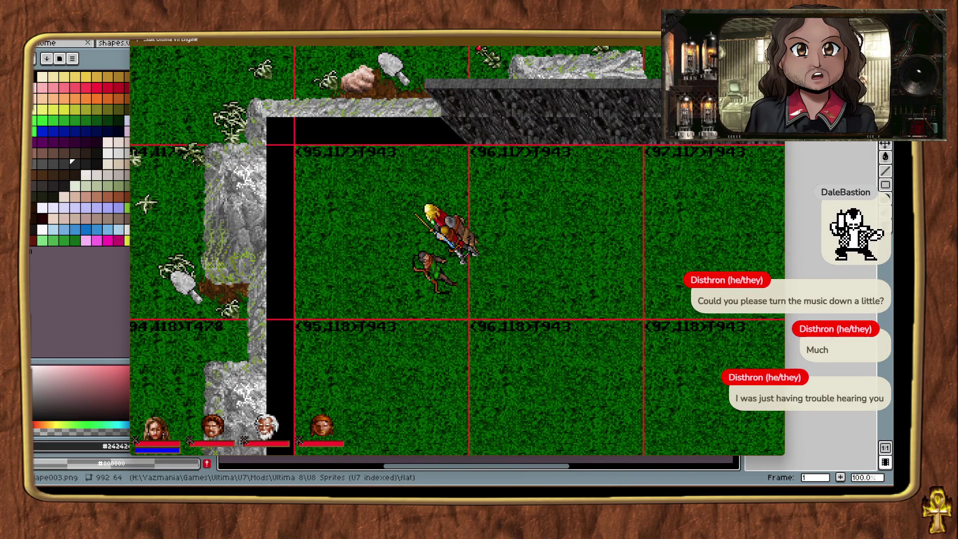
{"action": "mouse_move", "coordinate": [781, 279]}
{"action": "left_mouse_down"}
{"action": "mouse_move", "coordinate": [507, 209]}
{"action": "mouse_move", "coordinate": [306, 316]}
{"action": "left_mouse_up"}
{"action": "left_click_drag", "start_coordinate": [384, 179], "coordinate": [344, 170]}
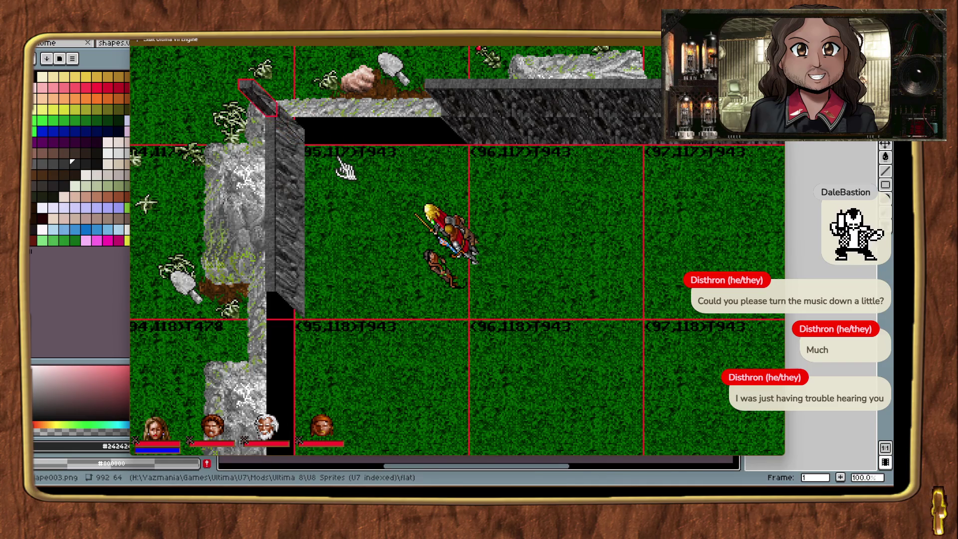
{"action": "mouse_move", "coordinate": [782, 280]}
{"action": "left_mouse_down"}
{"action": "mouse_move", "coordinate": [642, 201]}
{"action": "mouse_move", "coordinate": [442, 182]}
{"action": "mouse_move", "coordinate": [436, 173]}
{"action": "left_mouse_up"}
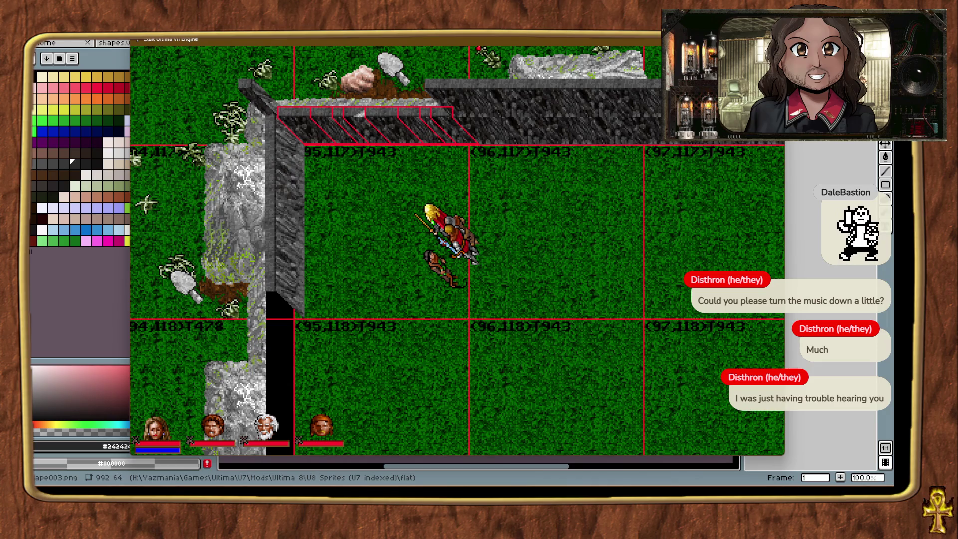
{"action": "mouse_move", "coordinate": [778, 239]}
{"action": "left_mouse_down"}
{"action": "mouse_move", "coordinate": [727, 246]}
{"action": "mouse_move", "coordinate": [502, 213]}
{"action": "mouse_move", "coordinate": [441, 175]}
{"action": "mouse_move", "coordinate": [466, 175]}
{"action": "left_mouse_up"}
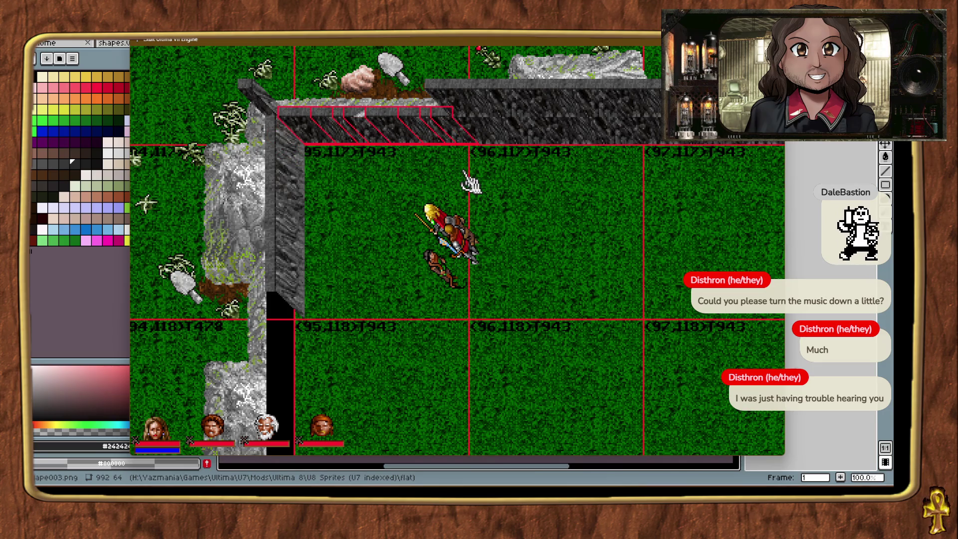
{"action": "key", "text": "Up"}
{"action": "key", "text": "Up"}
{"action": "key", "text": "Up"}
Move the party down-left along the wall and bring in a new wall piece heading south.
{"action": "left_click", "coordinate": [517, 220]}
{"action": "left_click_drag", "start_coordinate": [516, 219], "coordinate": [332, 367]}
{"action": "left_click_drag", "start_coordinate": [371, 215], "coordinate": [374, 294]}
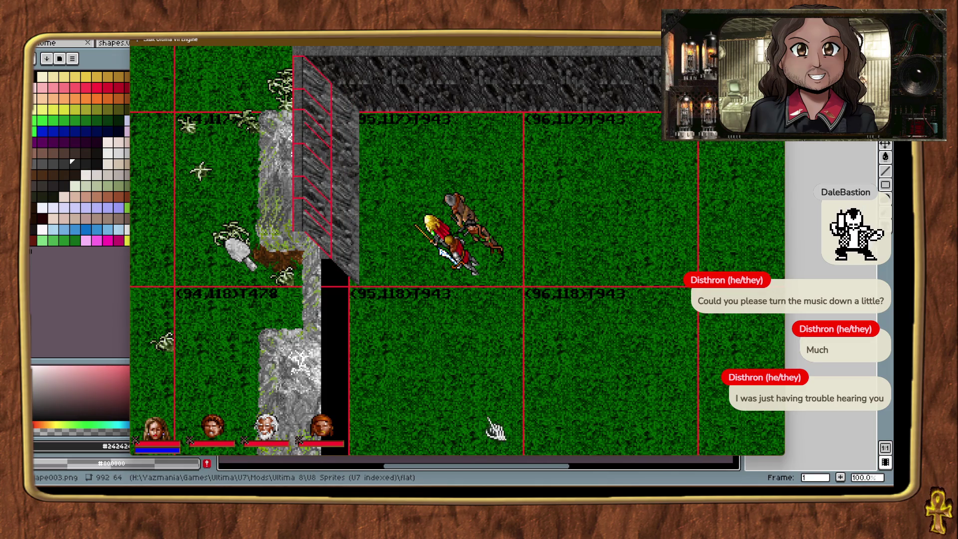
Teleport south and set two wall pieces against the mountain's edge.
{"action": "key", "text": "ctrl+alt+t"}
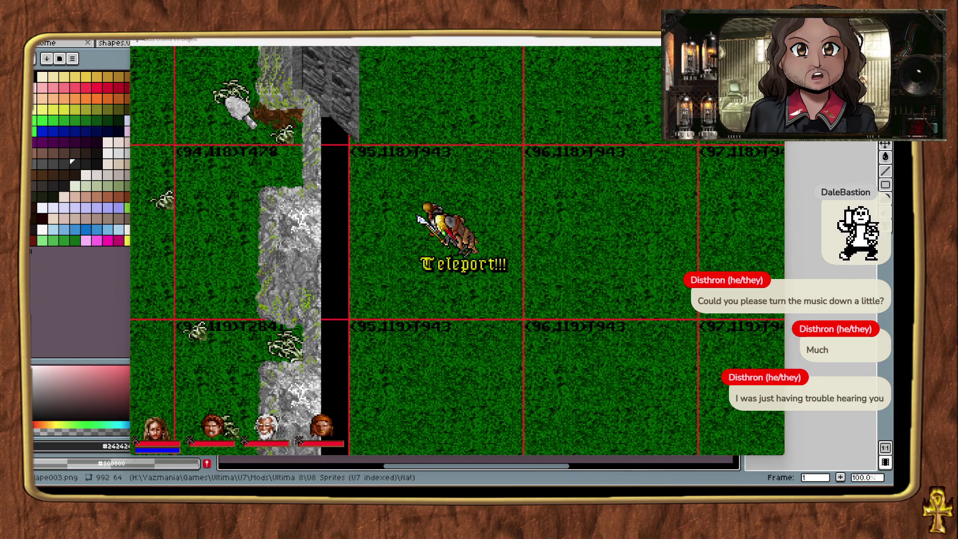
{"action": "mouse_move", "coordinate": [458, 314]}
{"action": "left_mouse_down"}
{"action": "mouse_move", "coordinate": [353, 310]}
{"action": "mouse_move", "coordinate": [378, 329]}
{"action": "left_mouse_up"}
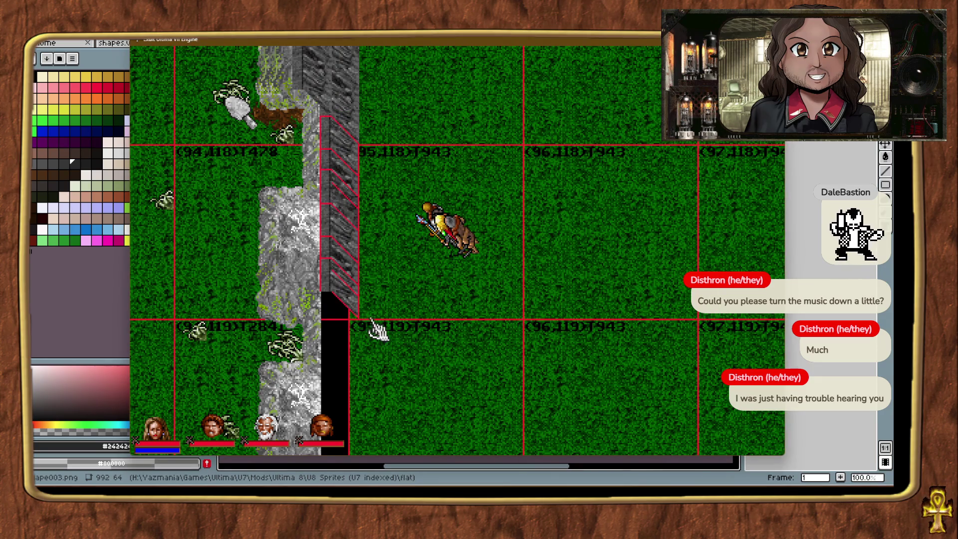
{"action": "mouse_move", "coordinate": [765, 439]}
{"action": "left_mouse_down"}
{"action": "mouse_move", "coordinate": [703, 321]}
{"action": "mouse_move", "coordinate": [394, 297]}
{"action": "mouse_move", "coordinate": [378, 320]}
{"action": "left_mouse_up"}
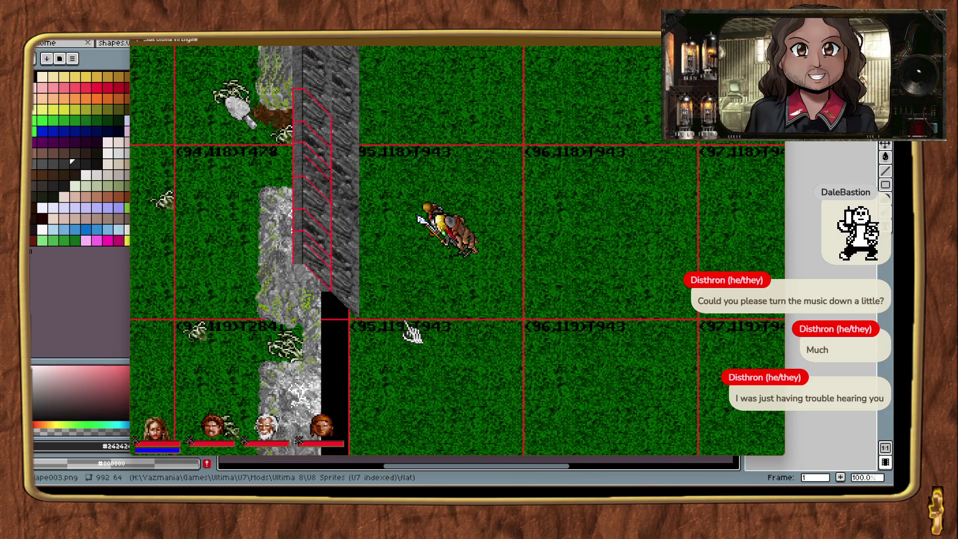
{"action": "key", "text": "ctrl+t"}
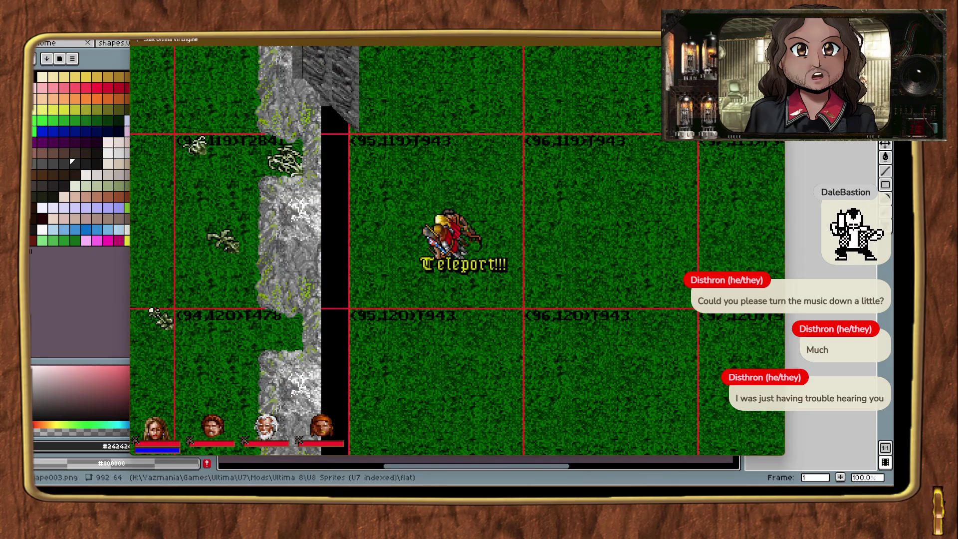
{"action": "mouse_move", "coordinate": [90, 165]}
{"action": "left_mouse_down"}
{"action": "mouse_move", "coordinate": [430, 301]}
{"action": "mouse_move", "coordinate": [357, 301]}
{"action": "mouse_move", "coordinate": [357, 314]}
{"action": "left_mouse_up"}
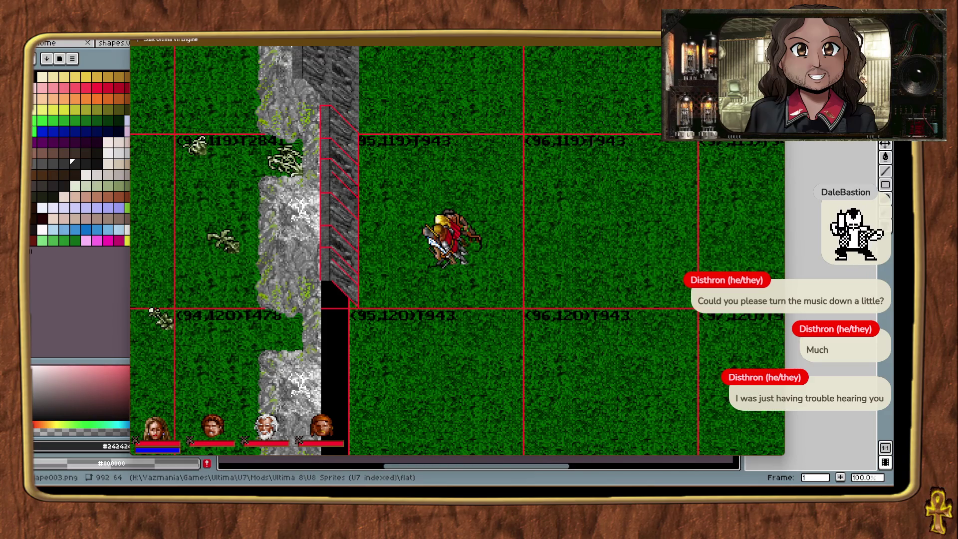
{"action": "mouse_move", "coordinate": [430, 299]}
{"action": "left_mouse_down"}
{"action": "mouse_move", "coordinate": [376, 315]}
{"action": "mouse_move", "coordinate": [379, 306]}
{"action": "left_mouse_up"}
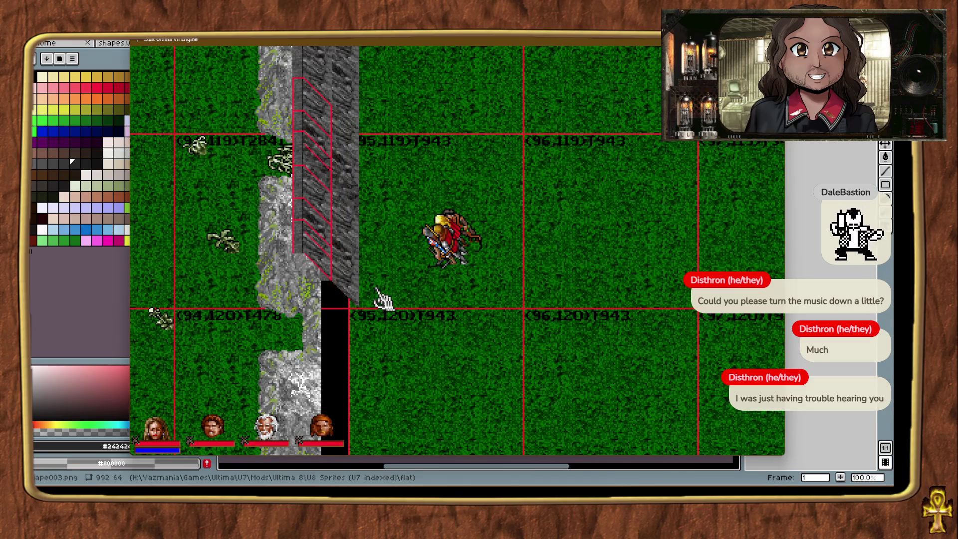
Fill the black gap with a wall piece and add another one further down the mountain edge.
{"action": "key", "text": "ctrl+t"}
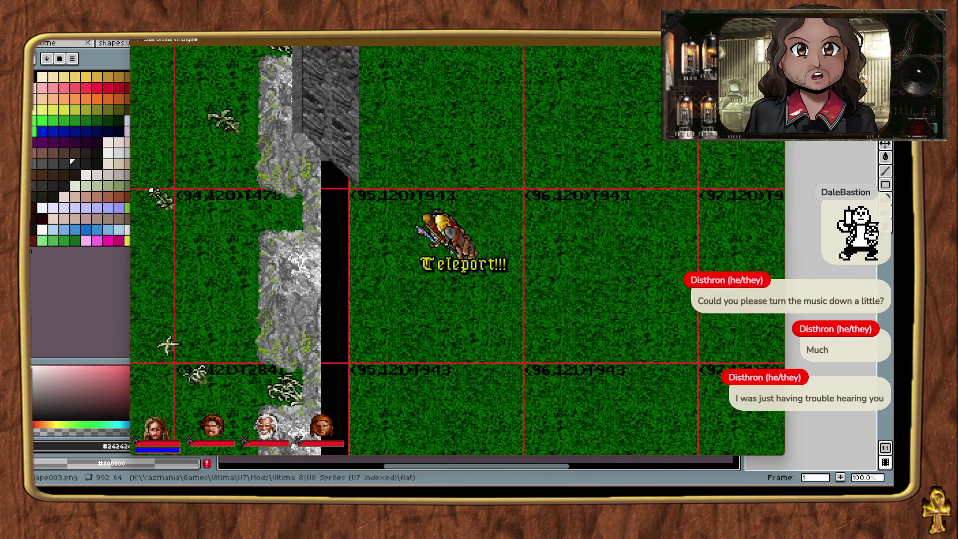
{"action": "mouse_move", "coordinate": [367, 306]}
{"action": "left_mouse_down"}
{"action": "mouse_move", "coordinate": [355, 364]}
{"action": "mouse_move", "coordinate": [375, 366]}
{"action": "left_mouse_up"}
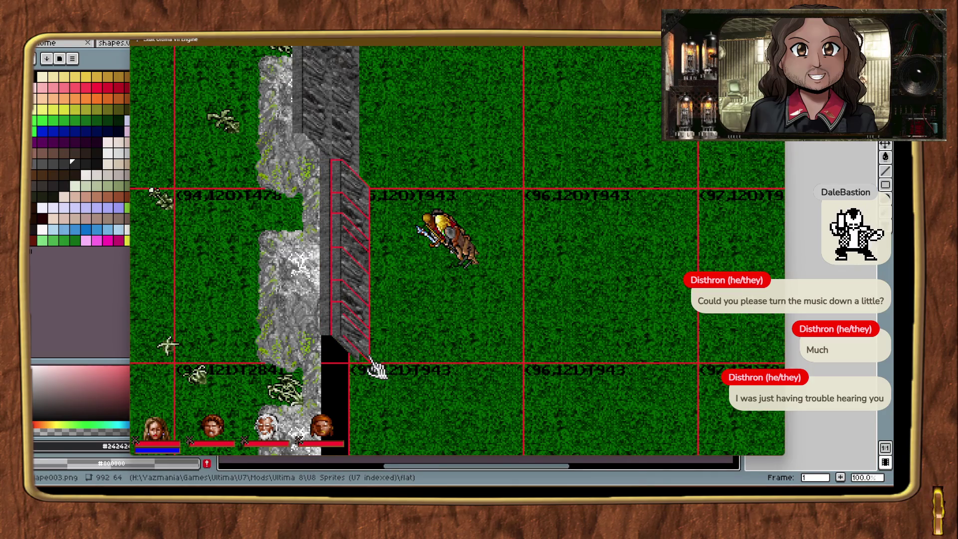
{"action": "left_click", "coordinate": [457, 374]}
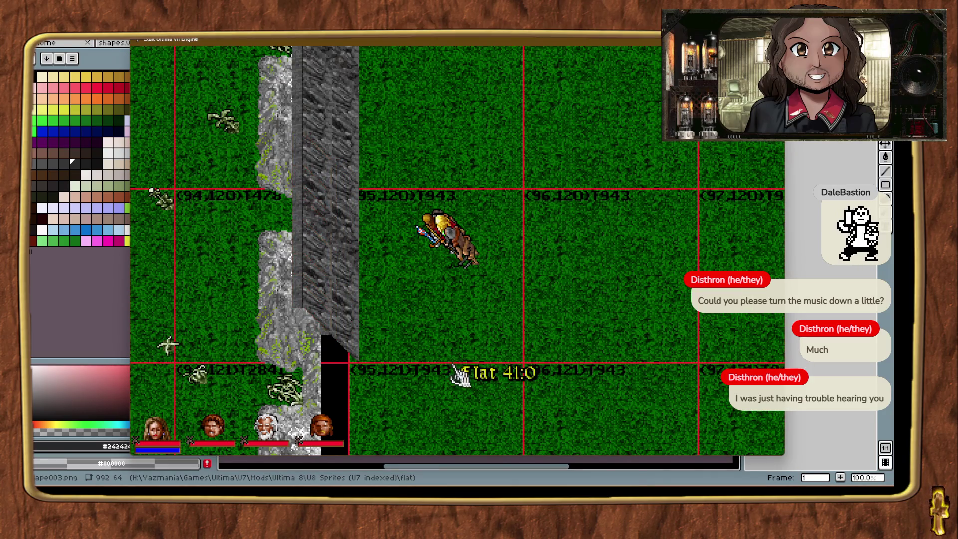
{"action": "key", "text": "ctrl+t"}
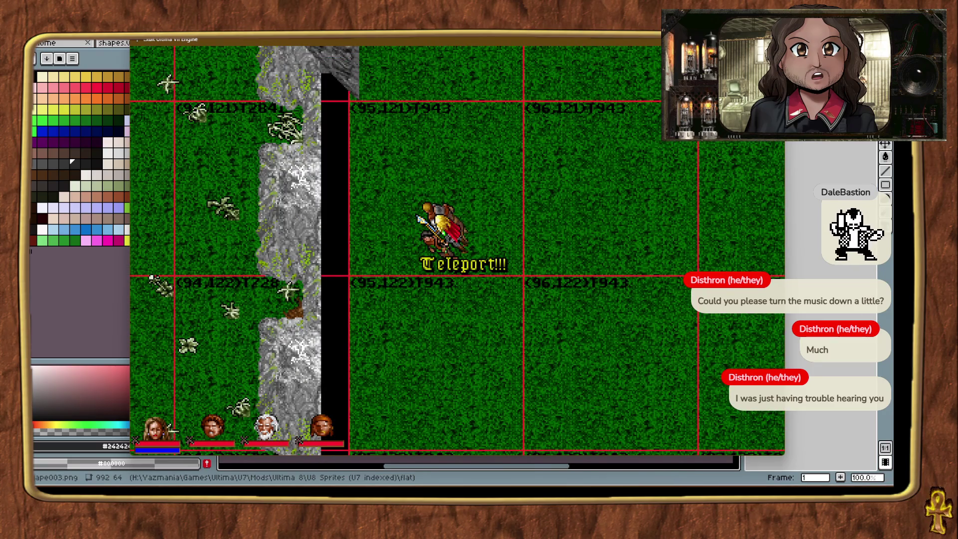
{"action": "mouse_move", "coordinate": [778, 279]}
{"action": "left_mouse_down"}
{"action": "mouse_move", "coordinate": [395, 264]}
{"action": "mouse_move", "coordinate": [364, 288]}
{"action": "mouse_move", "coordinate": [360, 277]}
{"action": "mouse_move", "coordinate": [398, 297]}
{"action": "mouse_move", "coordinate": [376, 271]}
{"action": "mouse_move", "coordinate": [381, 277]}
{"action": "left_mouse_up"}
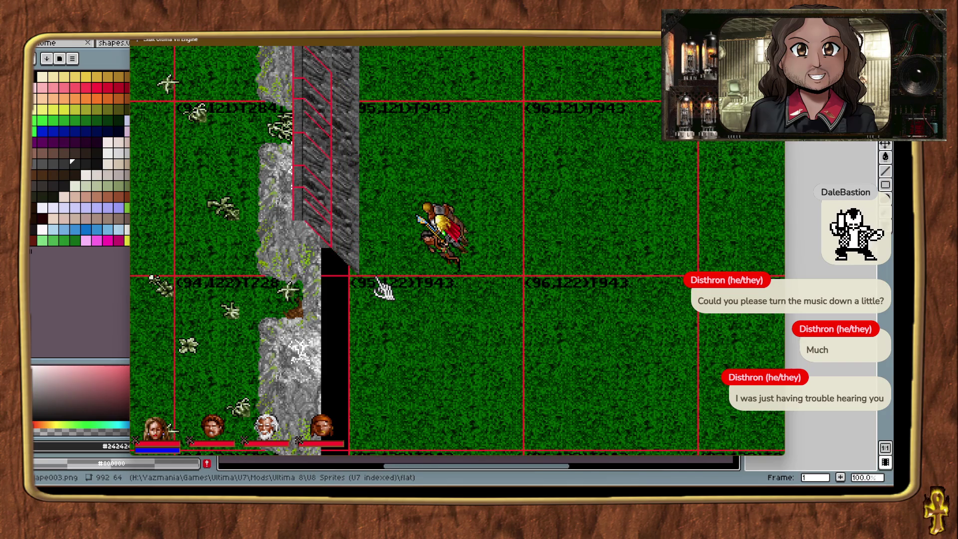
Drop a wall piece beside the cliff, nudging it one tile right and raising it onto the cliff.
{"action": "key", "text": "alt+t"}
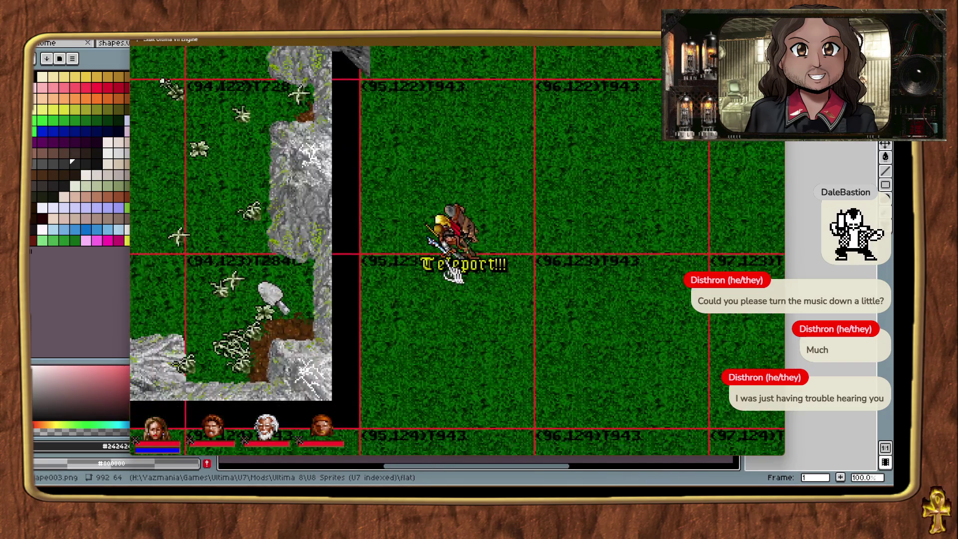
{"action": "right_click", "coordinate": [484, 192]}
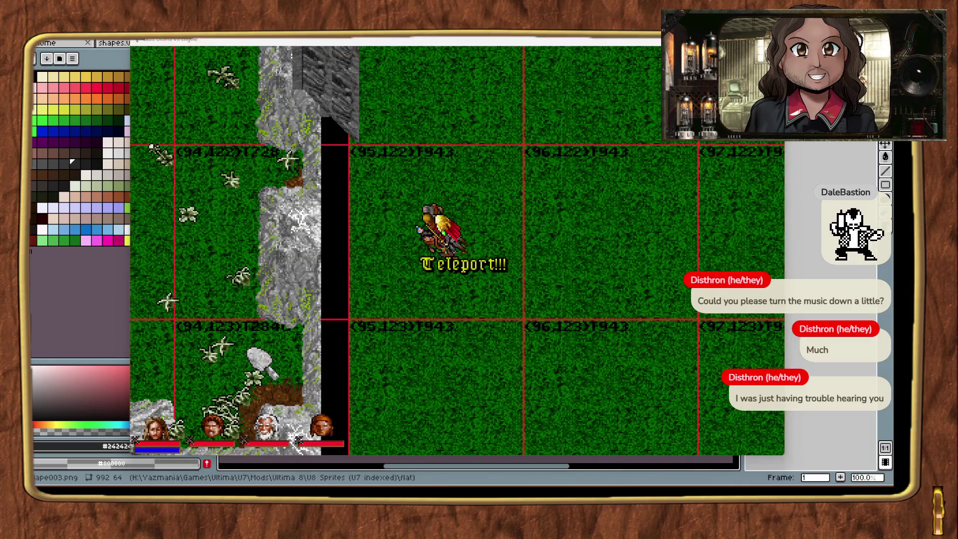
{"action": "left_click_drag", "start_coordinate": [715, 351], "coordinate": [364, 327]}
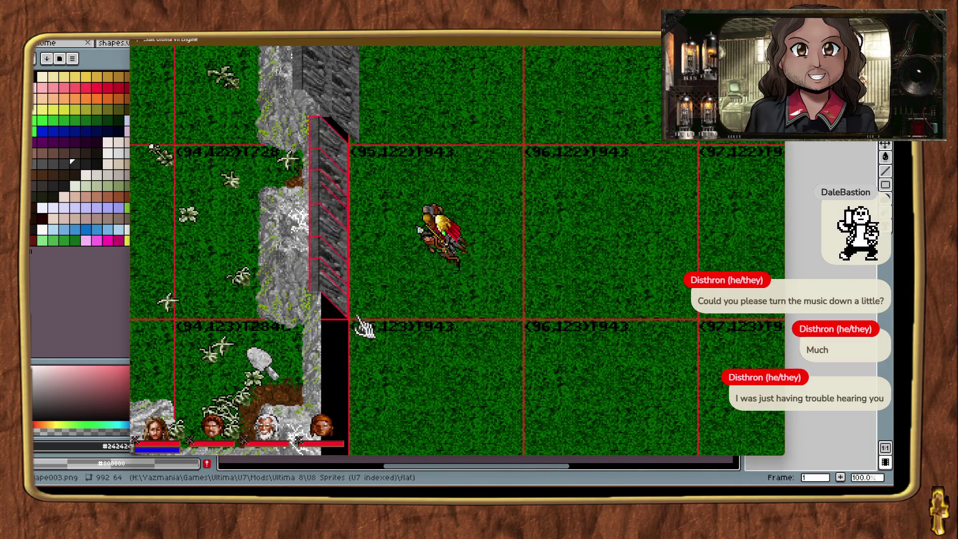
{"action": "key", "text": "Right"}
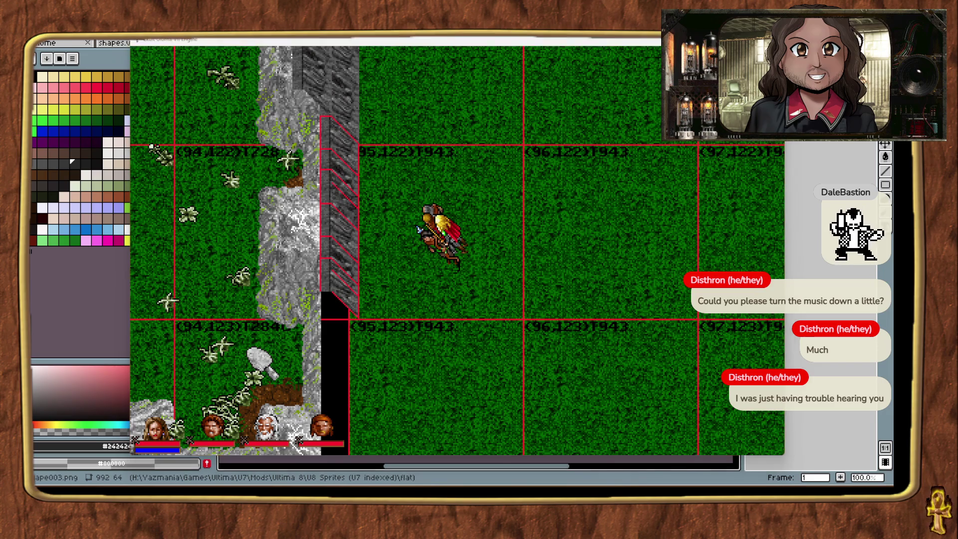
{"action": "left_click_drag", "start_coordinate": [365, 324], "coordinate": [377, 324]}
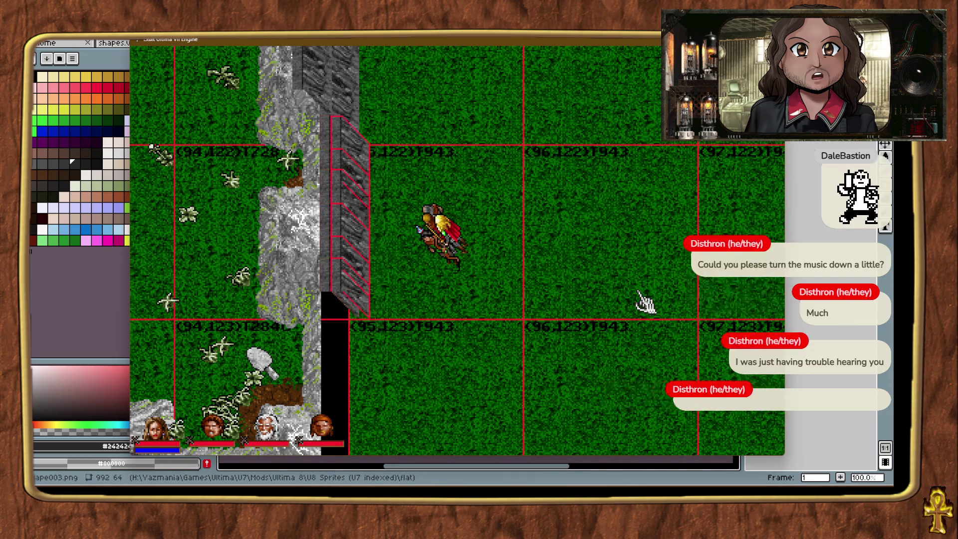
{"action": "key", "text": "Up"}
{"action": "key", "text": "Up"}
{"action": "key", "text": "Up"}
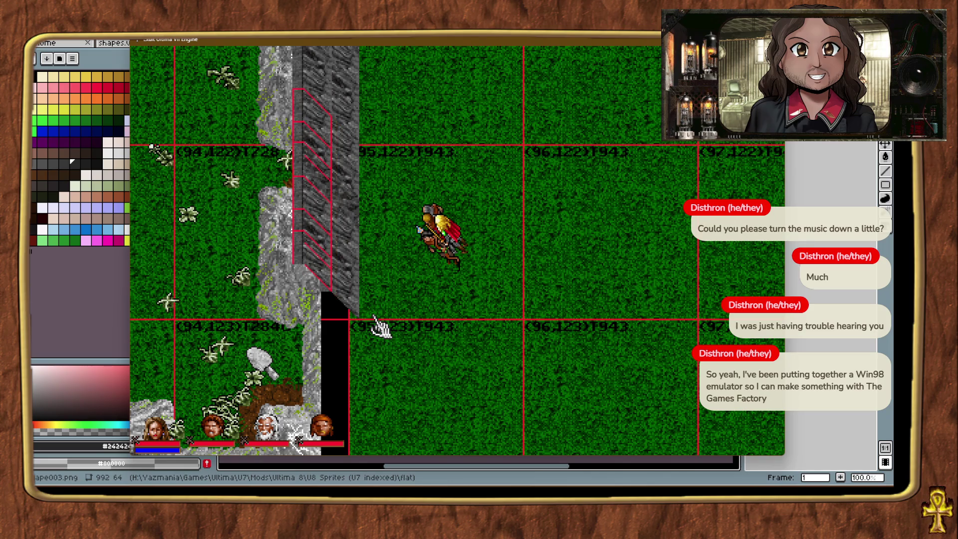
{"action": "left_click", "coordinate": [486, 386]}
Place and raise another wall piece on the next stretch of cliff, then teleport onward.
{"action": "key", "text": "ctrl+alt+t"}
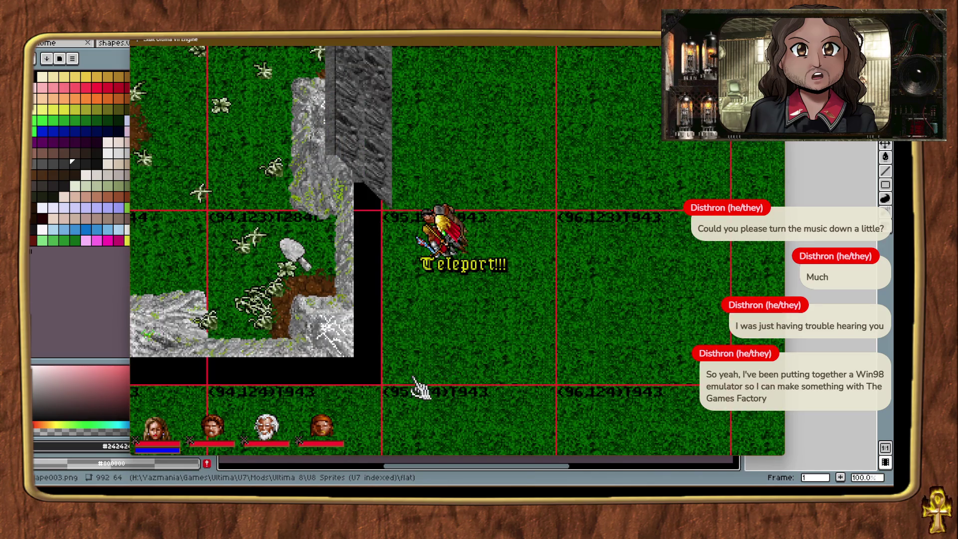
{"action": "mouse_move", "coordinate": [382, 367]}
{"action": "left_mouse_down"}
{"action": "mouse_move", "coordinate": [400, 396]}
{"action": "mouse_move", "coordinate": [395, 383]}
{"action": "left_mouse_up"}
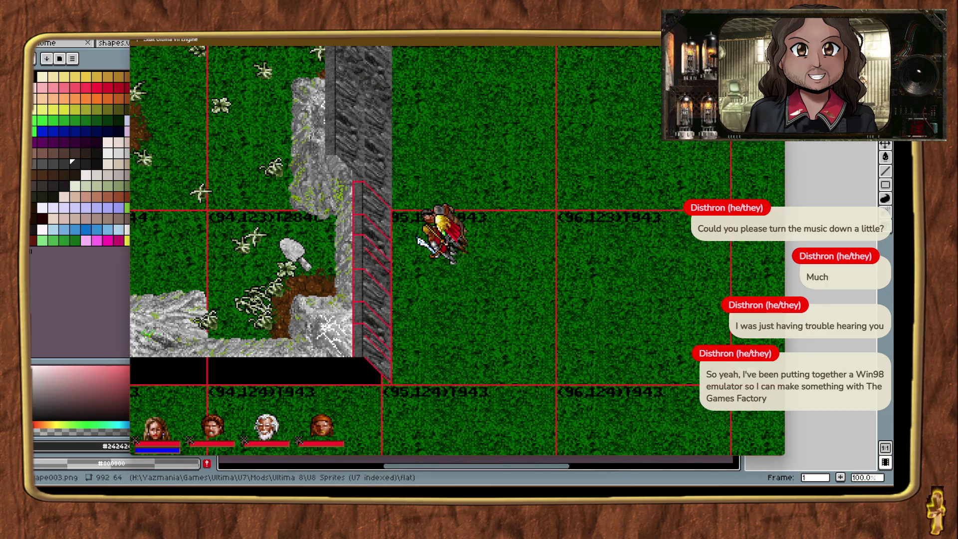
{"action": "left_click_drag", "start_coordinate": [734, 349], "coordinate": [406, 382]}
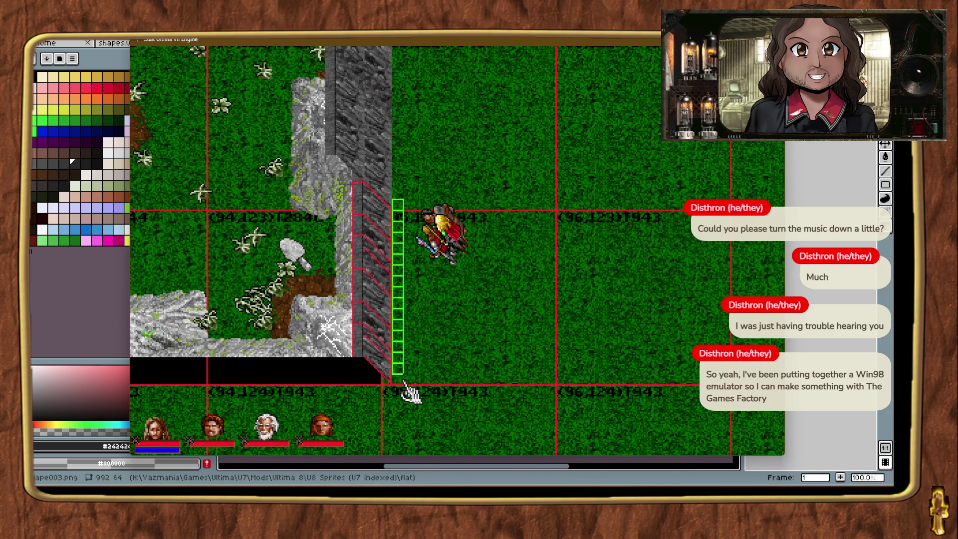
{"action": "key", "text": "Up"}
{"action": "key", "text": "Up"}
{"action": "key", "text": "Up"}
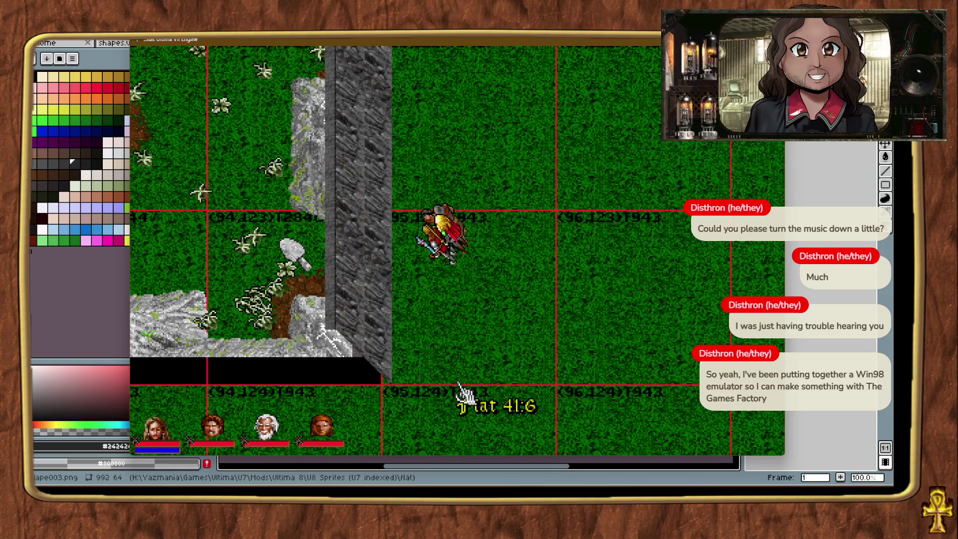
{"action": "key", "text": "ctrl+alt+t"}
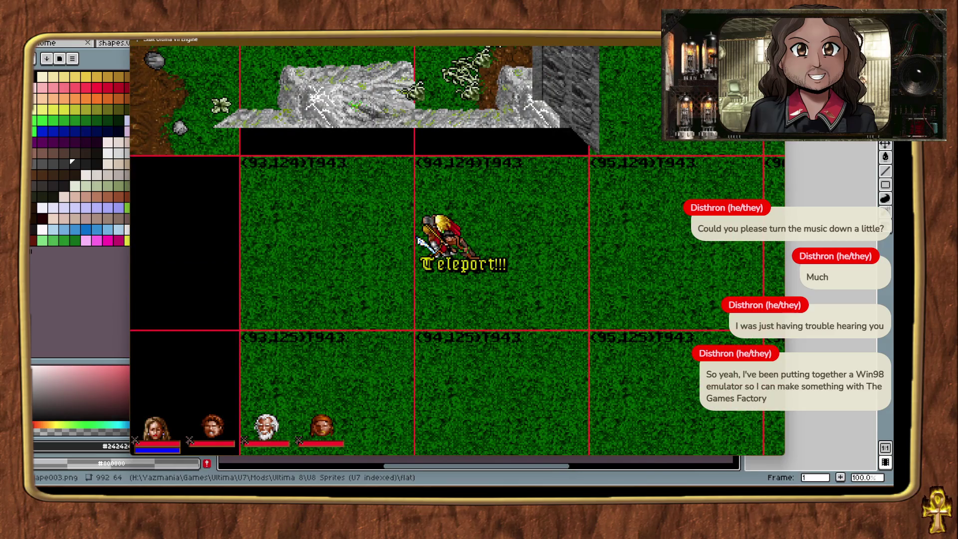
Place the first stone cliff-wall piece left of the avatar and nudge it up.
{"action": "key", "text": "ctrl+alt+t"}
{"action": "key", "text": "ctrl+alt+t"}
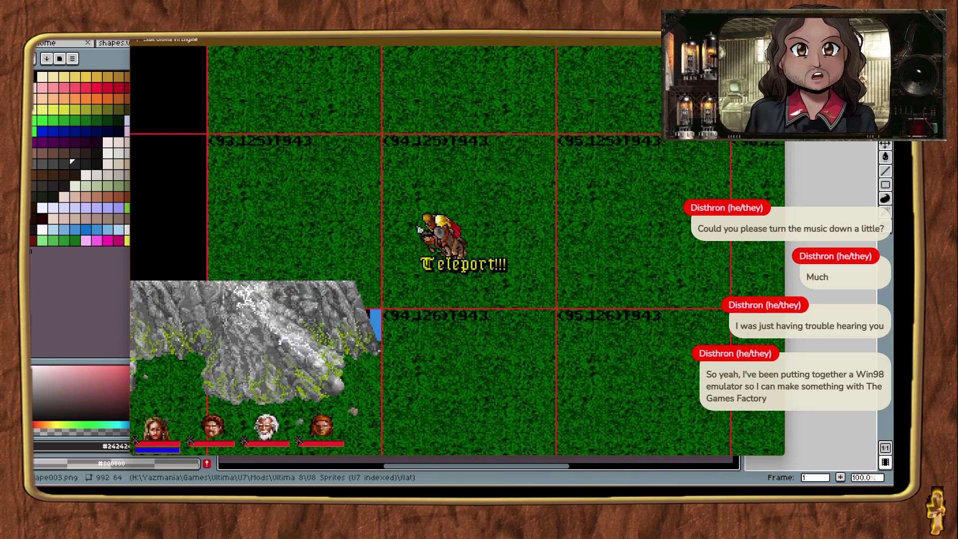
{"action": "mouse_move", "coordinate": [631, 310]}
{"action": "left_mouse_down"}
{"action": "mouse_move", "coordinate": [406, 287]}
{"action": "mouse_move", "coordinate": [407, 314]}
{"action": "left_mouse_up"}
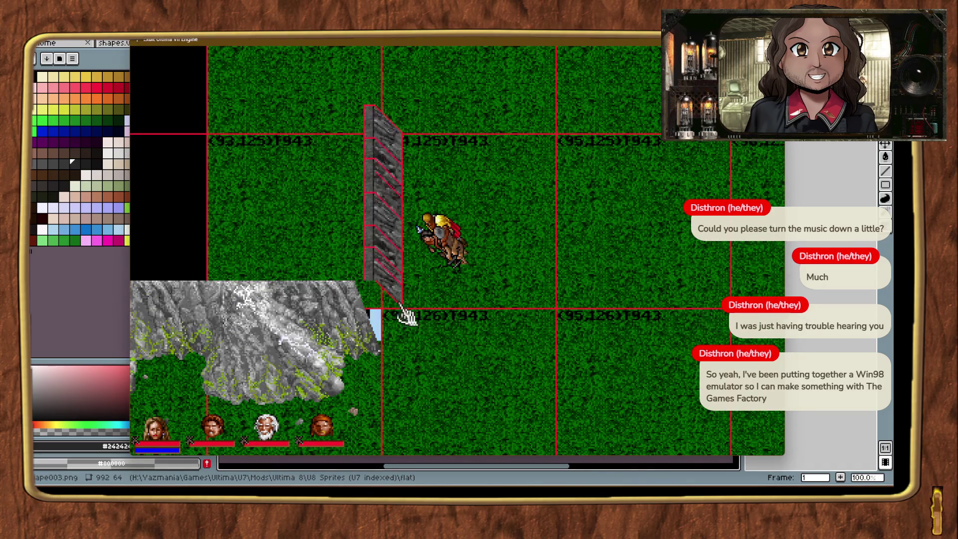
{"action": "key", "text": "Up"}
{"action": "key", "text": "Up"}
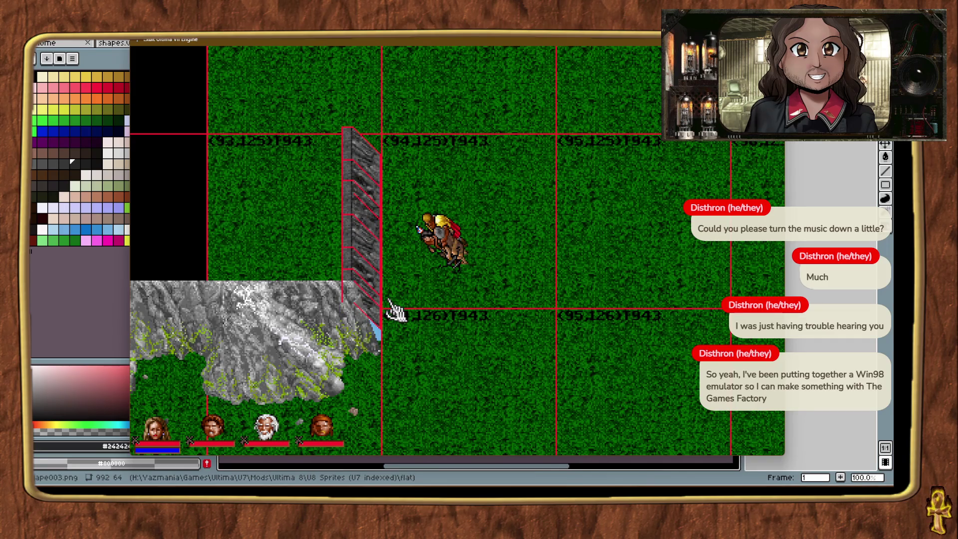
{"action": "left_click", "coordinate": [457, 338]}
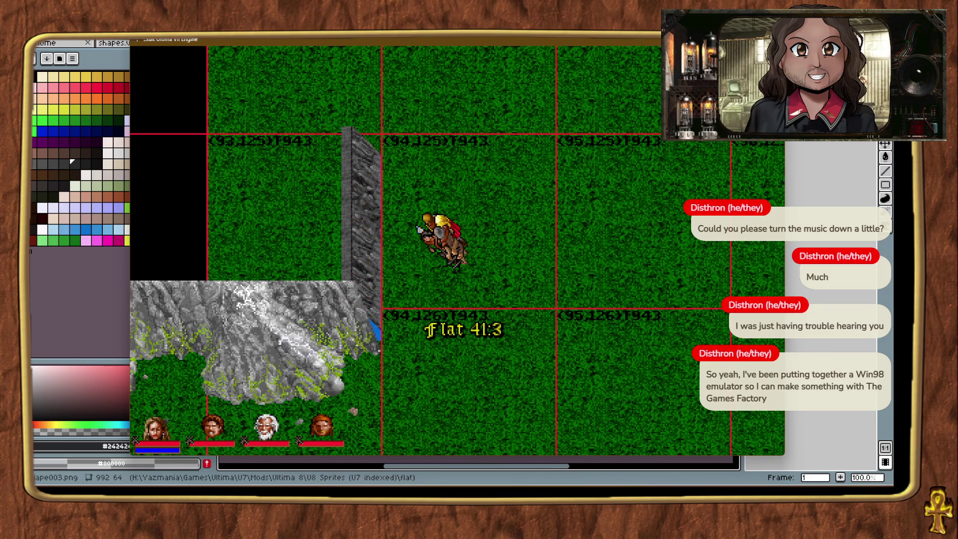
Add a second cliff-wall piece below it, nudging it left and right until it lines up.
{"action": "mouse_move", "coordinate": [574, 271]}
{"action": "left_mouse_down"}
{"action": "mouse_move", "coordinate": [398, 316]}
{"action": "mouse_move", "coordinate": [403, 322]}
{"action": "left_mouse_up"}
{"action": "key", "text": "Left"}
{"action": "key", "text": "Left"}
{"action": "key", "text": "Left"}
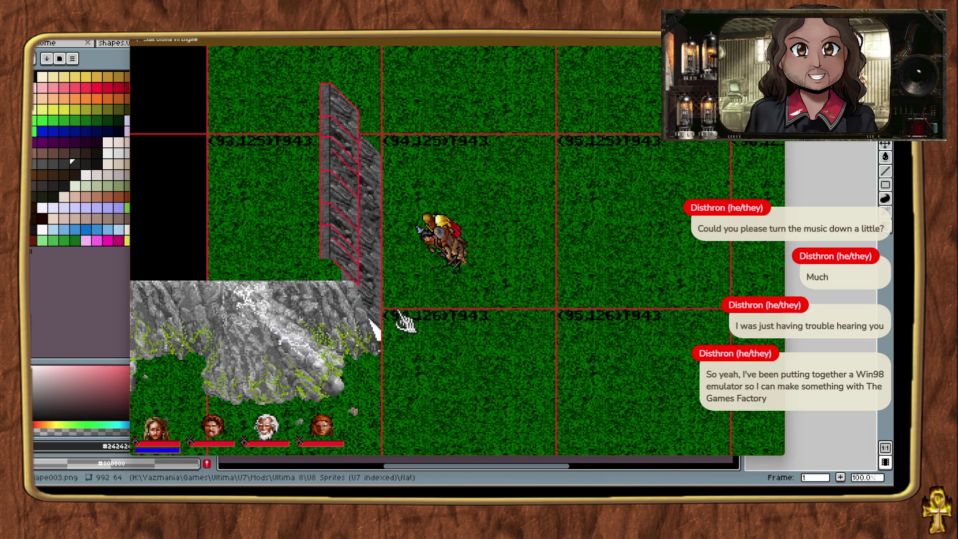
{"action": "key", "text": "Right"}
{"action": "key", "text": "Right"}
{"action": "key", "text": "Right"}
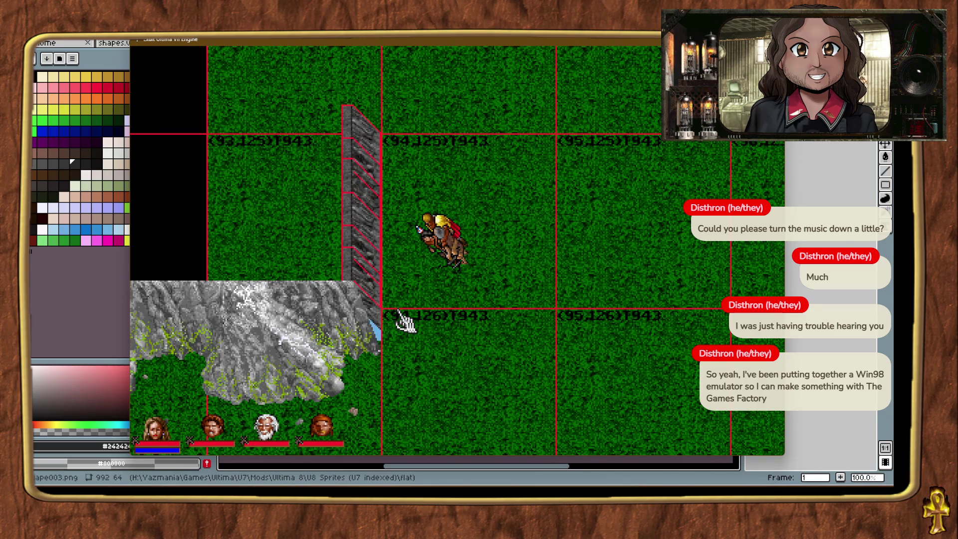
{"action": "key", "text": "Left"}
{"action": "key", "text": "Left"}
{"action": "key", "text": "Left"}
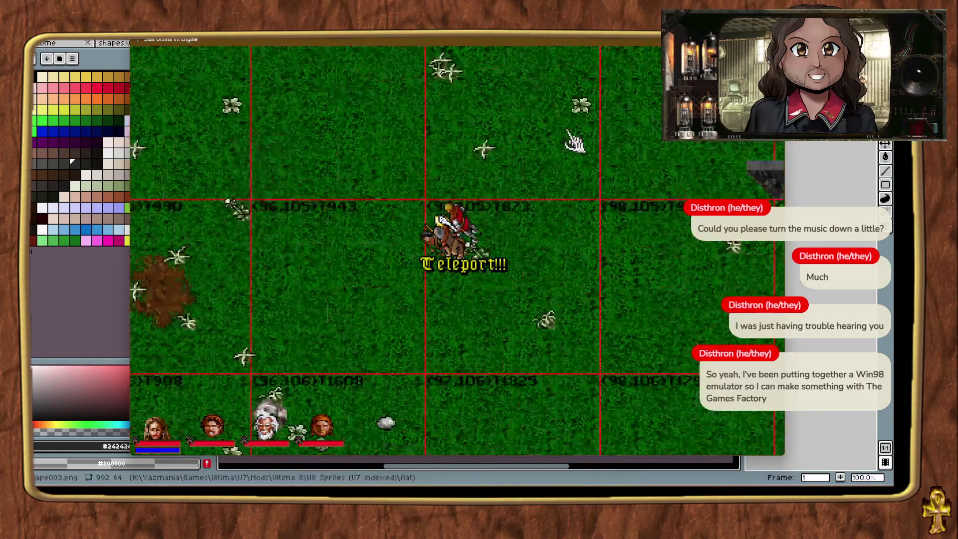
Walk the avatar east, then southeast, to the existing stone cliff walls.
{"action": "right_click", "coordinate": [573, 142]}
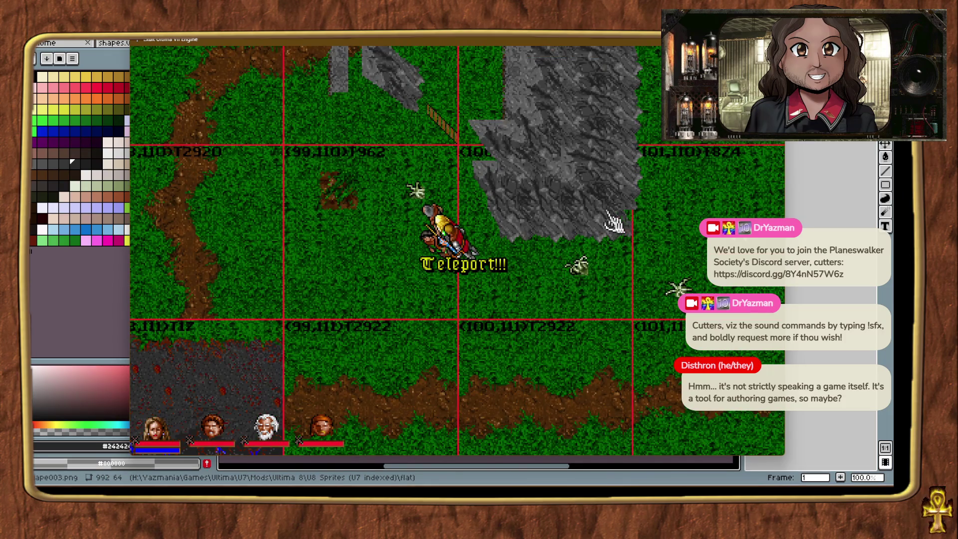
{"action": "right_click", "coordinate": [606, 232]}
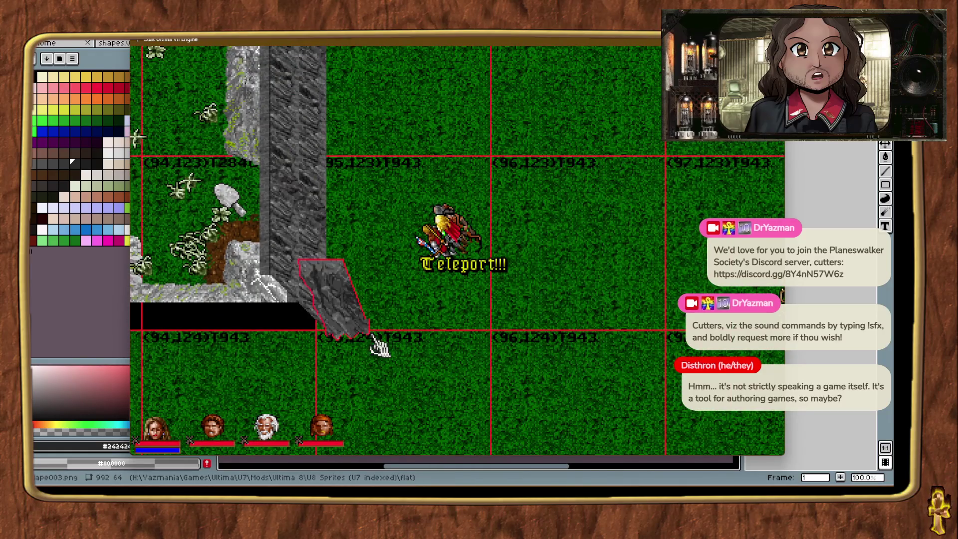
Bring the angled wall piece near chunk 94,126 and slide it toward the mountain.
{"action": "key", "text": "Down"}
{"action": "key", "text": "Down"}
{"action": "key", "text": "Down"}
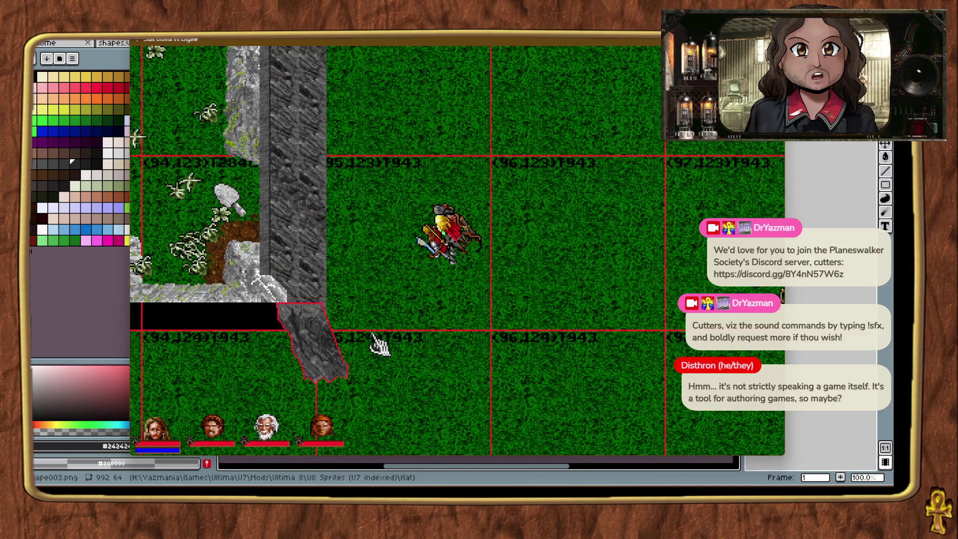
{"action": "key", "text": "ctrl+t"}
{"action": "mouse_move", "coordinate": [798, 209]}
{"action": "left_mouse_down"}
{"action": "mouse_move", "coordinate": [586, 299]}
{"action": "mouse_move", "coordinate": [571, 417]}
{"action": "left_mouse_up"}
{"action": "key", "text": "Left"}
{"action": "key", "text": "Left"}
{"action": "key", "text": "Left"}
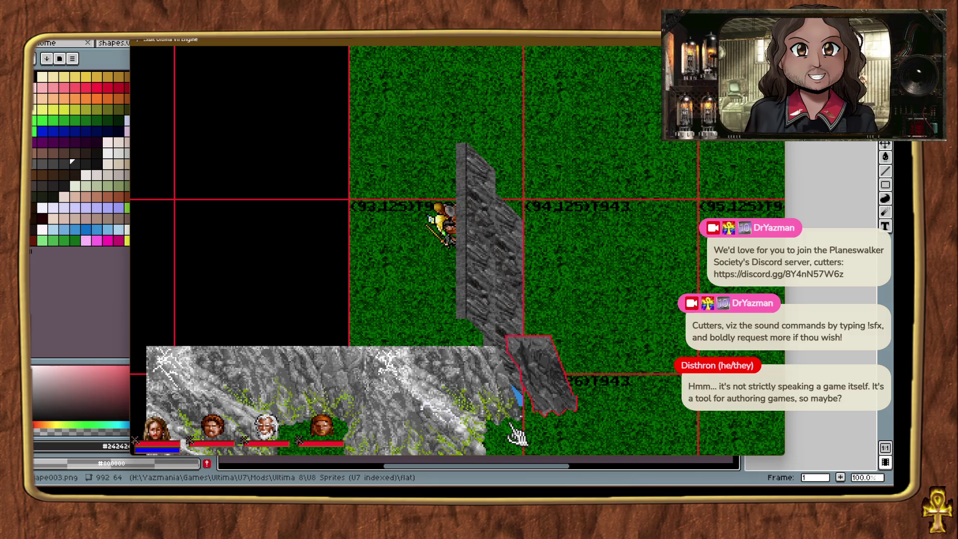
{"action": "key", "text": "Down"}
{"action": "key", "text": "Up"}
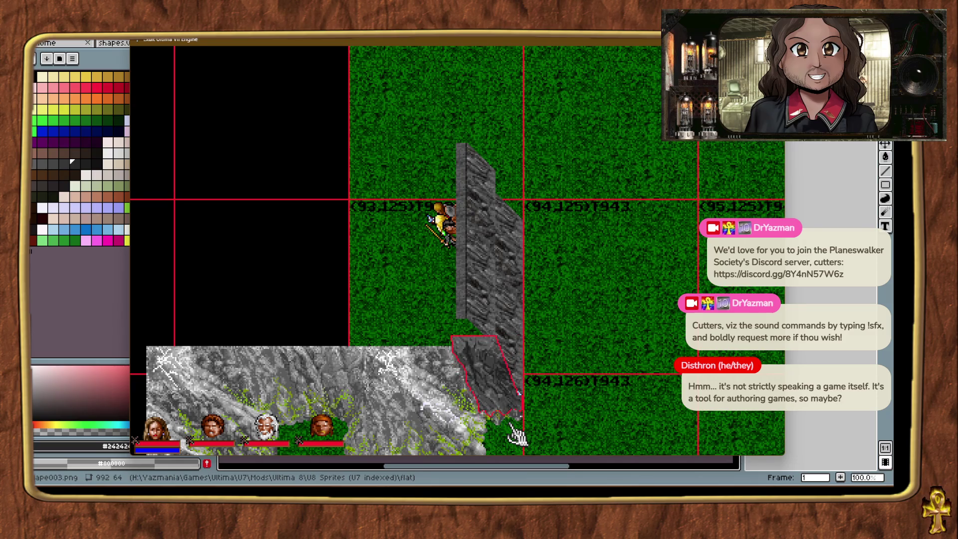
{"action": "key", "text": "Down"}
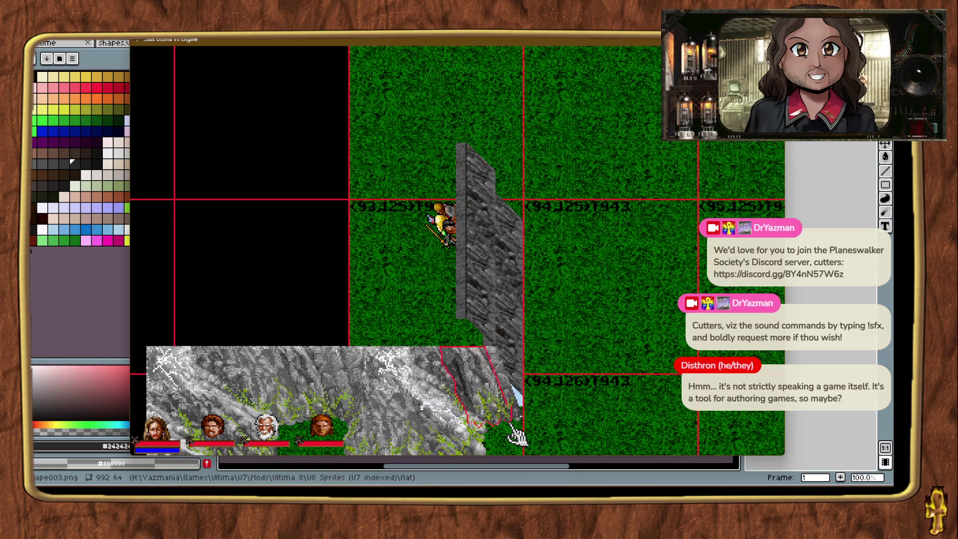
Fine-tune the angled piece with arrow nudges until it sits at the wall's base, then teleport.
{"action": "key", "text": "Right"}
{"action": "key", "text": "Up"}
{"action": "key", "text": "Right"}
{"action": "key", "text": "Left"}
{"action": "key", "text": "Left"}
{"action": "key", "text": "Down"}
{"action": "key", "text": "Left"}
{"action": "key", "text": "Up"}
{"action": "key", "text": "Up"}
{"action": "key", "text": "Left"}
{"action": "key", "text": "Left"}
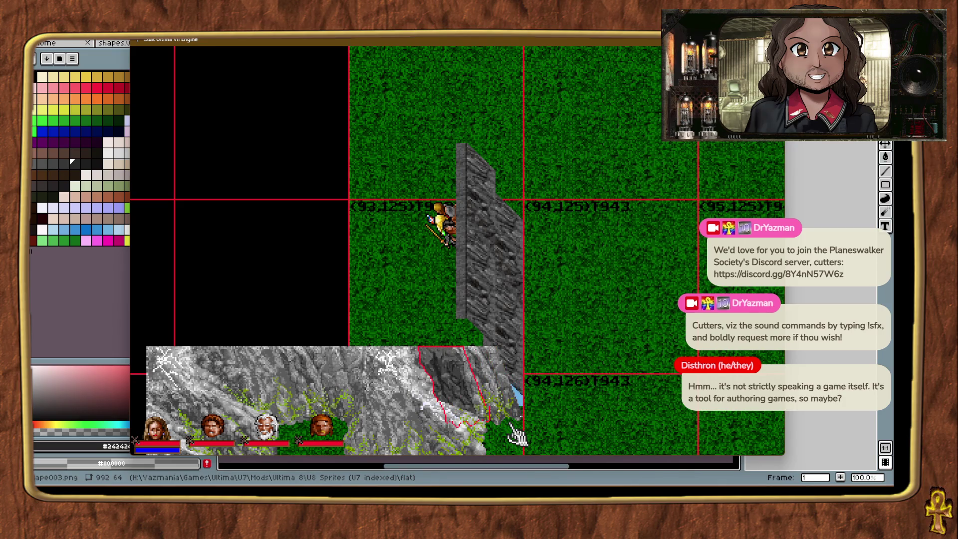
{"action": "key", "text": "ctrl+t"}
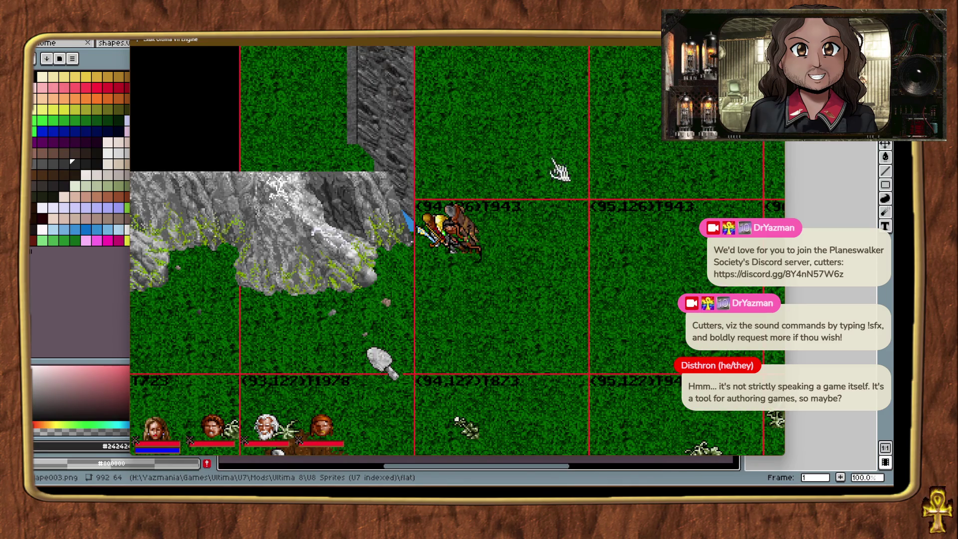
{"action": "key", "text": "ctrl+t"}
{"action": "key", "text": "ctrl+t"}
{"action": "key", "text": "ctrl+t"}
{"action": "key", "text": "ctrl+t"}
{"action": "key", "text": "ctrl+t"}
{"action": "key", "text": "ctrl+t"}
{"action": "key", "text": "ctrl+t"}
{"action": "key", "text": "ctrl+t"}
{"action": "key", "text": "ctrl+t"}
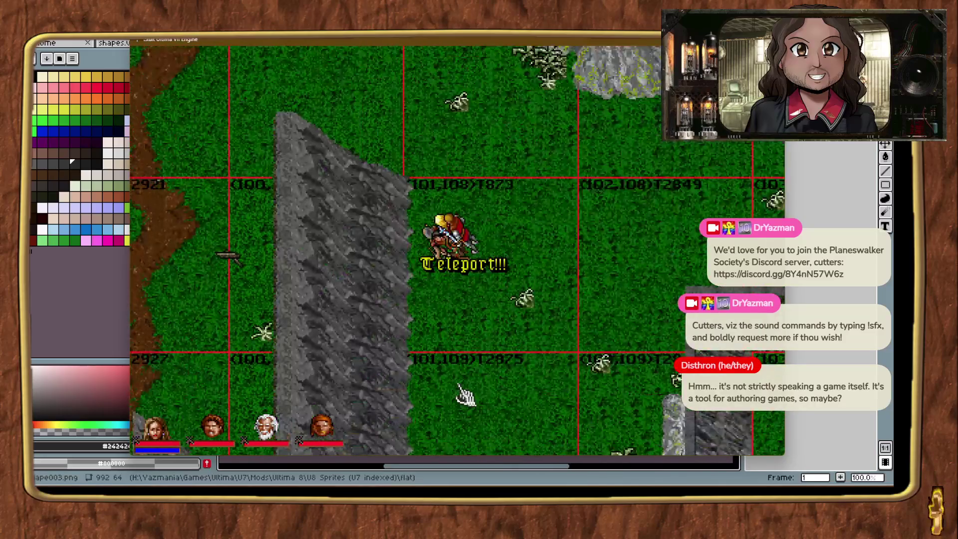
{"action": "key", "text": "ctrl+t"}
{"action": "left_click", "coordinate": [313, 299]}
{"action": "key", "text": "ctrl+t"}
{"action": "key", "text": "ctrl+t"}
{"action": "key", "text": "ctrl+t"}
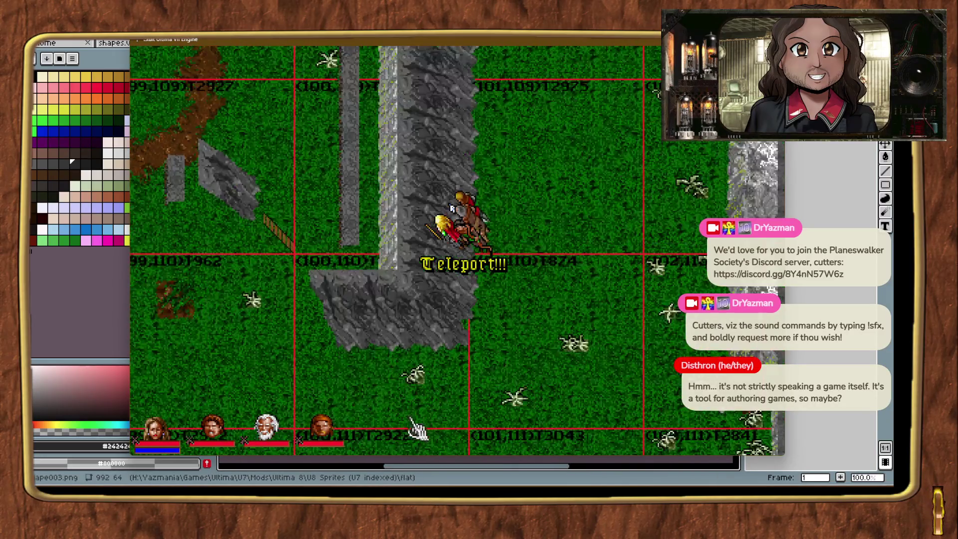
{"action": "key", "text": "ctrl+t"}
{"action": "key", "text": "ctrl+t"}
{"action": "key", "text": "ctrl+t"}
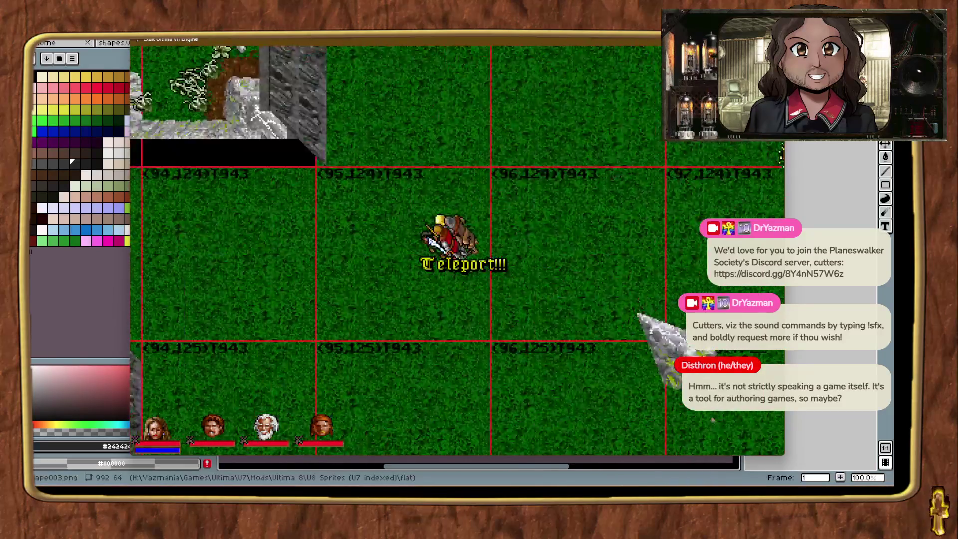
{"action": "key", "text": "ctrl+t"}
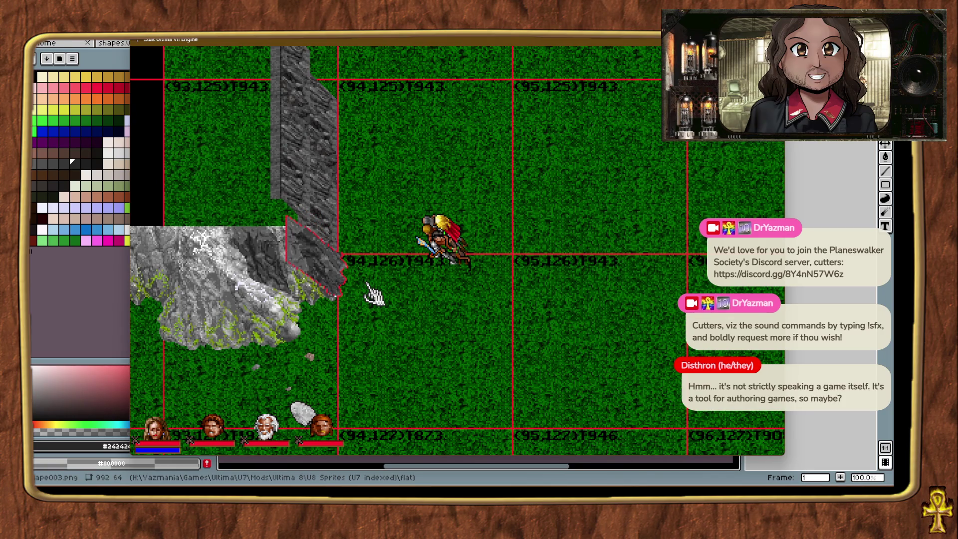
Enlarge the view and trial-nudge the mountain piece beside the wall, leaving it in place.
{"action": "left_click", "coordinate": [391, 326]}
{"action": "right_click", "coordinate": [394, 324]}
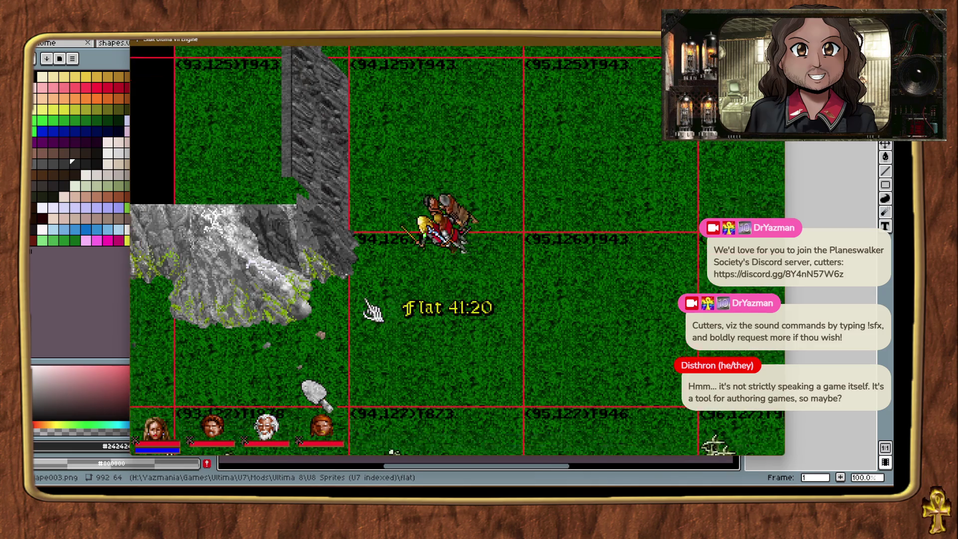
{"action": "key", "text": "alt+plus"}
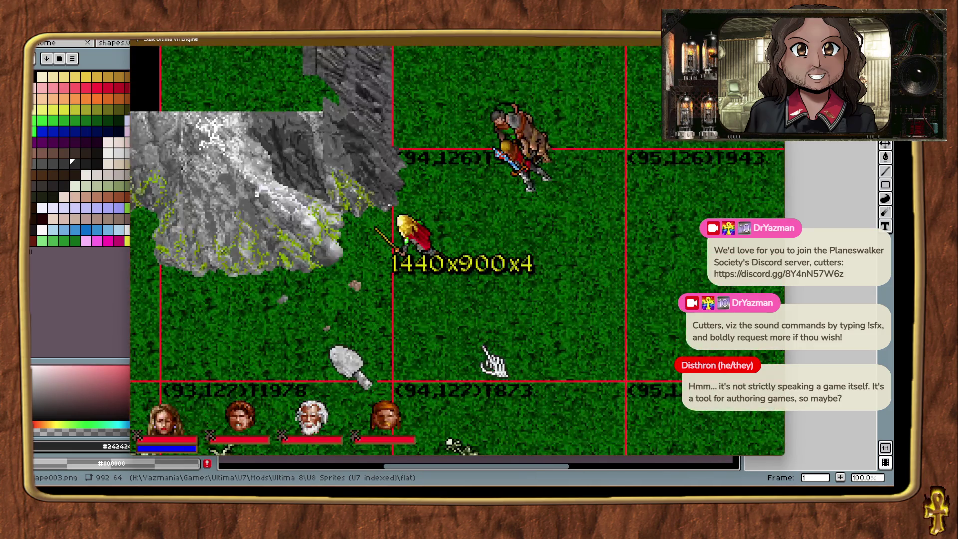
{"action": "left_click", "coordinate": [405, 165]}
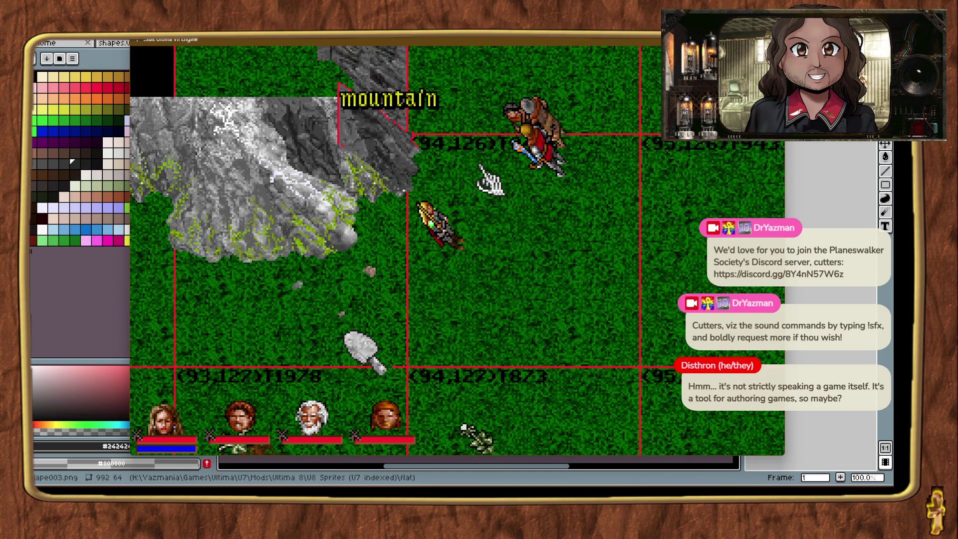
{"action": "key", "text": "Up"}
{"action": "key", "text": "Up"}
{"action": "key", "text": "Right"}
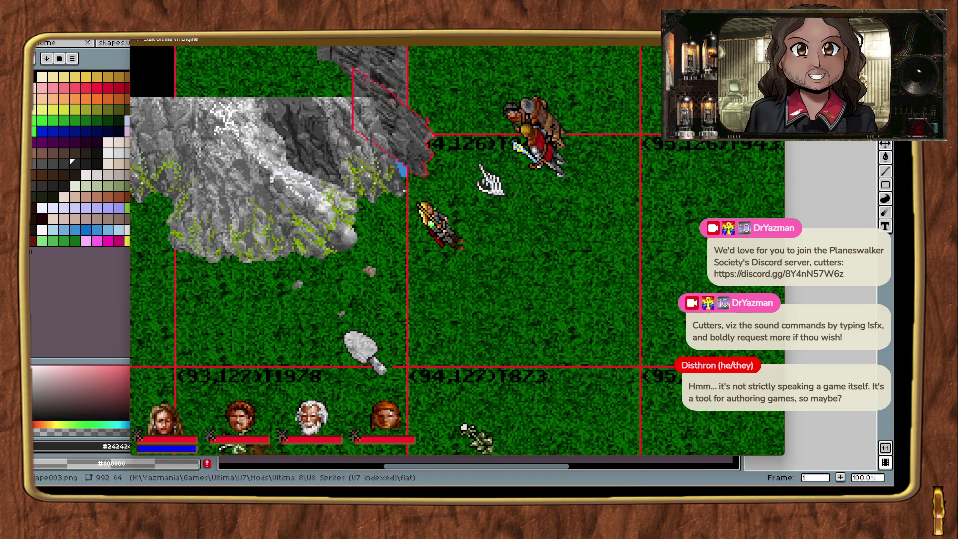
{"action": "key", "text": "Left"}
{"action": "key", "text": "Down"}
{"action": "left_click", "coordinate": [483, 170]}
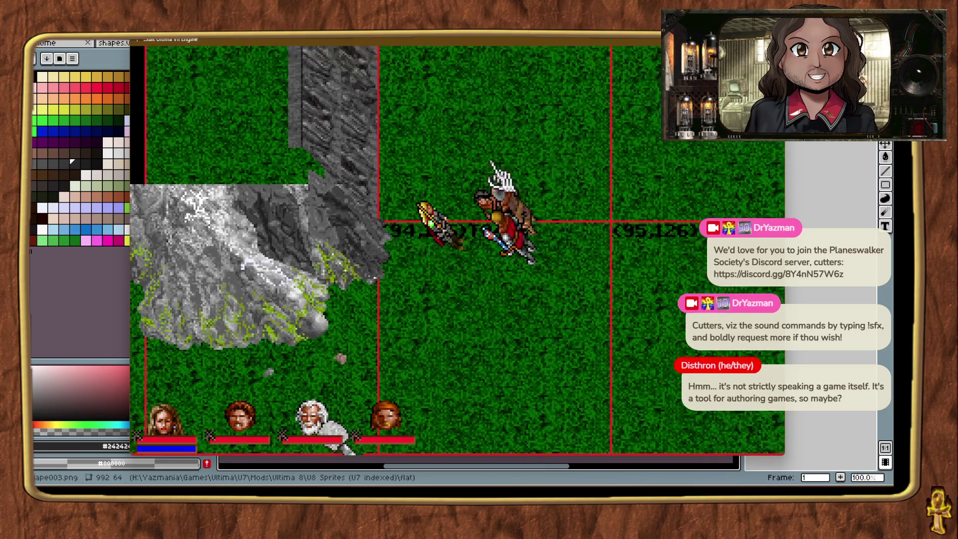
Shift the mountain piece up two tiles and adjust the rock piece up-right, then slightly lower.
{"action": "left_click", "coordinate": [358, 241]}
{"action": "key", "text": "Up"}
{"action": "key", "text": "Up"}
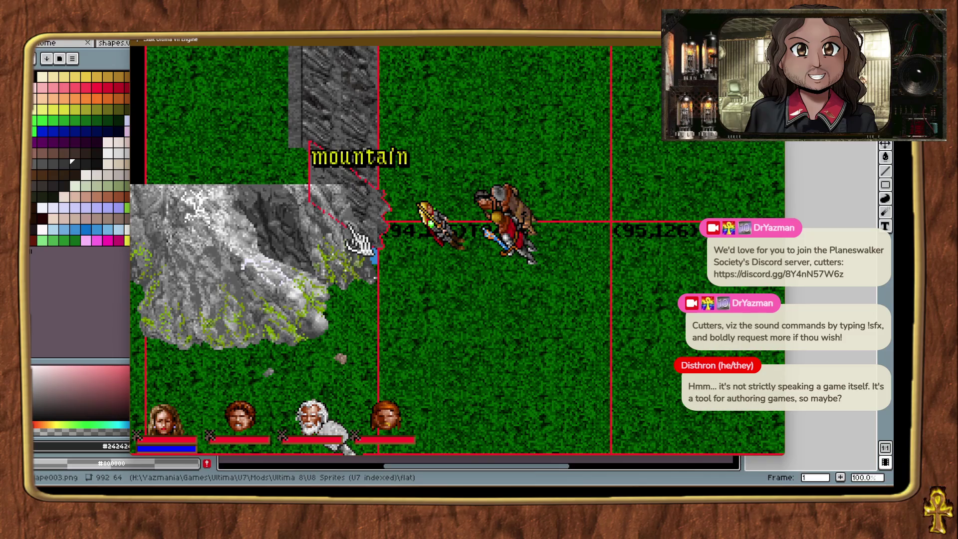
{"action": "left_click", "coordinate": [442, 338]}
{"action": "left_click", "coordinate": [276, 232]}
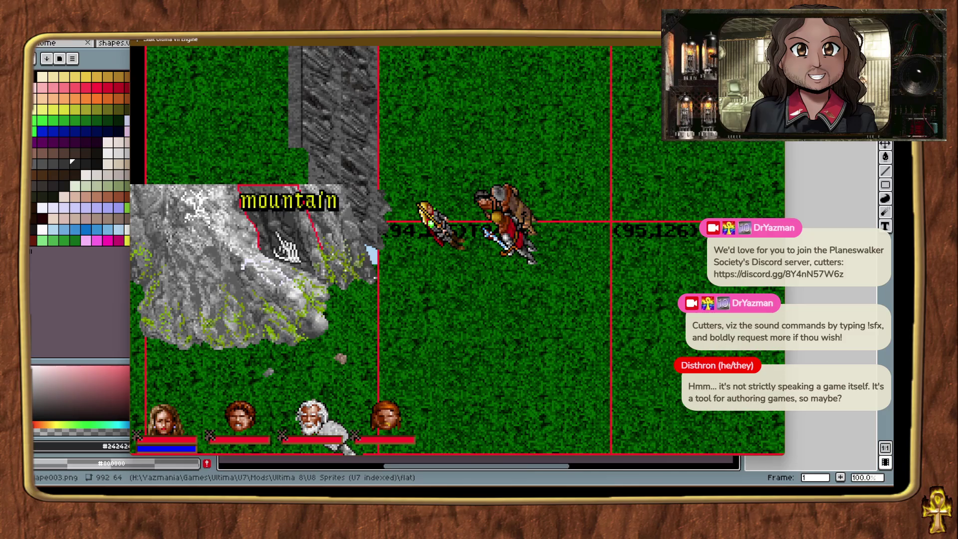
{"action": "left_click_drag", "start_coordinate": [442, 148], "coordinate": [443, 152]}
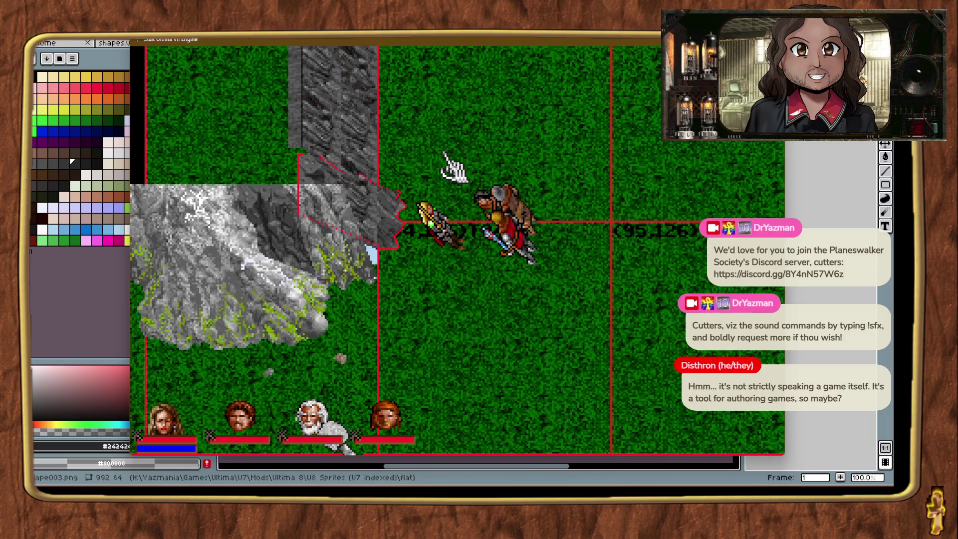
{"action": "left_click_drag", "start_coordinate": [443, 153], "coordinate": [443, 152]}
{"action": "left_click_drag", "start_coordinate": [367, 214], "coordinate": [367, 228]}
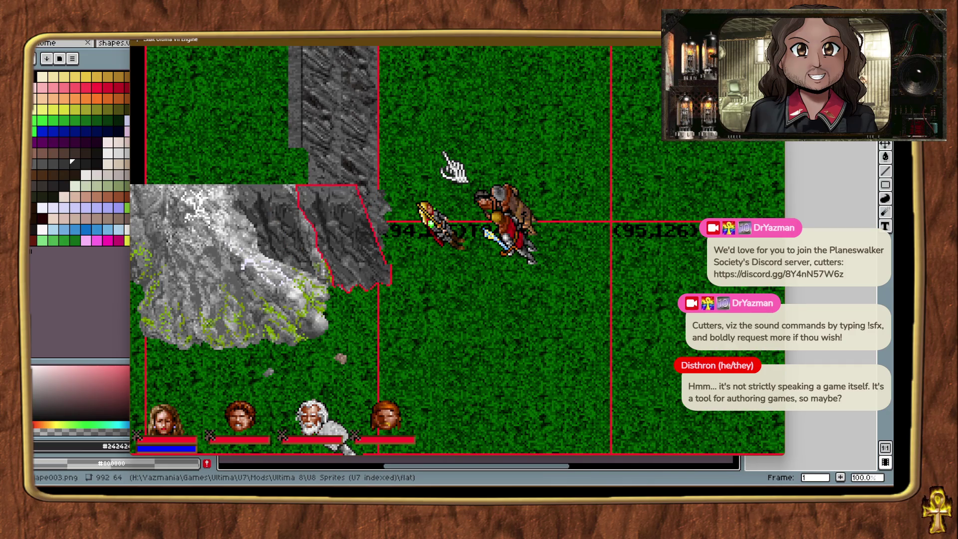
Move the mountain piece down against the stone wall's base.
{"action": "left_click", "coordinate": [381, 204]}
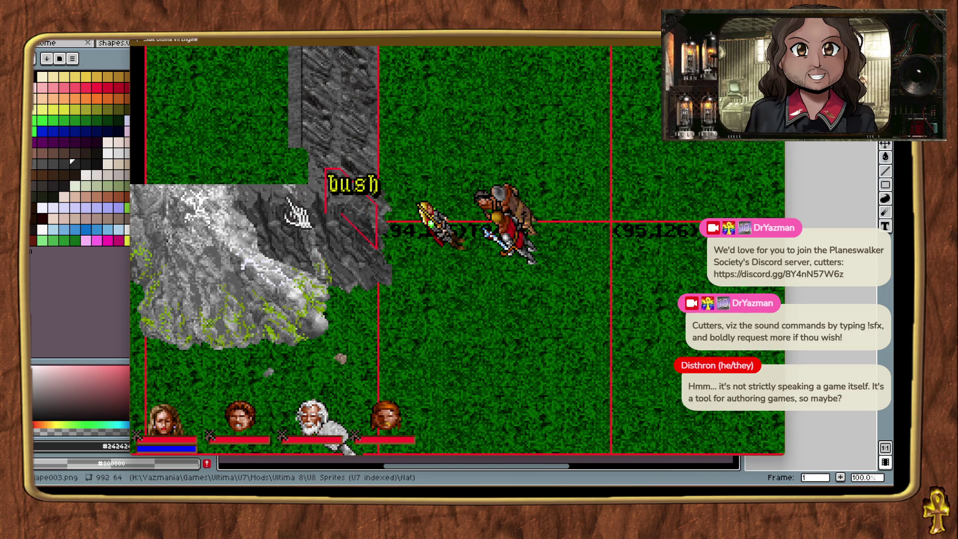
{"action": "left_click", "coordinate": [314, 182]}
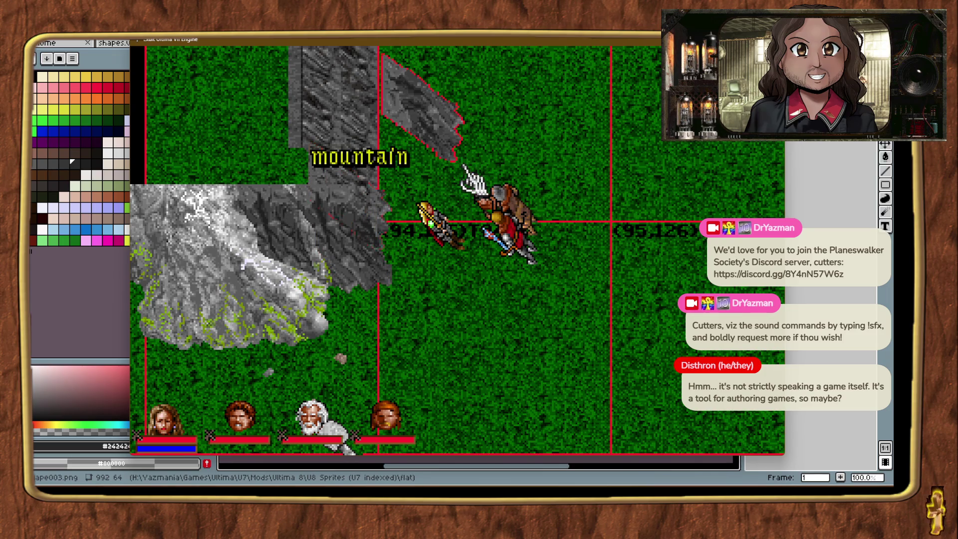
{"action": "left_click_drag", "start_coordinate": [349, 190], "coordinate": [363, 248]}
{"action": "left_click", "coordinate": [526, 118]}
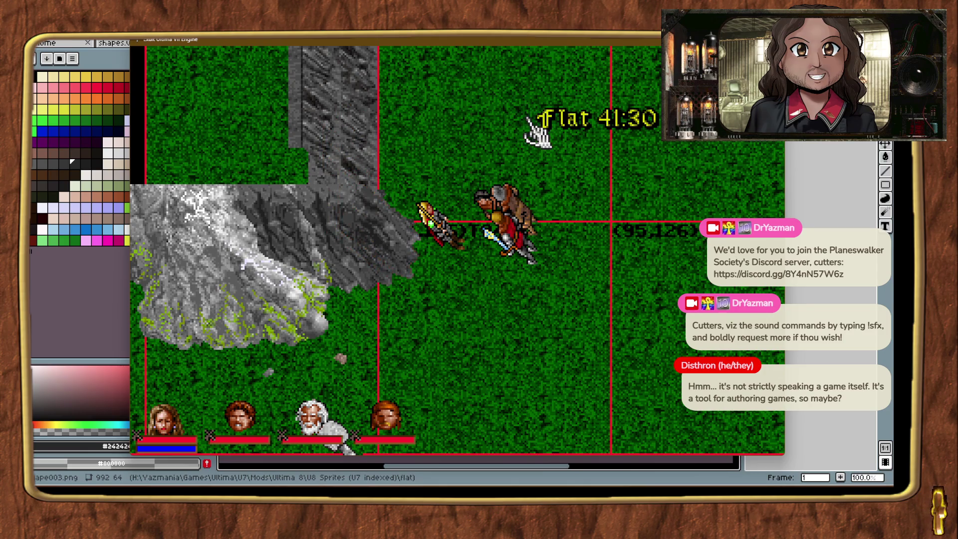
Drag the lower-right mountain piece up against the stone wall and zoom the view back out.
{"action": "scroll", "coordinate": [519, 116], "scroll_direction": "up", "scroll_amount": 3}
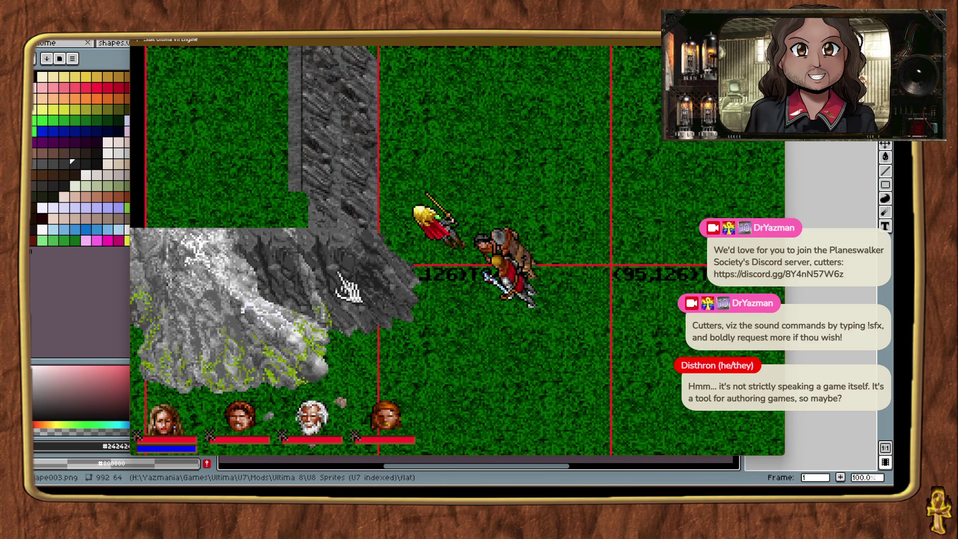
{"action": "left_click", "coordinate": [344, 219]}
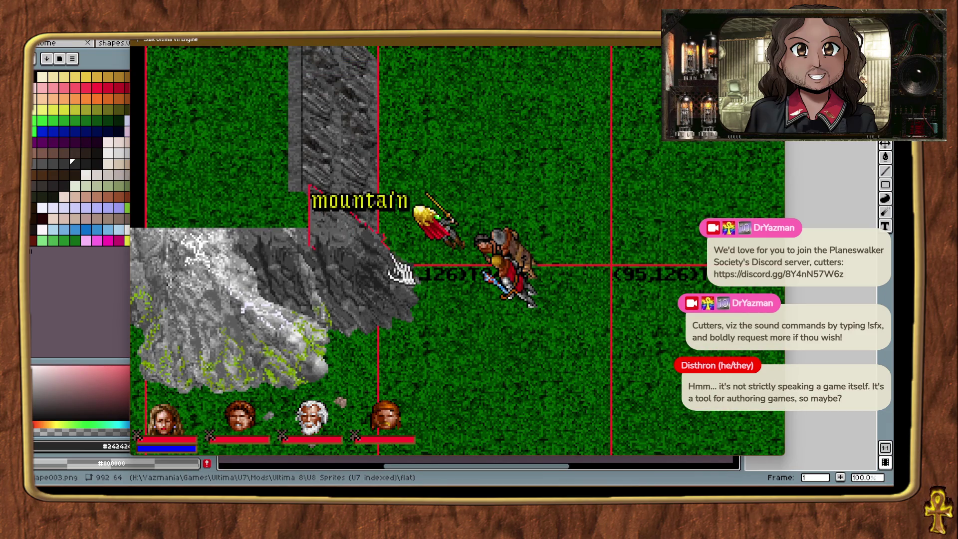
{"action": "left_click", "coordinate": [387, 275]}
{"action": "left_click_drag", "start_coordinate": [366, 251], "coordinate": [445, 177]}
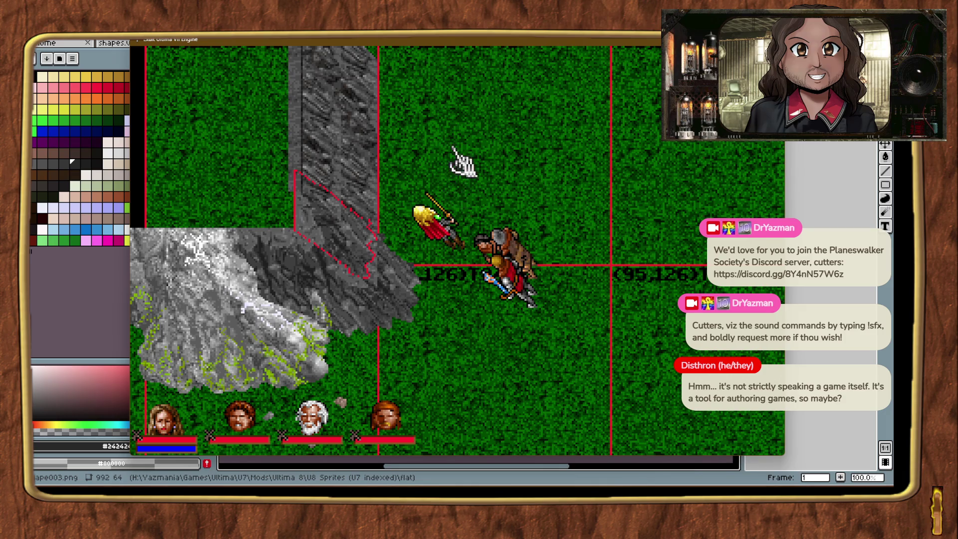
{"action": "left_click", "coordinate": [486, 167]}
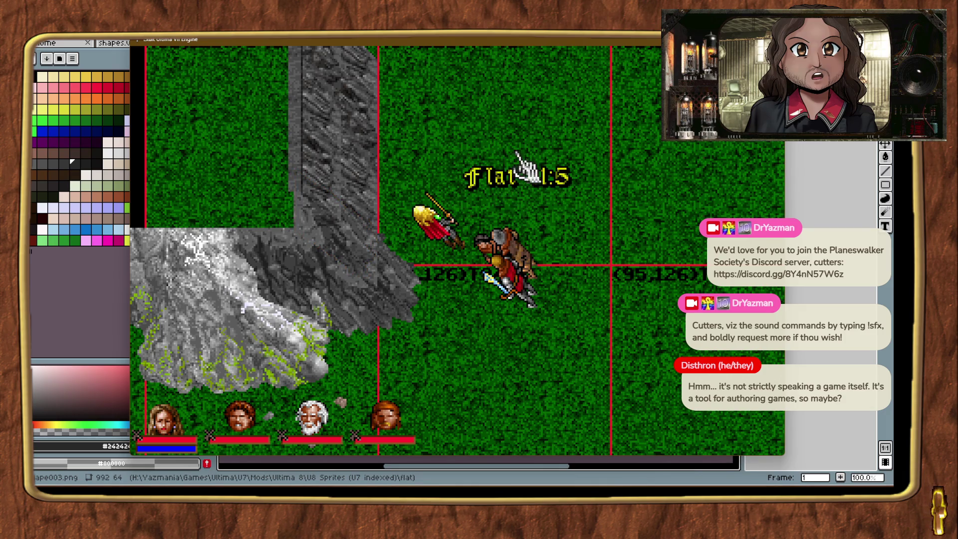
{"action": "key", "text": "alt+minus"}
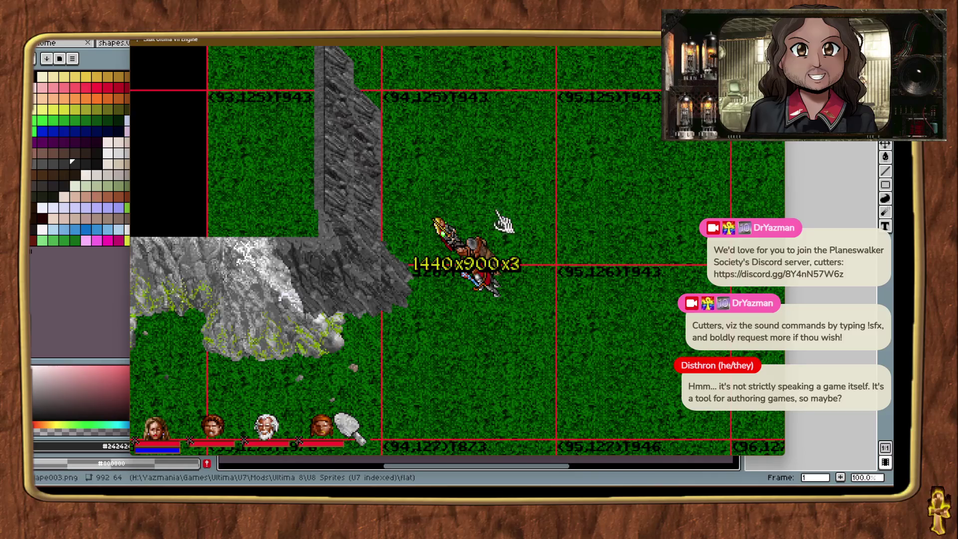
Teleport to the wall, zoom in, and shift the stone wall piece one tile left and down.
{"action": "key", "text": "ctrl+t"}
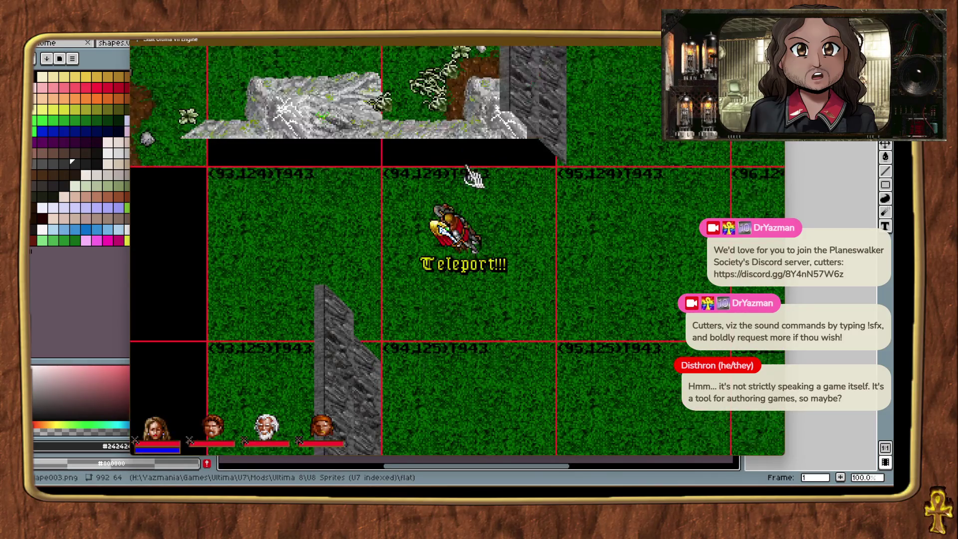
{"action": "left_click", "coordinate": [380, 408]}
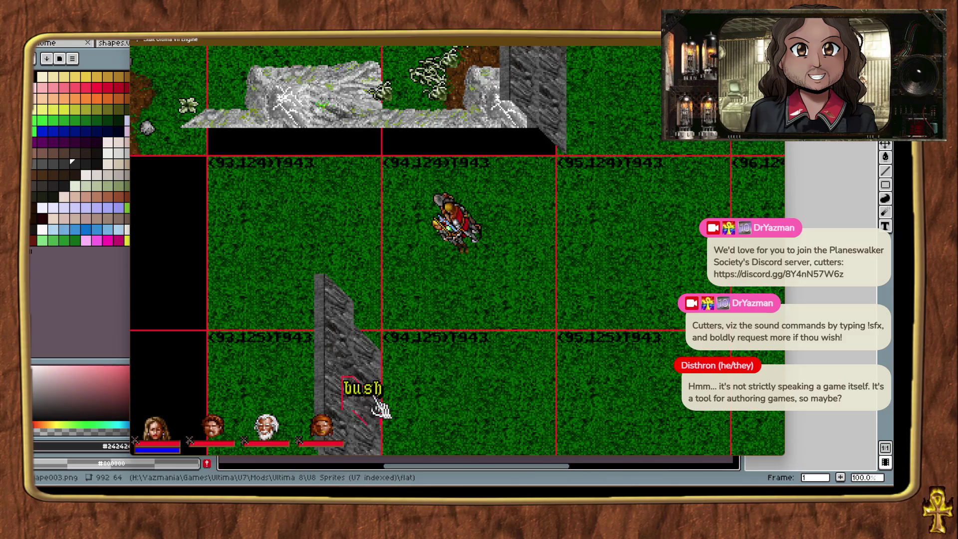
{"action": "key", "text": "alt+plus"}
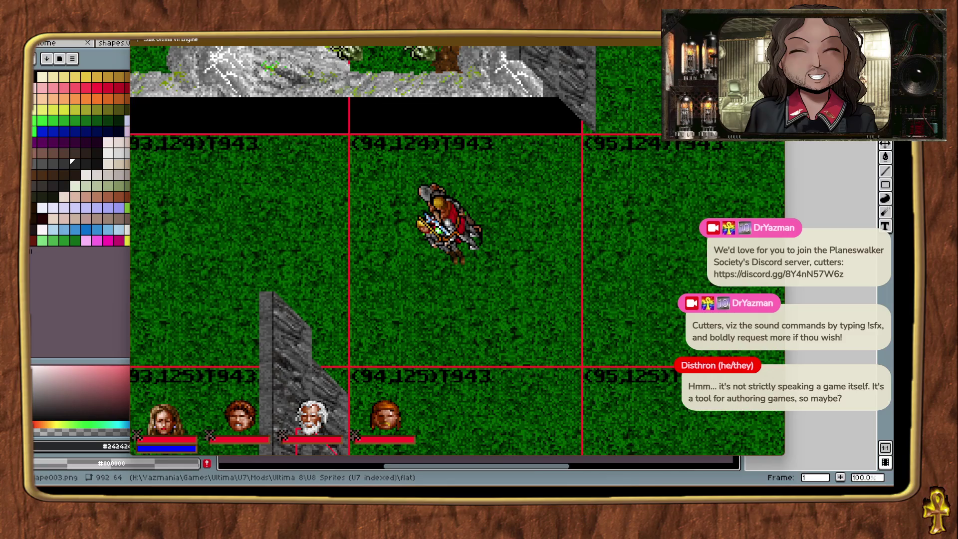
{"action": "left_click", "coordinate": [531, 335]}
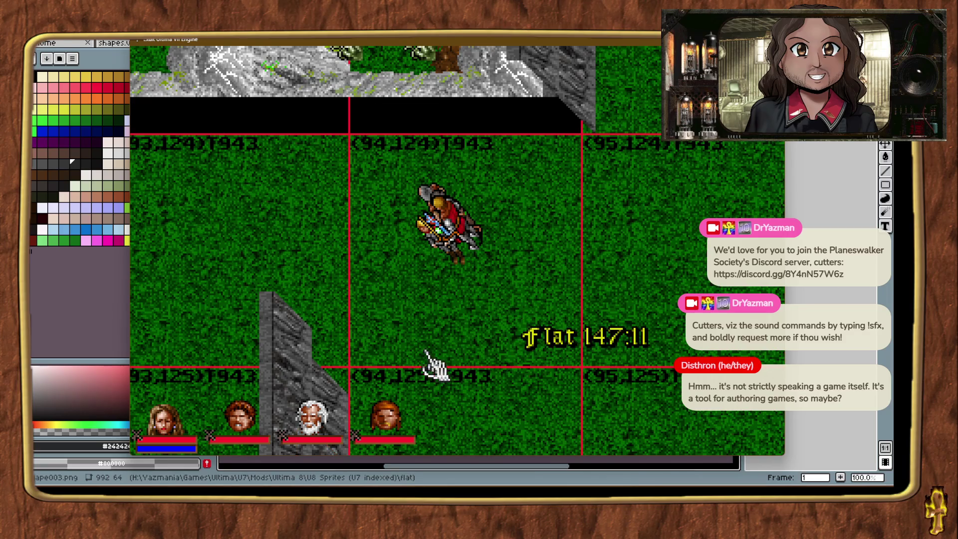
{"action": "key", "text": "ctrl+t"}
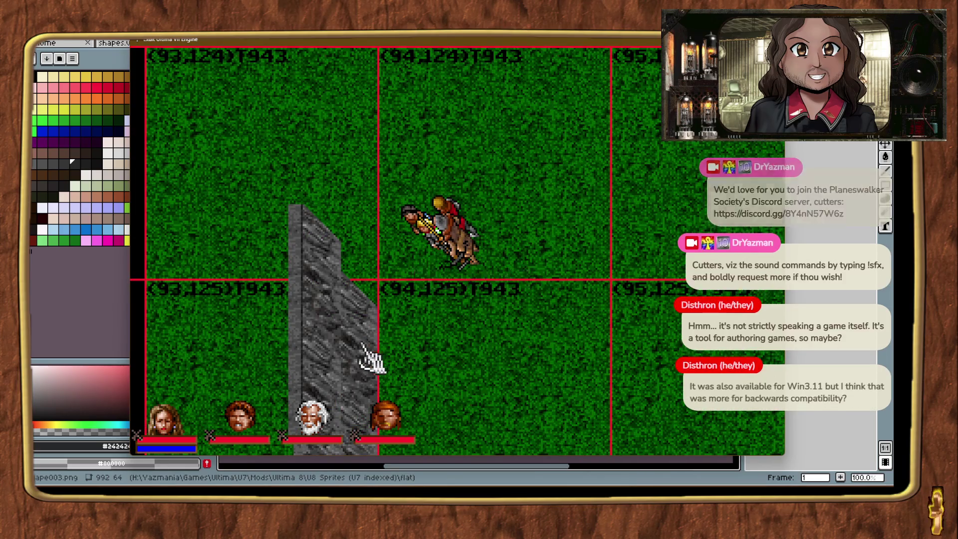
{"action": "left_click", "coordinate": [327, 362]}
{"action": "left_click_drag", "start_coordinate": [391, 289], "coordinate": [391, 288]}
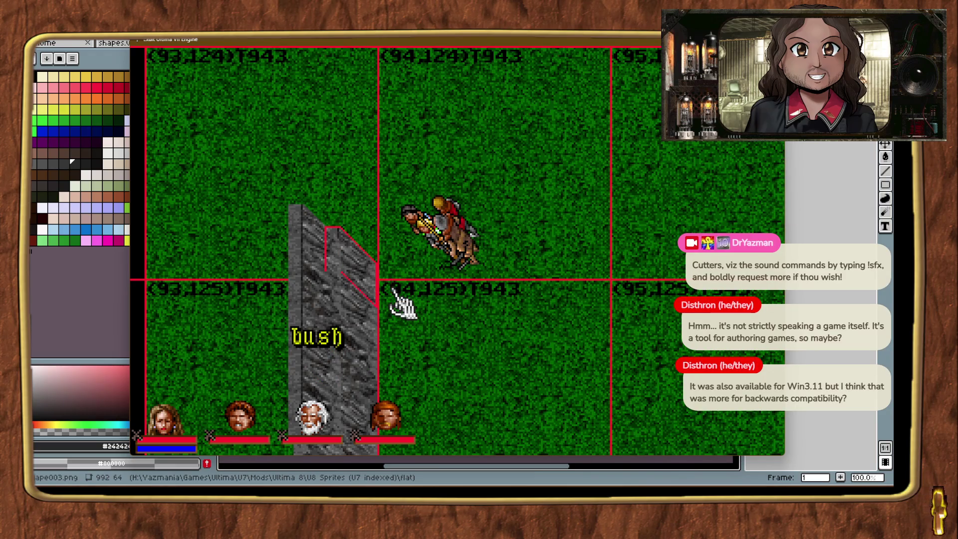
{"action": "left_click", "coordinate": [423, 299]}
Place a new stone wall piece above the existing one and inspect the bushes along the wall.
{"action": "right_click", "coordinate": [516, 106]}
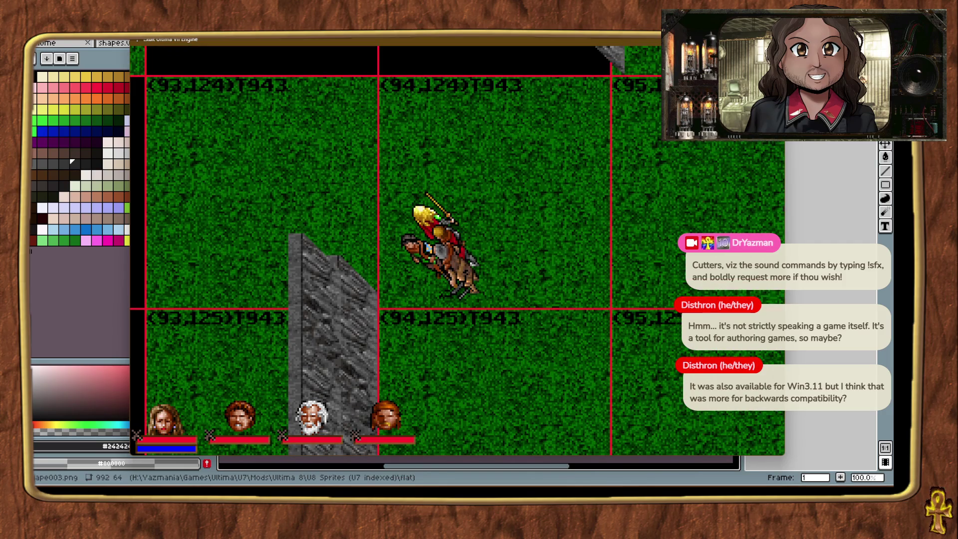
{"action": "mouse_move", "coordinate": [822, 296]}
{"action": "left_mouse_down"}
{"action": "mouse_move", "coordinate": [524, 299]}
{"action": "mouse_move", "coordinate": [385, 314]}
{"action": "mouse_move", "coordinate": [382, 304]}
{"action": "left_mouse_up"}
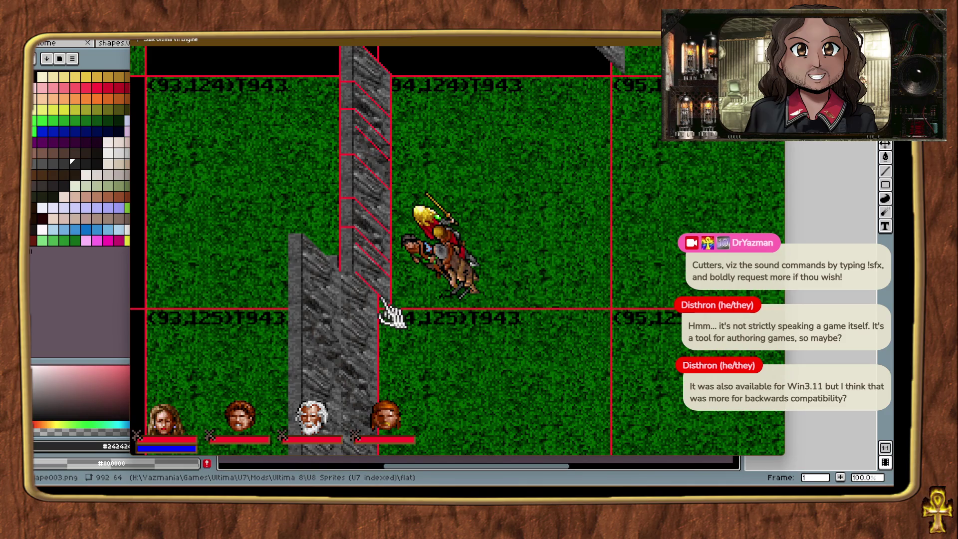
{"action": "left_click", "coordinate": [541, 305]}
{"action": "right_click", "coordinate": [508, 145]}
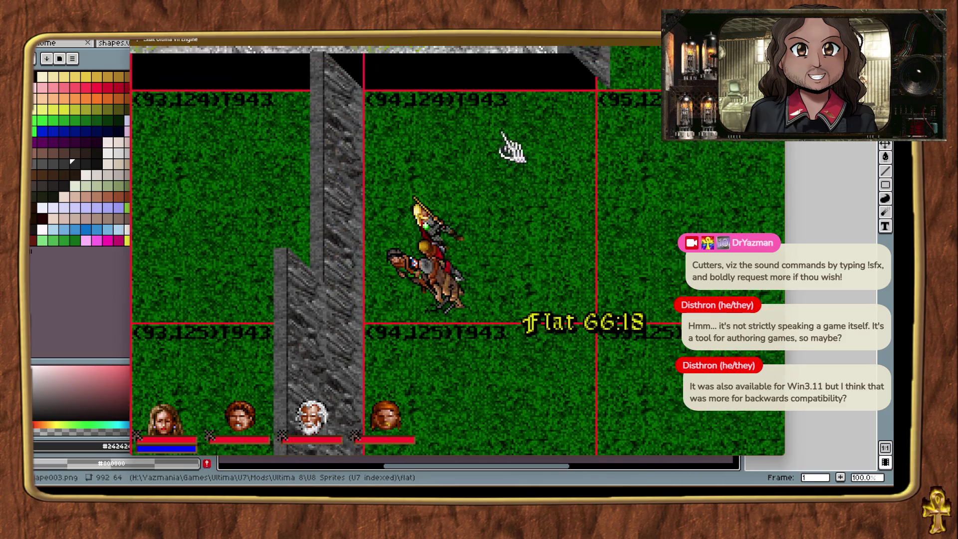
{"action": "left_click", "coordinate": [355, 307]}
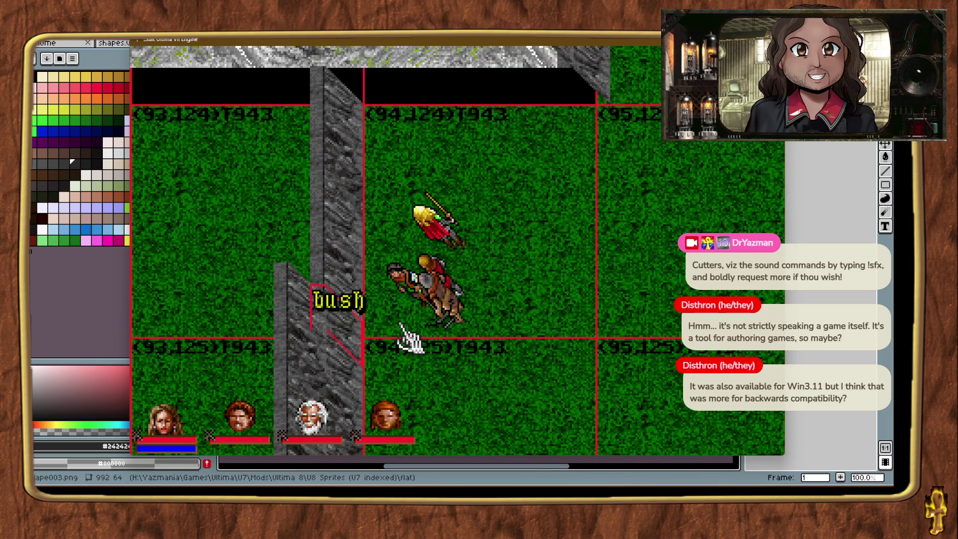
{"action": "left_click", "coordinate": [359, 306]}
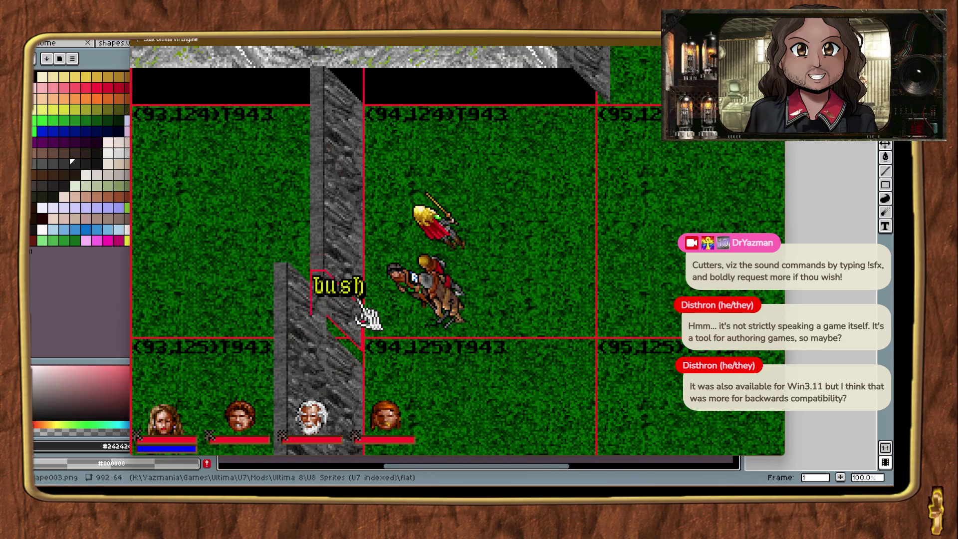
{"action": "left_click", "coordinate": [355, 366]}
Teleport south and add another cliff piece, nudged up-left into line with the wall.
{"action": "right_click", "coordinate": [474, 413]}
{"action": "left_click", "coordinate": [349, 387]}
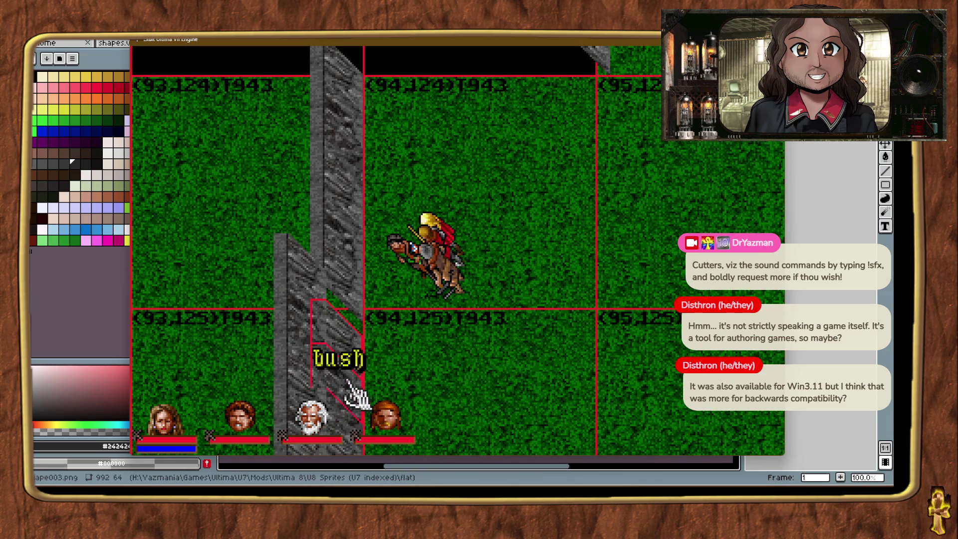
{"action": "left_click", "coordinate": [455, 374]}
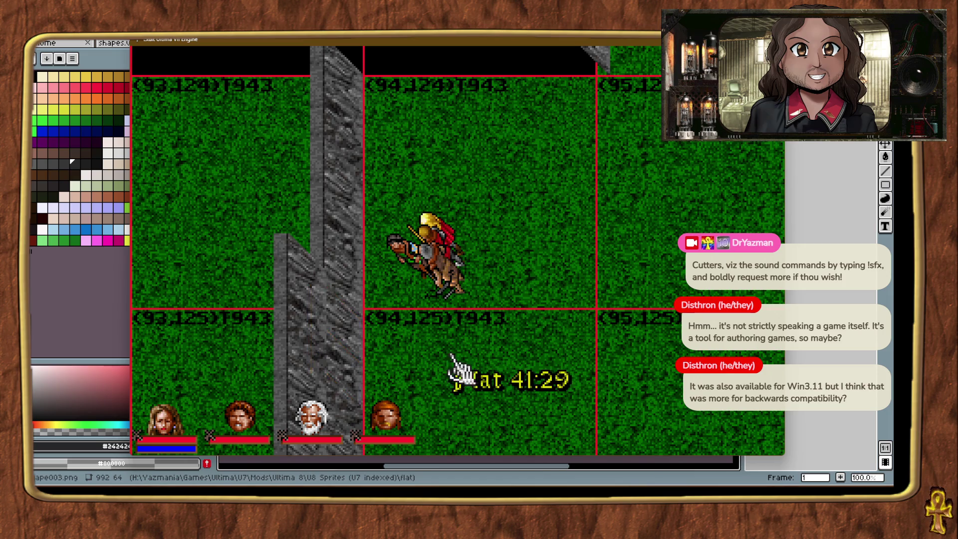
{"action": "key", "text": "alt+t"}
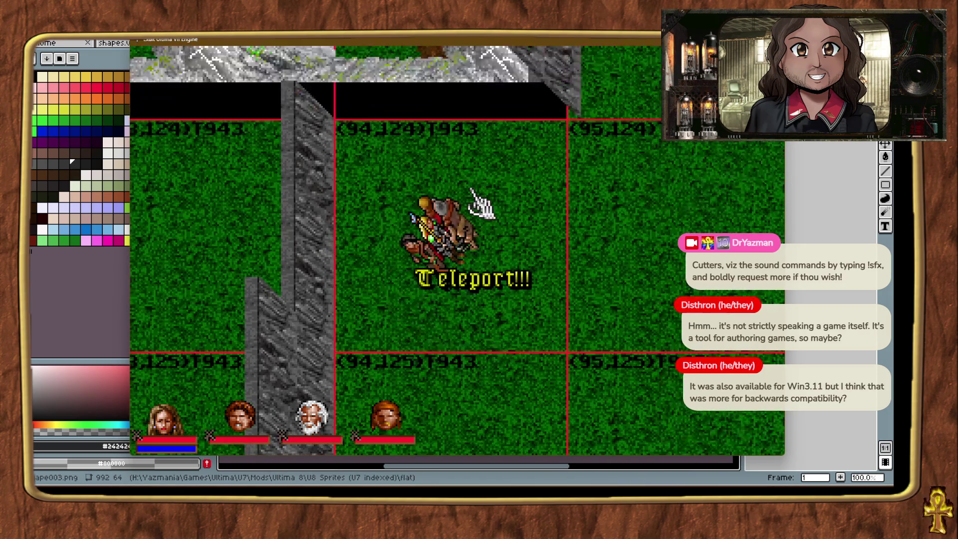
{"action": "left_click_drag", "start_coordinate": [336, 316], "coordinate": [366, 348]}
{"action": "key", "text": "Left"}
{"action": "key", "text": "Left"}
{"action": "key", "text": "Left"}
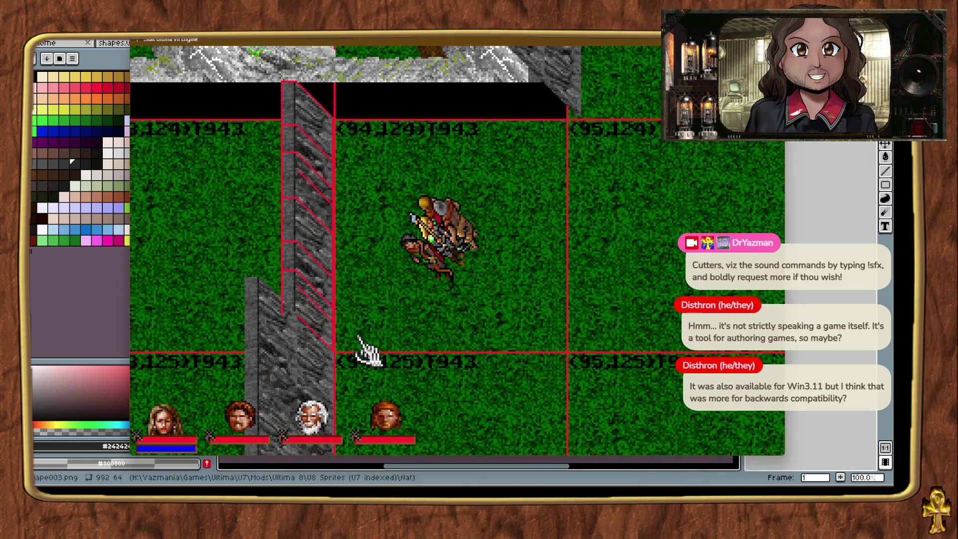
{"action": "left_click", "coordinate": [381, 345]}
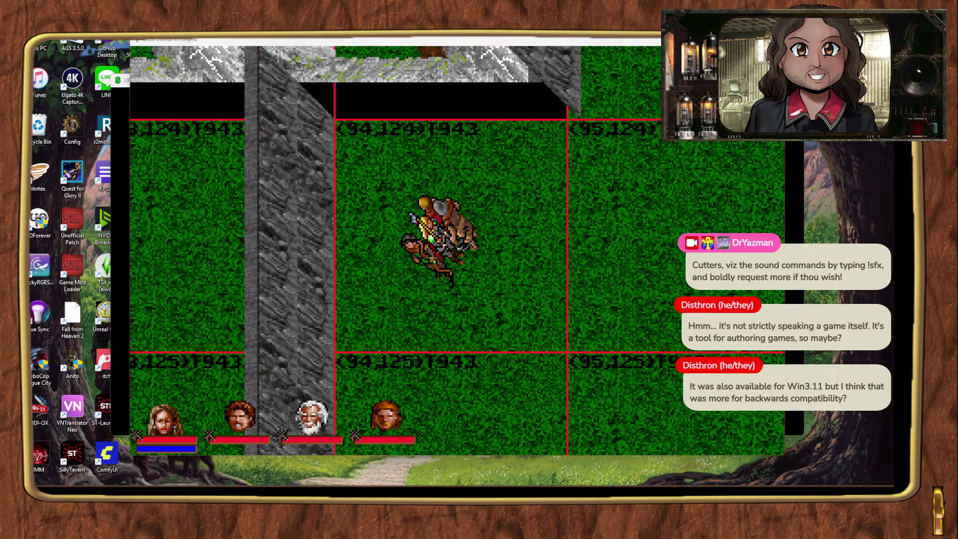
Close Shape003.png choosing Don't Save, close the grey cliff sprite, and return to Exult.
{"action": "mouse_move", "coordinate": [395, 449]}
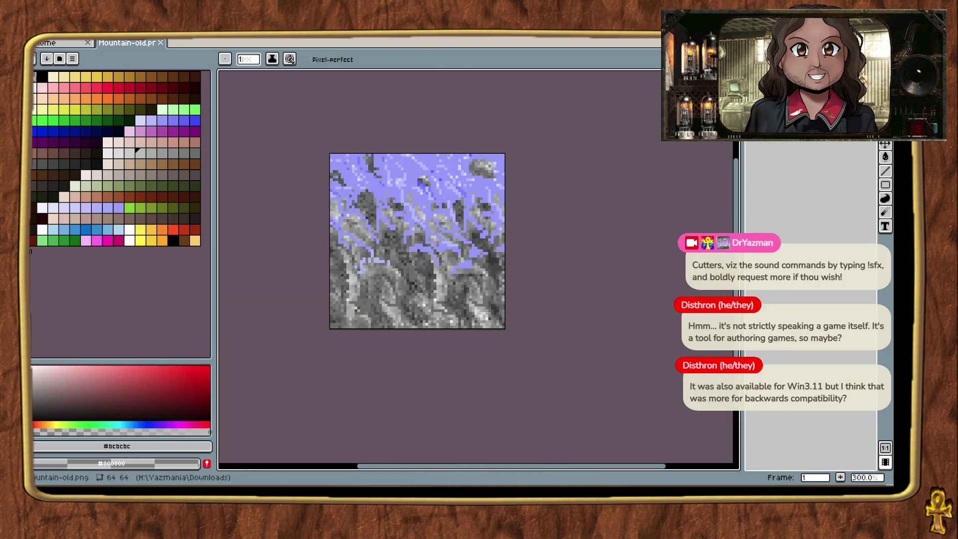
{"action": "left_click", "coordinate": [493, 449]}
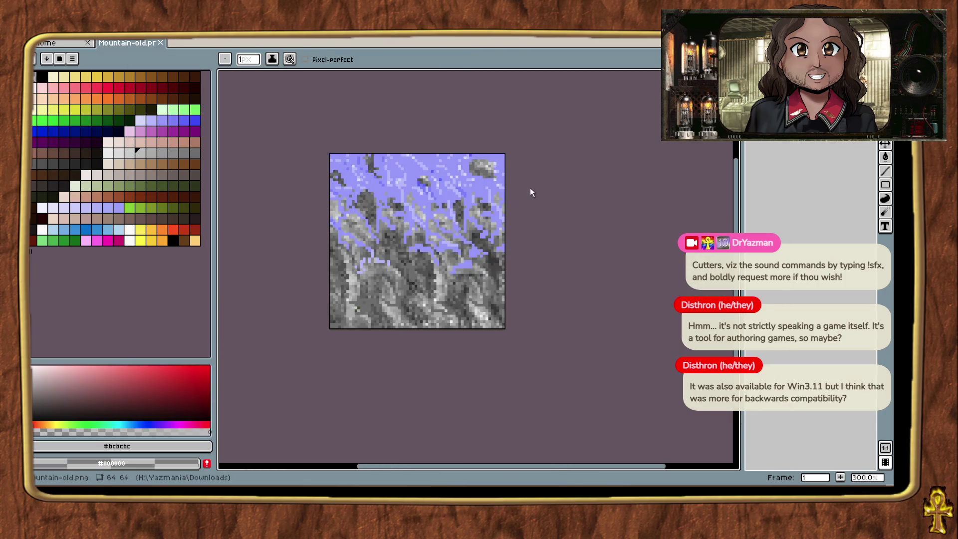
{"action": "left_click", "coordinate": [391, 452]}
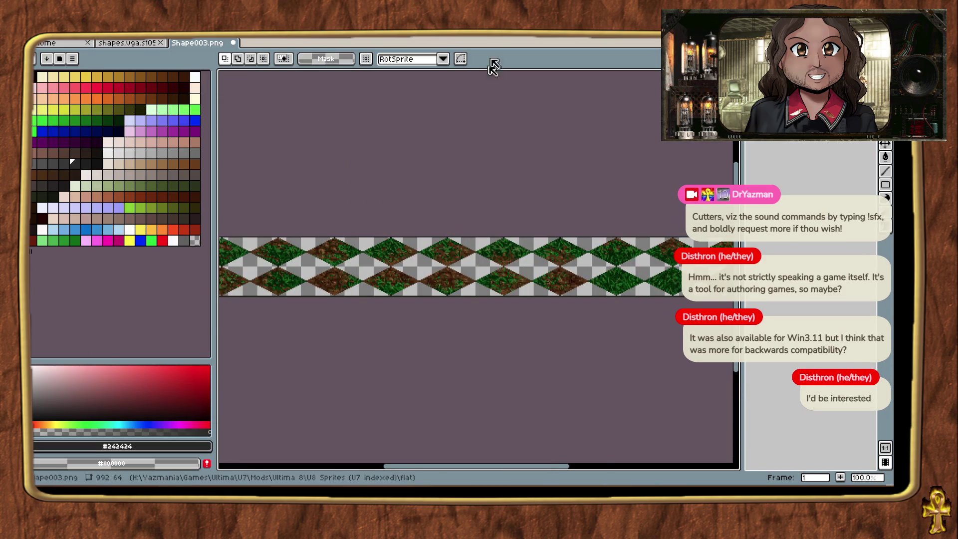
{"action": "left_click", "coordinate": [234, 43]}
{"action": "left_click", "coordinate": [457, 277]}
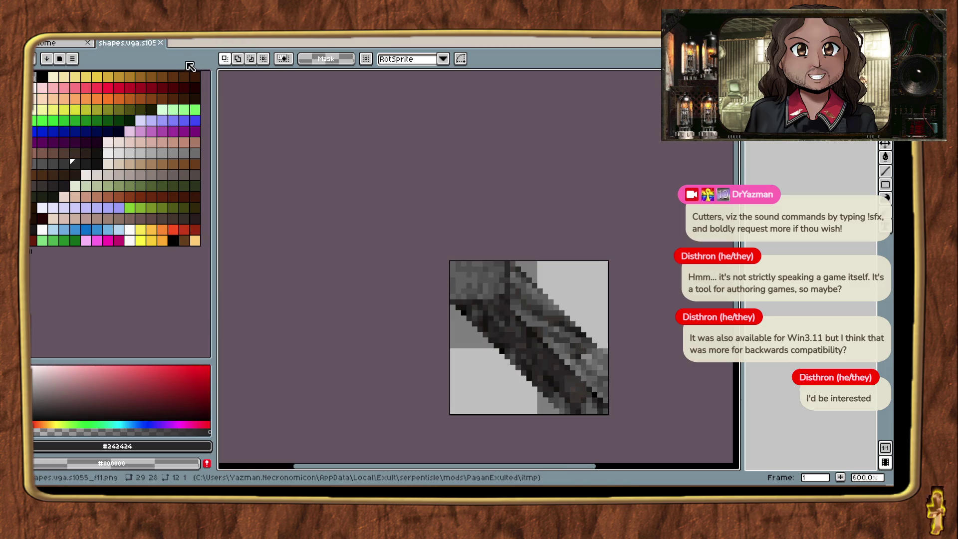
{"action": "left_click", "coordinate": [166, 44]}
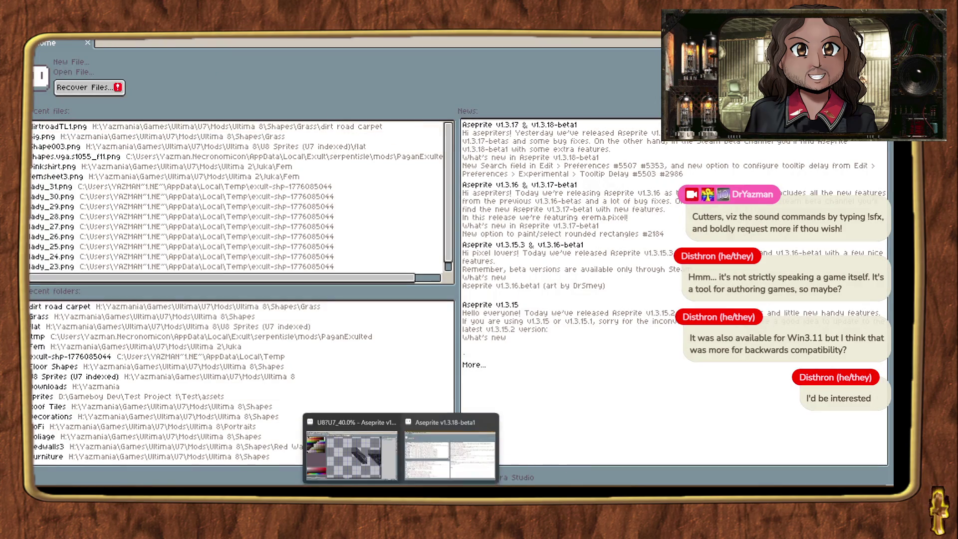
{"action": "left_click", "coordinate": [563, 449]}
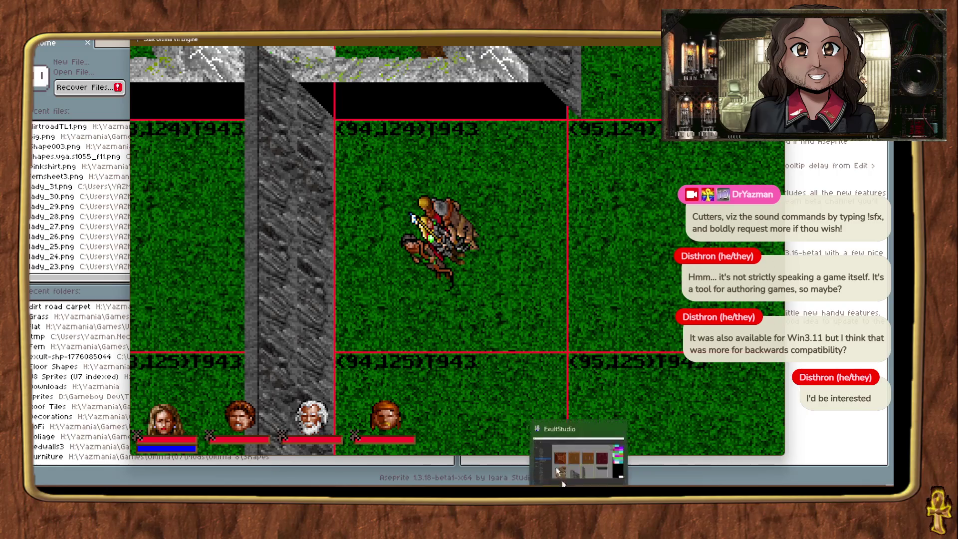
Place a Cliffside piece on the upper grass edge, nudge it into line, then teleport elsewhere.
{"action": "left_click", "coordinate": [556, 466]}
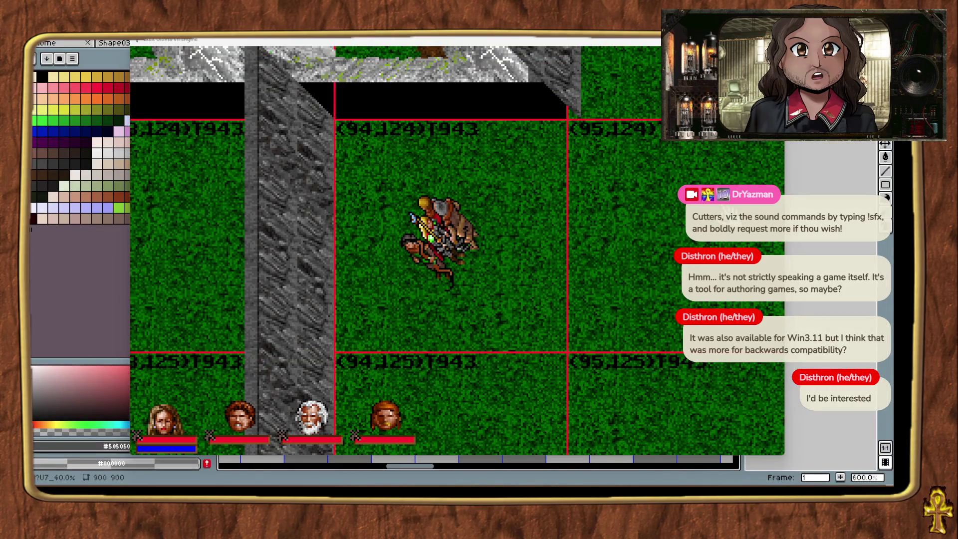
{"action": "mouse_move", "coordinate": [671, 167]}
{"action": "left_mouse_down"}
{"action": "mouse_move", "coordinate": [664, 214]}
{"action": "mouse_move", "coordinate": [559, 140]}
{"action": "mouse_move", "coordinate": [561, 112]}
{"action": "left_mouse_up"}
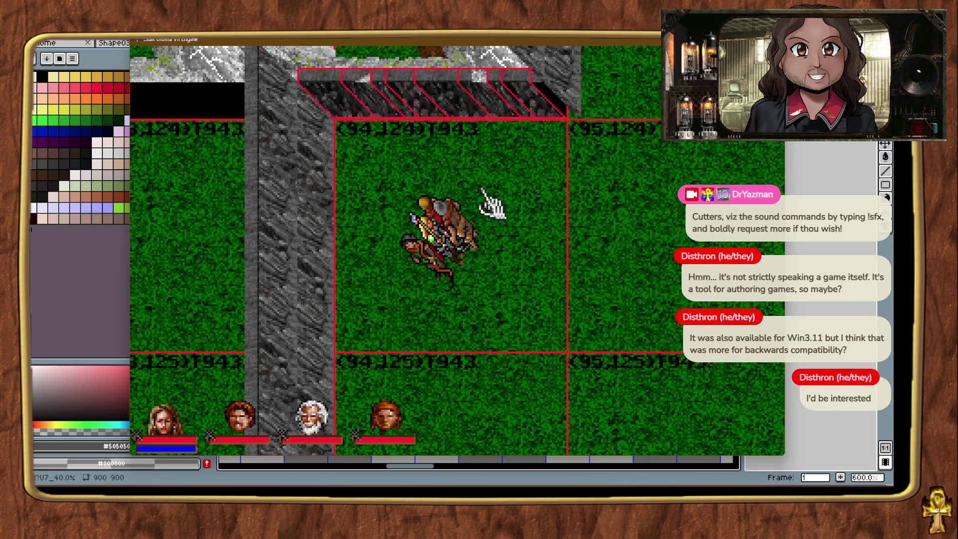
{"action": "key", "text": "Up"}
{"action": "key", "text": "Up"}
{"action": "key", "text": "Up"}
{"action": "key", "text": "Left"}
{"action": "key", "text": "Left"}
{"action": "key", "text": "Left"}
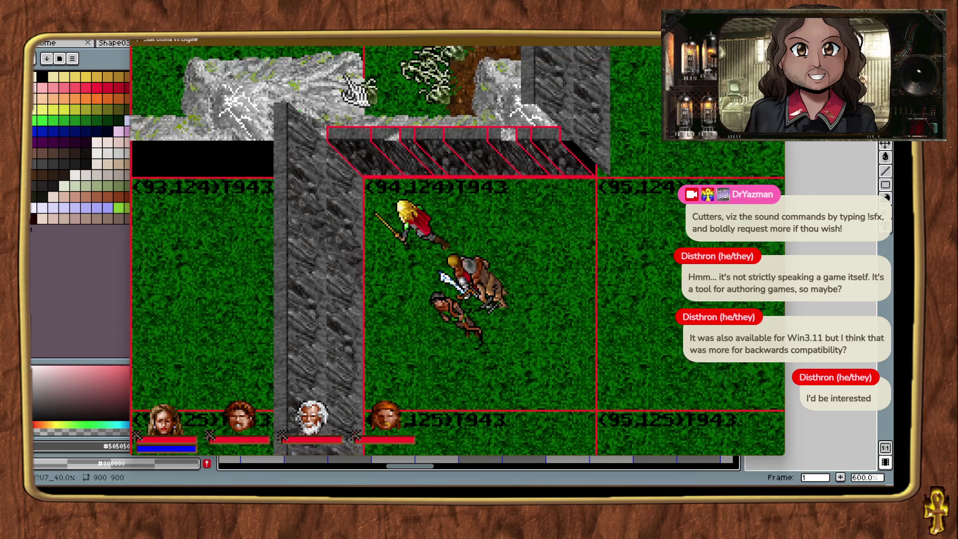
{"action": "key", "text": "Right"}
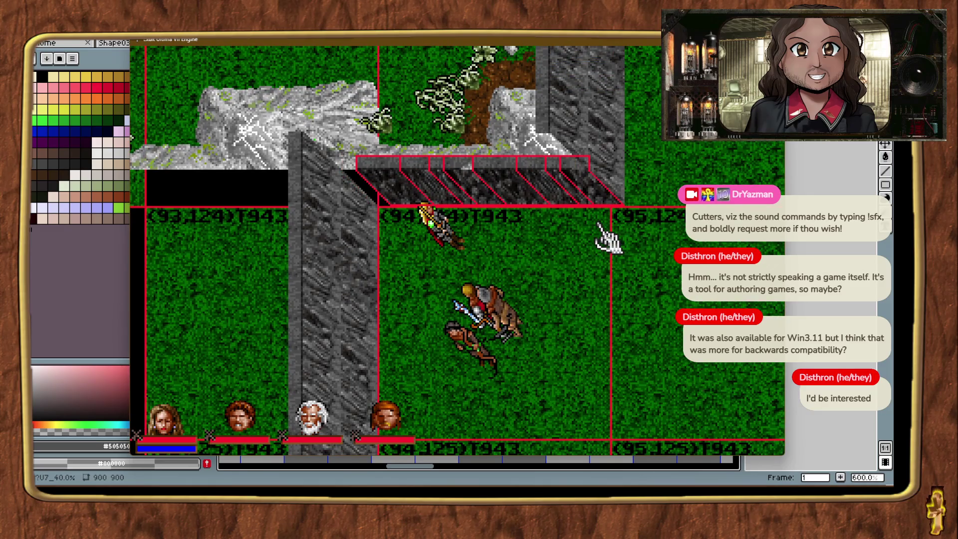
{"action": "left_click", "coordinate": [433, 189]}
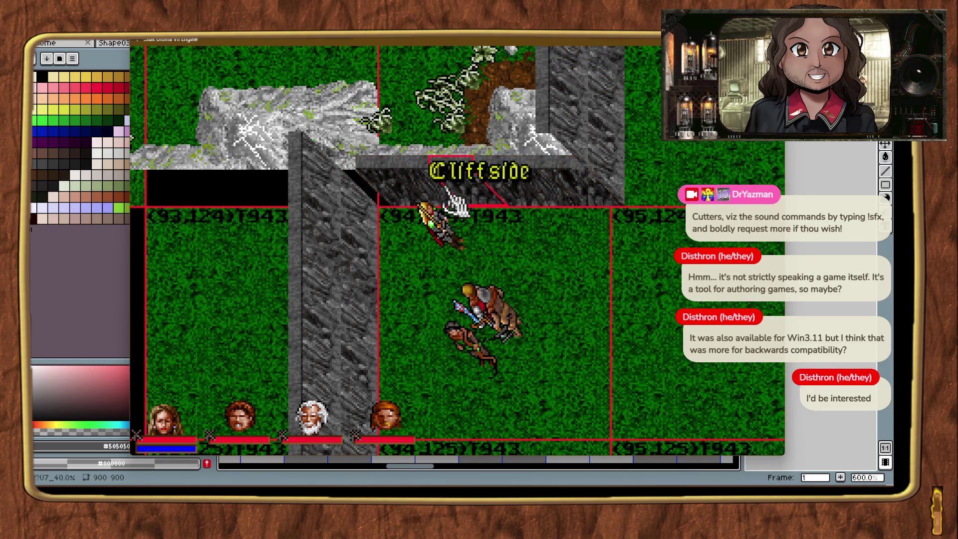
{"action": "key", "text": "Left"}
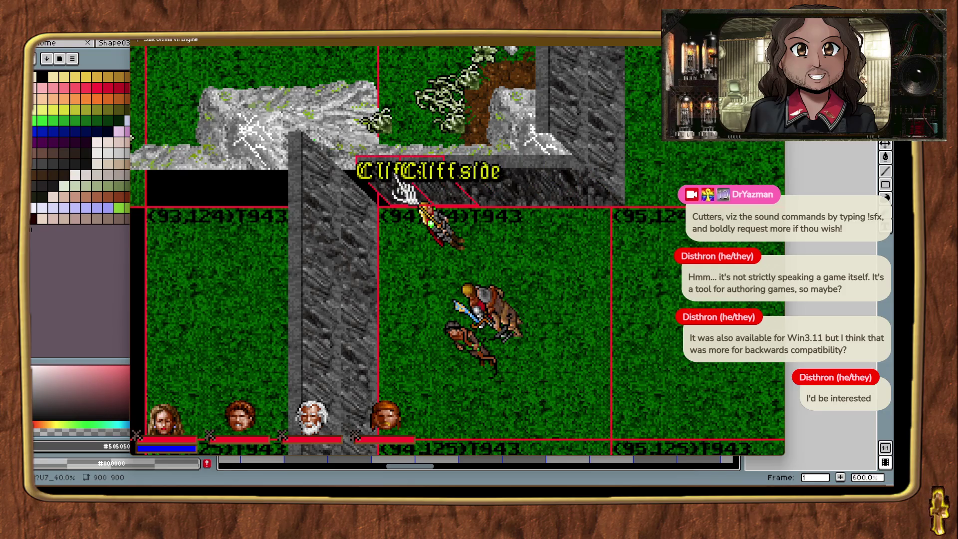
{"action": "left_click", "coordinate": [596, 264]}
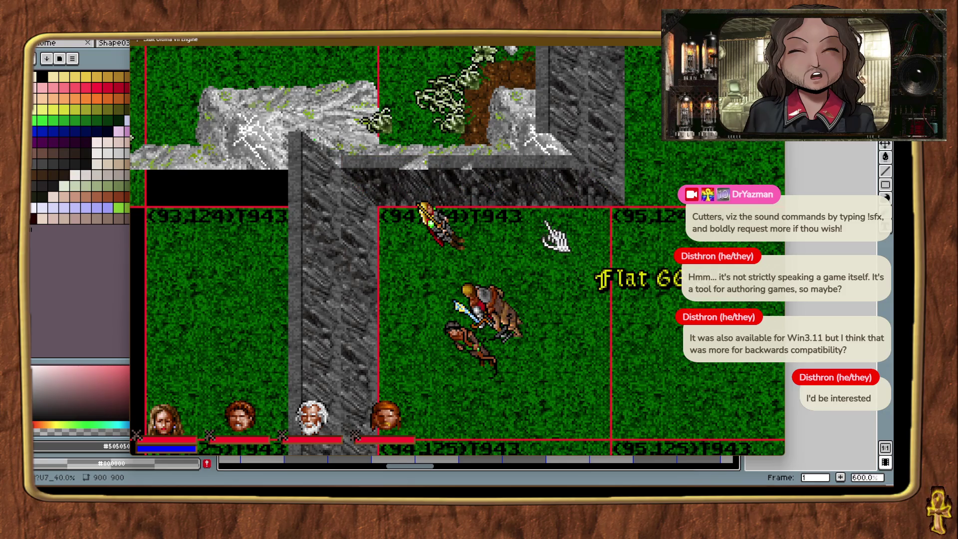
{"action": "key", "text": "alt+t"}
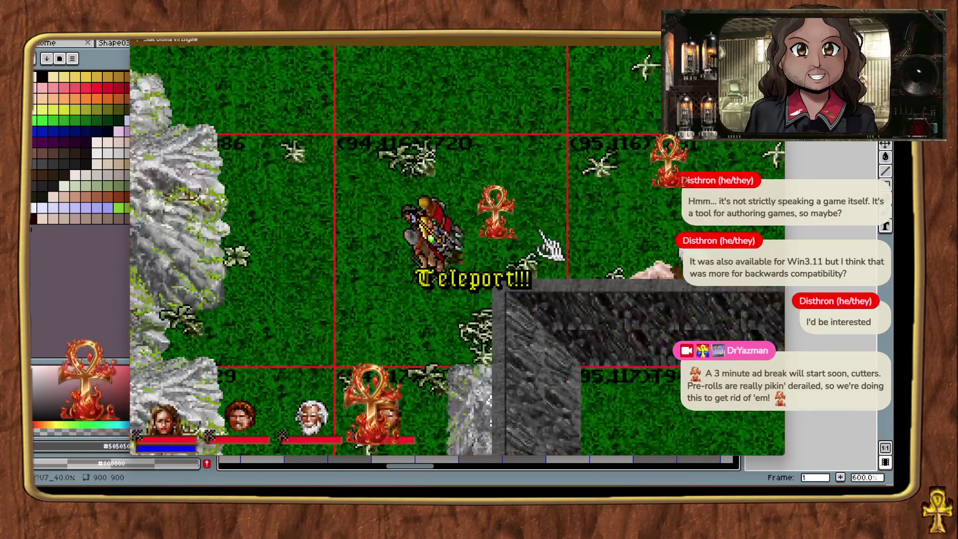
Walk the avatar to the grey cliff corner, confirm the grass is Flat 66:15, then bring LaunchBox forward.
{"action": "key", "text": "alt+t"}
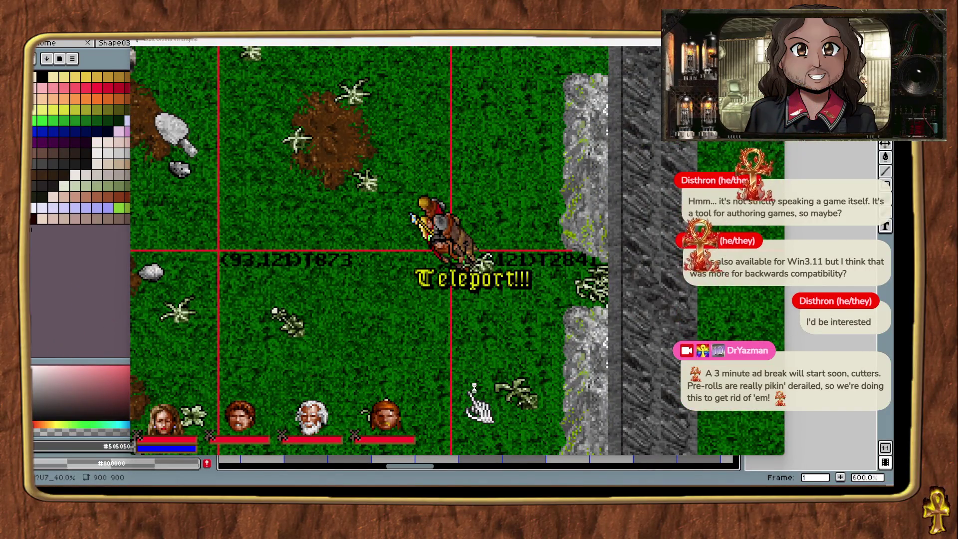
{"action": "key", "text": "alt+Tab"}
{"action": "key", "text": "alt+Tab"}
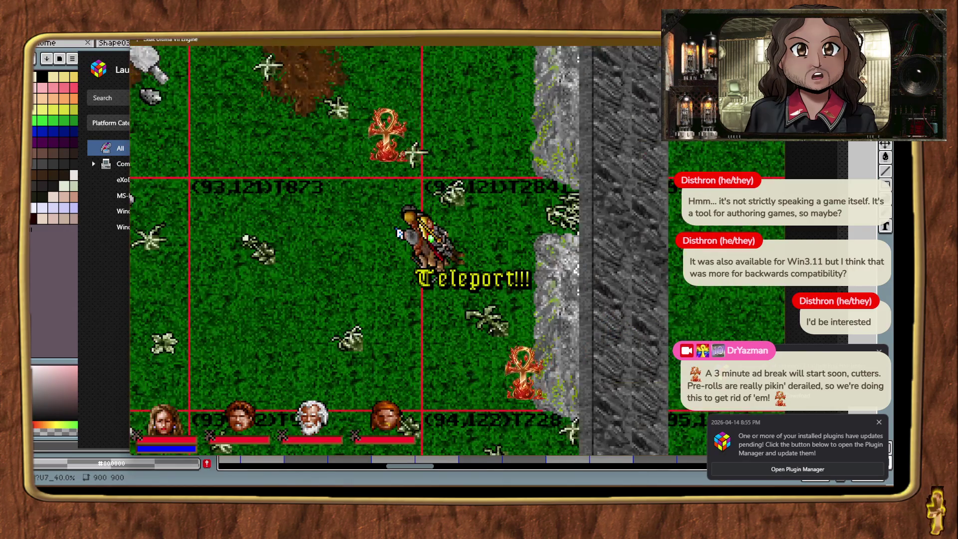
{"action": "right_click", "coordinate": [474, 359]}
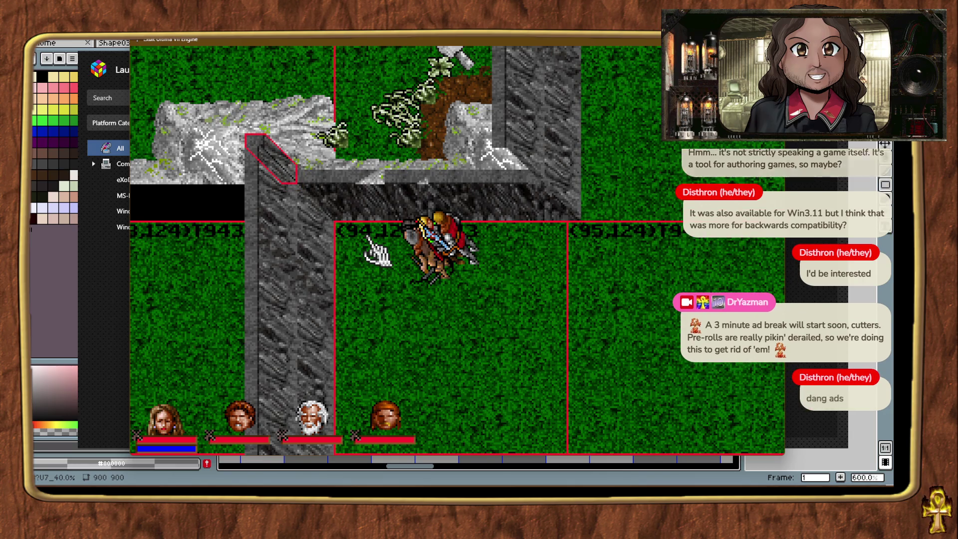
{"action": "left_click", "coordinate": [419, 307]}
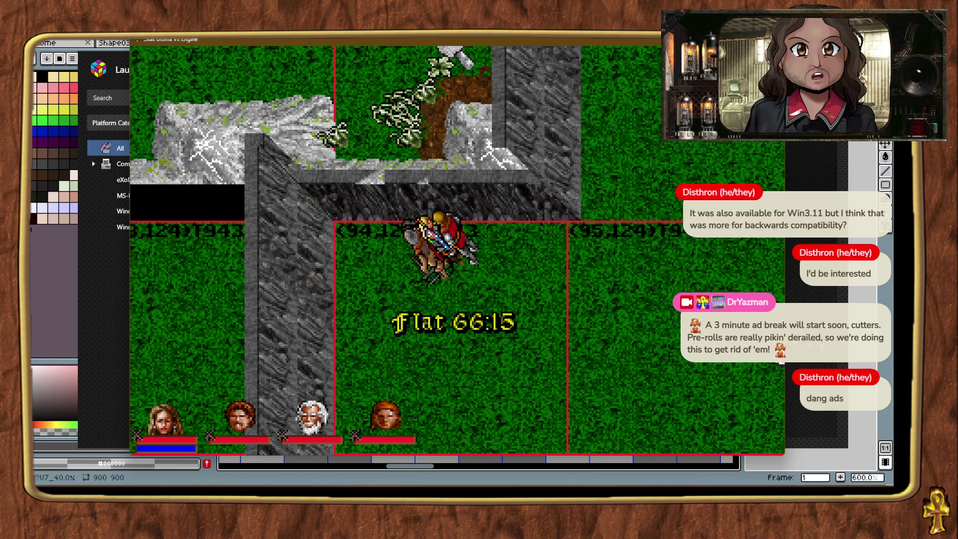
{"action": "mouse_move", "coordinate": [578, 482]}
{"action": "left_click", "coordinate": [579, 439]}
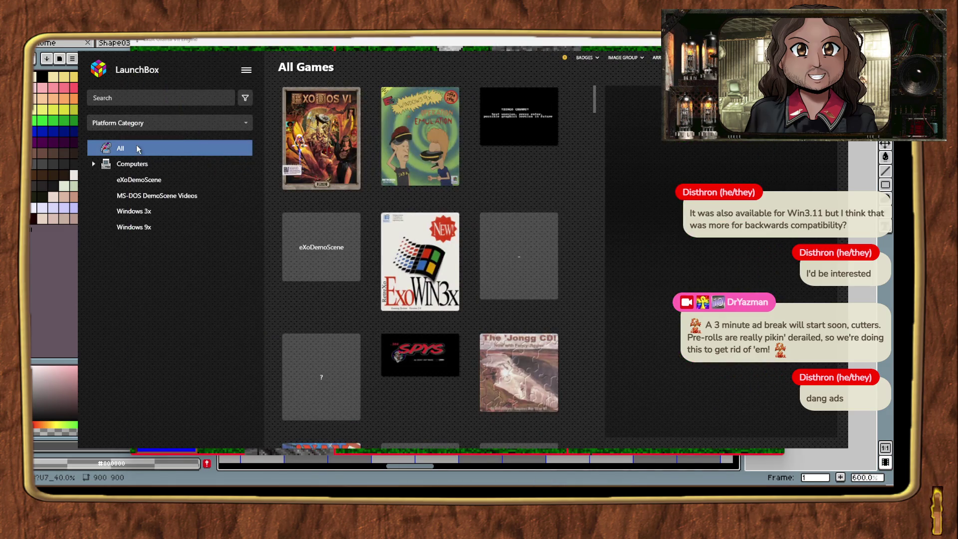
Search the LaunchBox library for 'game faactory' and dismiss the suggestions.
{"action": "left_click", "coordinate": [149, 98]}
{"action": "type", "text": "ga"}
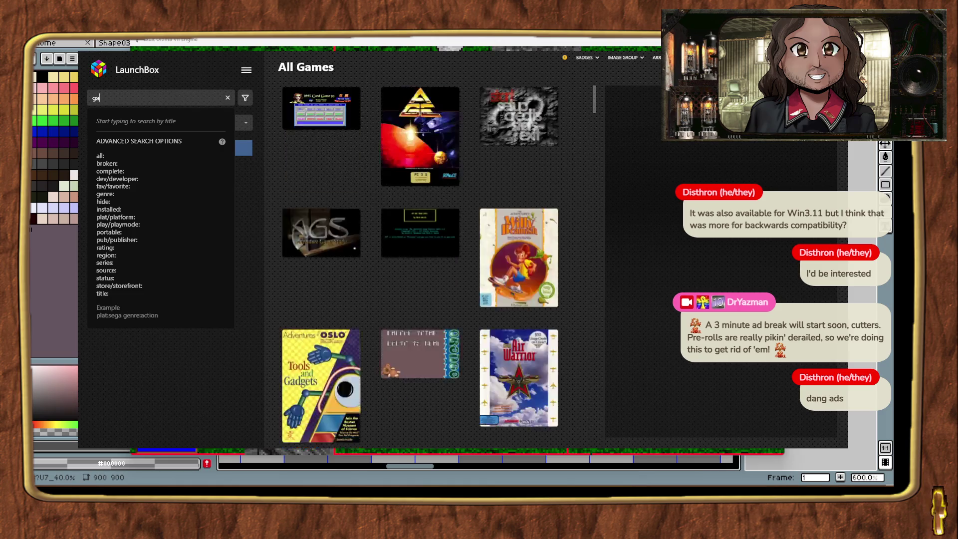
{"action": "type", "text": "me faactory"}
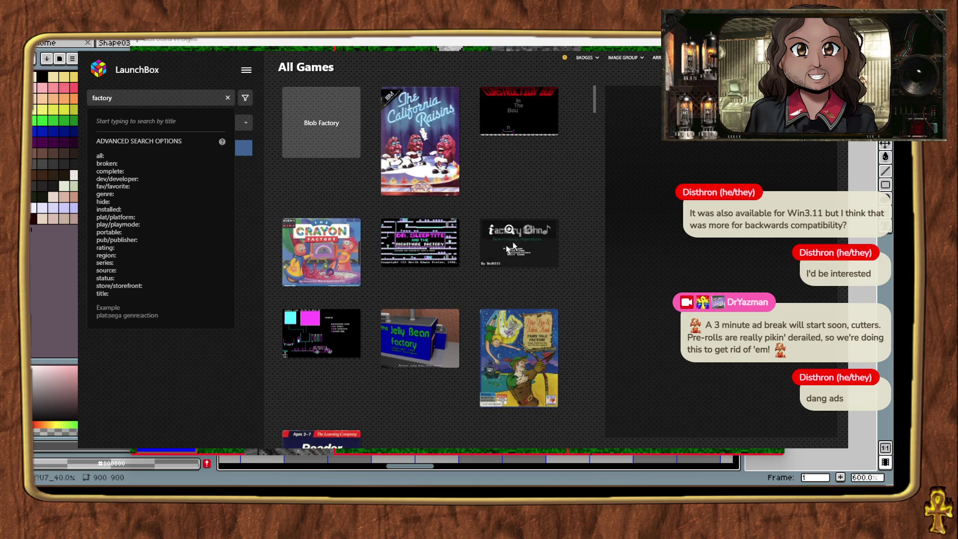
{"action": "scroll", "coordinate": [487, 265], "scroll_direction": "down", "scroll_amount": 2}
{"action": "left_click", "coordinate": [468, 375]}
{"action": "scroll", "coordinate": [468, 375], "scroll_direction": "up", "scroll_amount": 2}
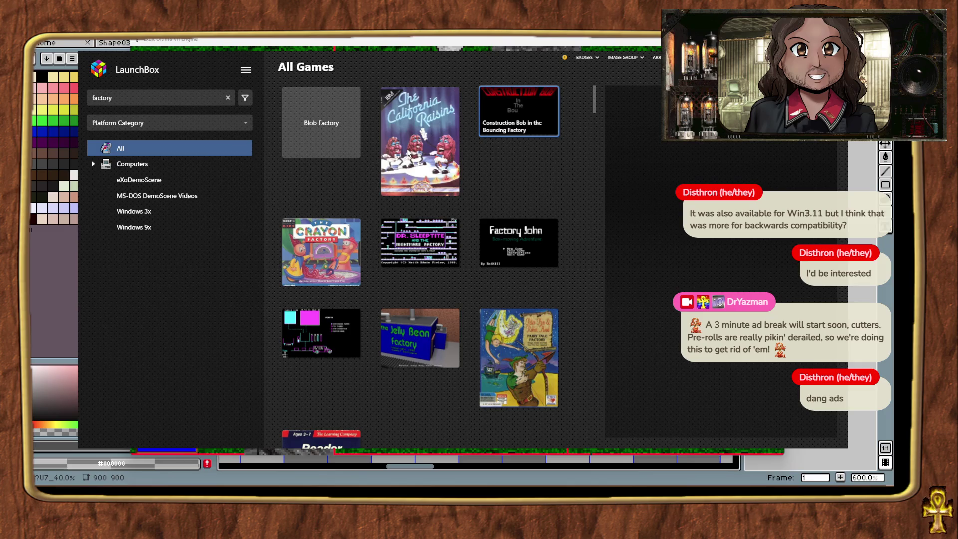
View details of California Raisins, Factory Works I, Factory John, Dr. Sleeptite, The Crayon Factory; then search 'the game f'.
{"action": "left_click", "coordinate": [428, 188]}
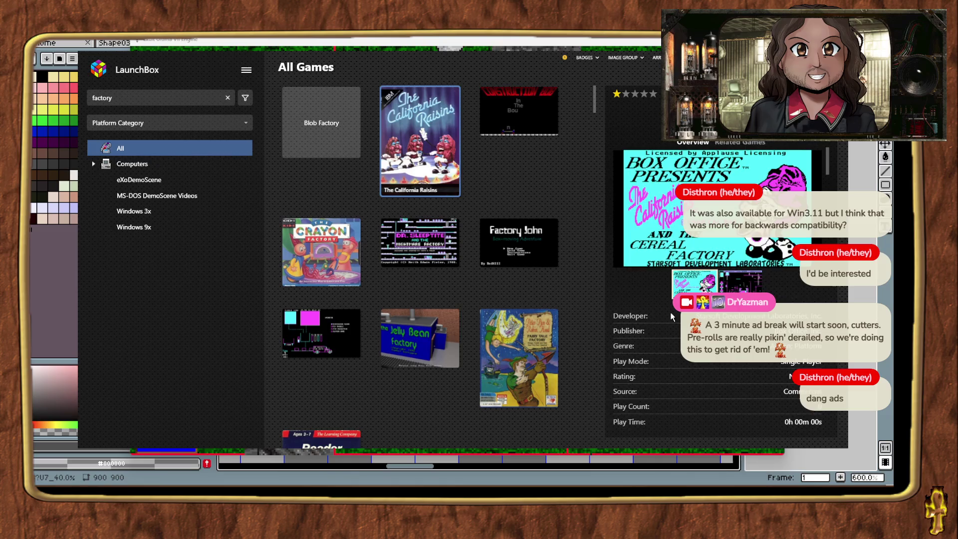
{"action": "scroll", "coordinate": [666, 299], "scroll_direction": "down", "scroll_amount": 3}
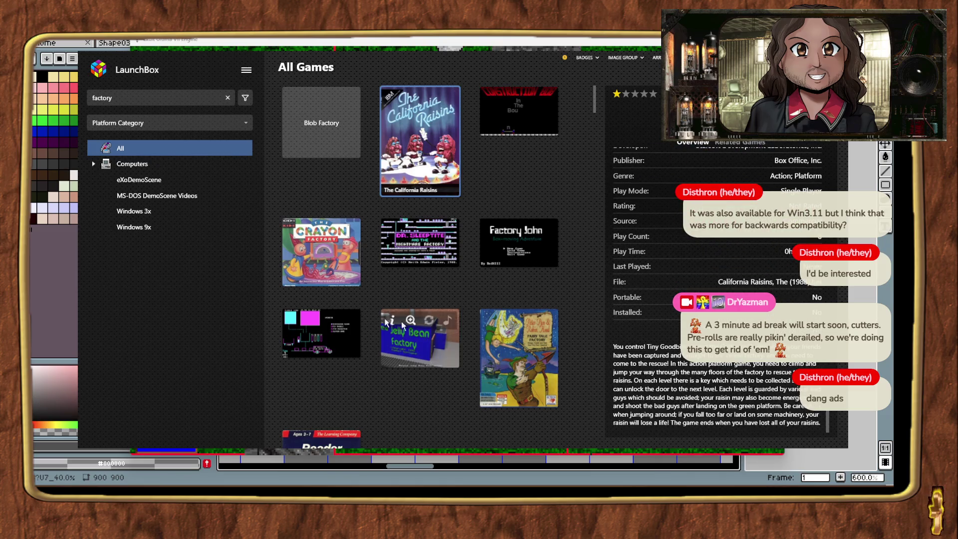
{"action": "left_click", "coordinate": [320, 332]}
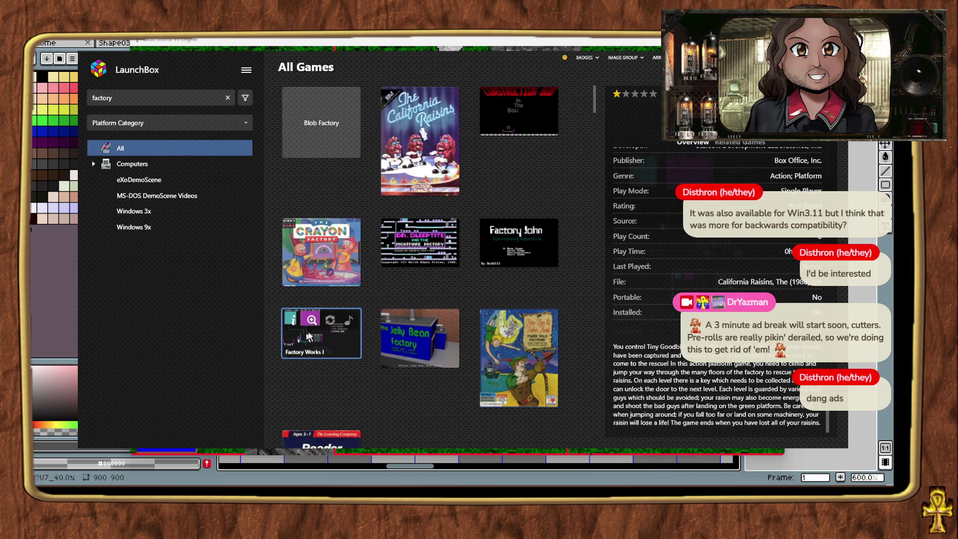
{"action": "left_click", "coordinate": [482, 258]}
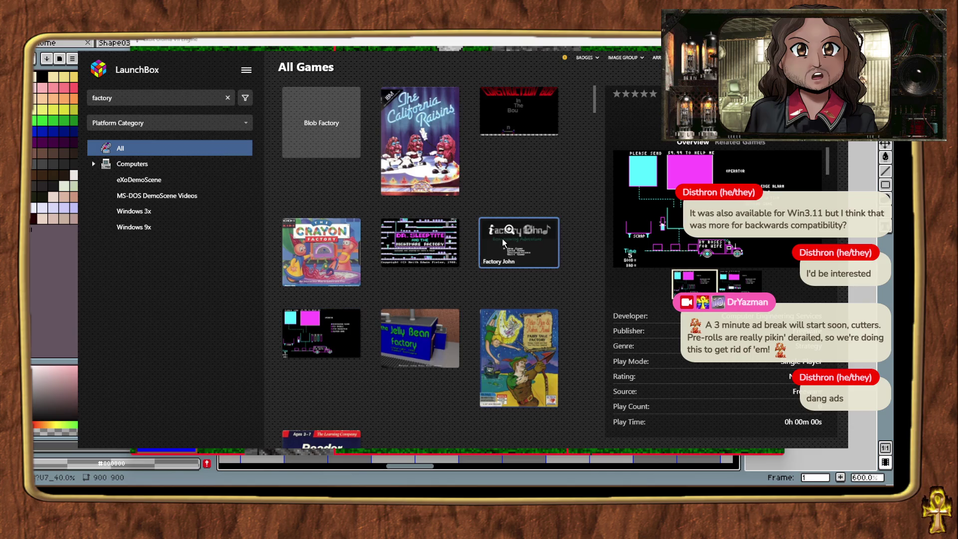
{"action": "left_click", "coordinate": [436, 253]}
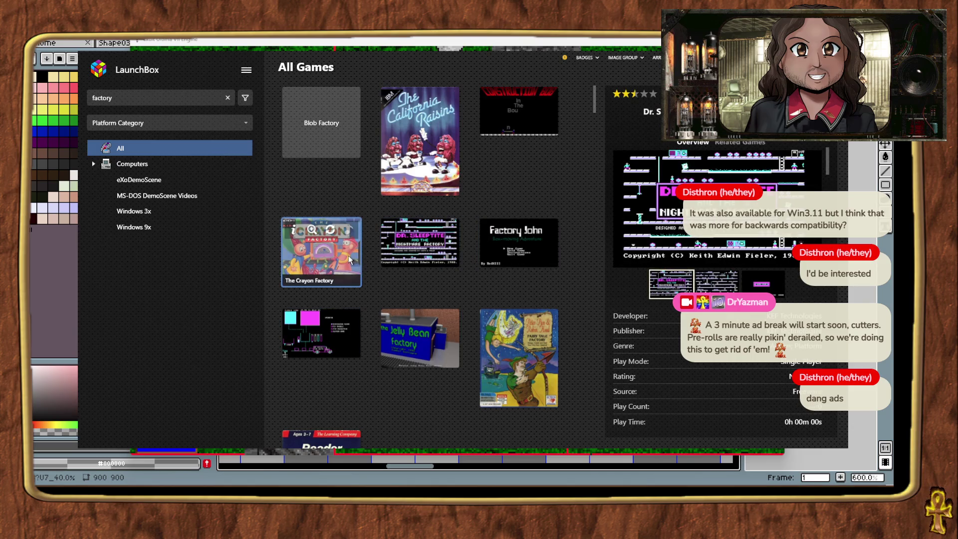
{"action": "left_click", "coordinate": [352, 257]}
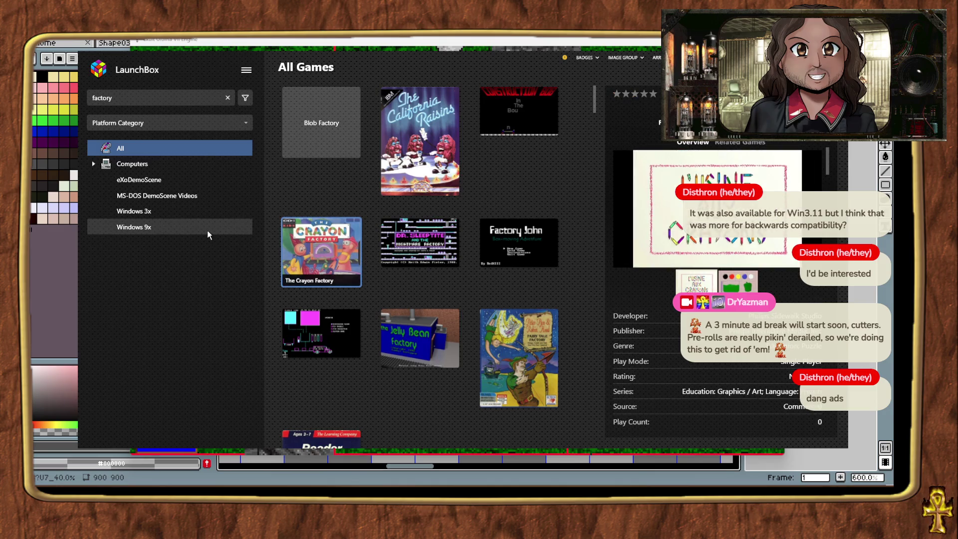
{"action": "left_click", "coordinate": [160, 99]}
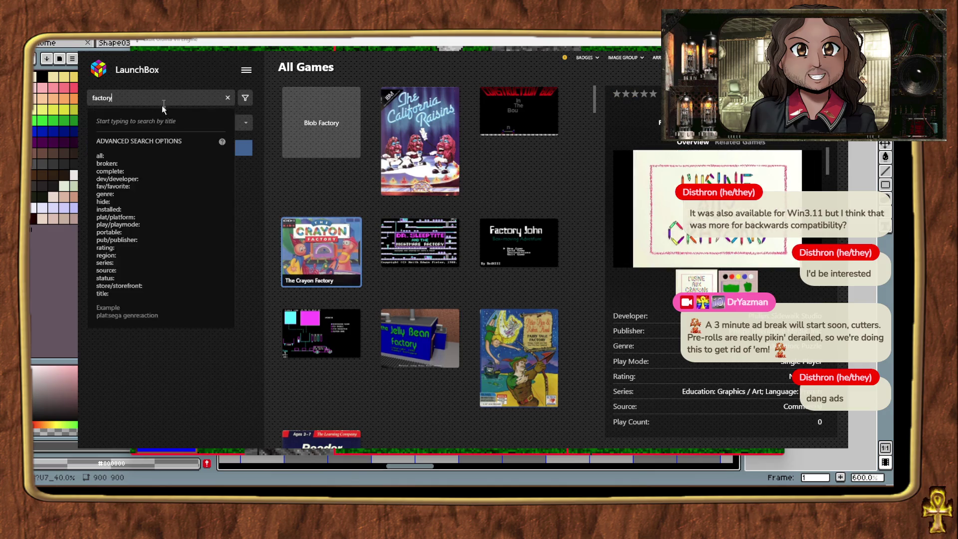
{"action": "type", "text": "the game"}
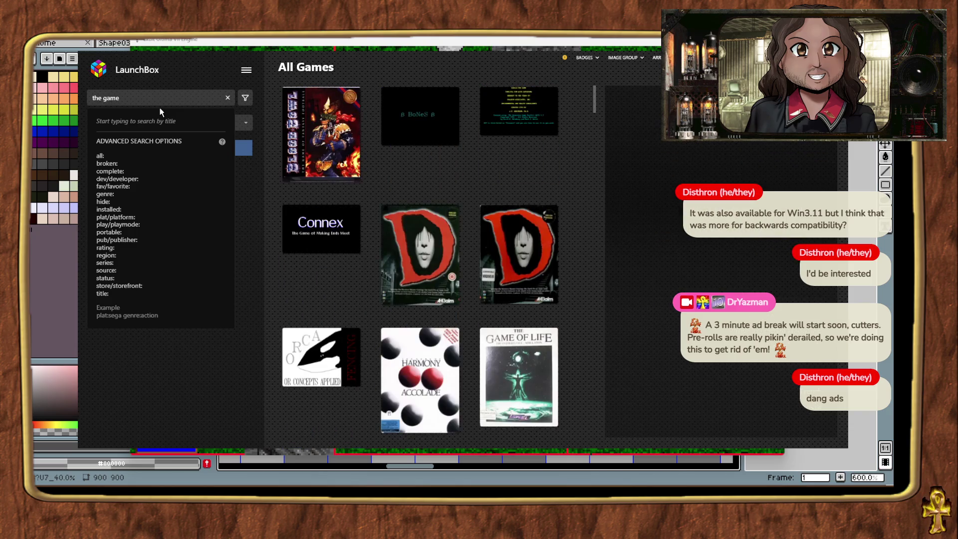
{"action": "type", "text": " f"}
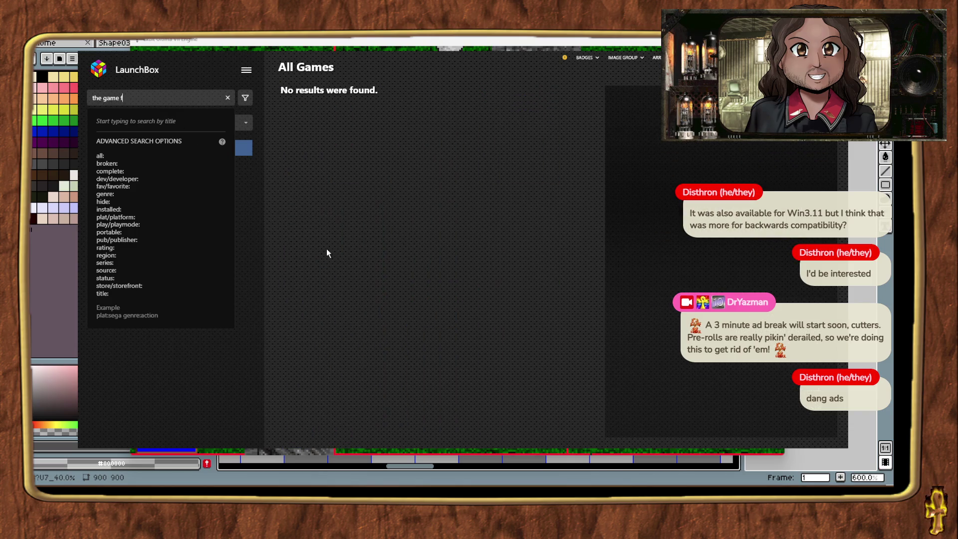
Narrow the search to 'the game' and view the details for Tricks of the Game.
{"action": "key", "text": "BackSpace"}
{"action": "key", "text": "BackSpace"}
{"action": "scroll", "coordinate": [477, 251], "scroll_direction": "down", "scroll_amount": 10}
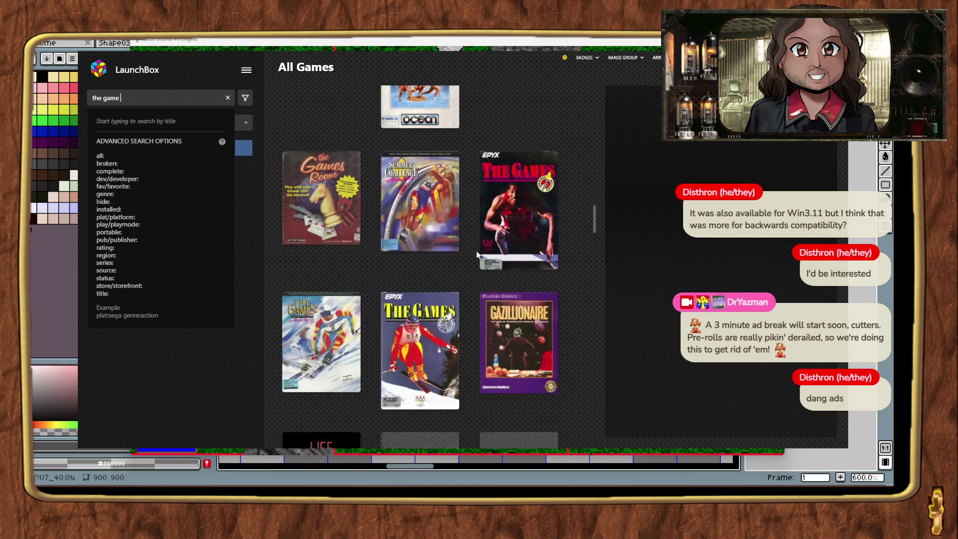
{"action": "scroll", "coordinate": [476, 250], "scroll_direction": "down", "scroll_amount": 10}
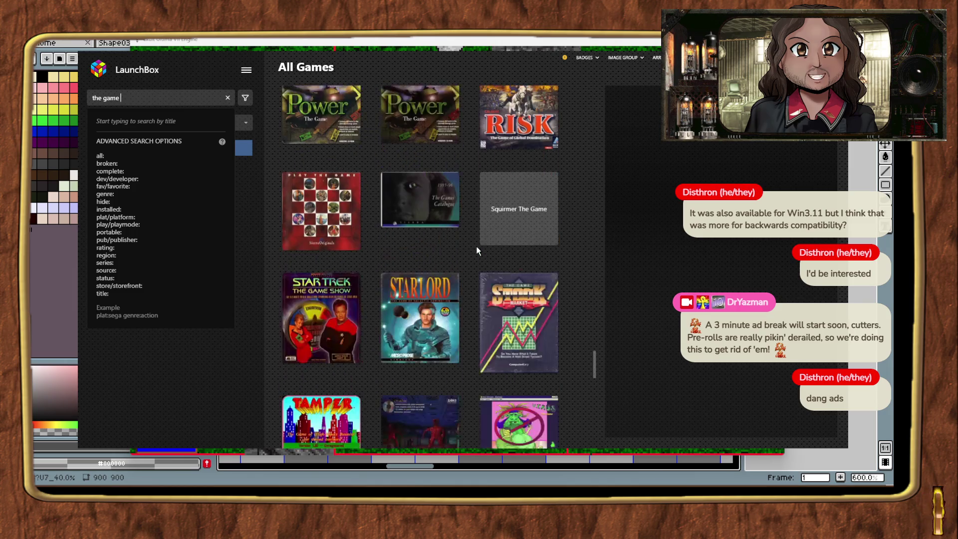
{"action": "left_click", "coordinate": [418, 328]}
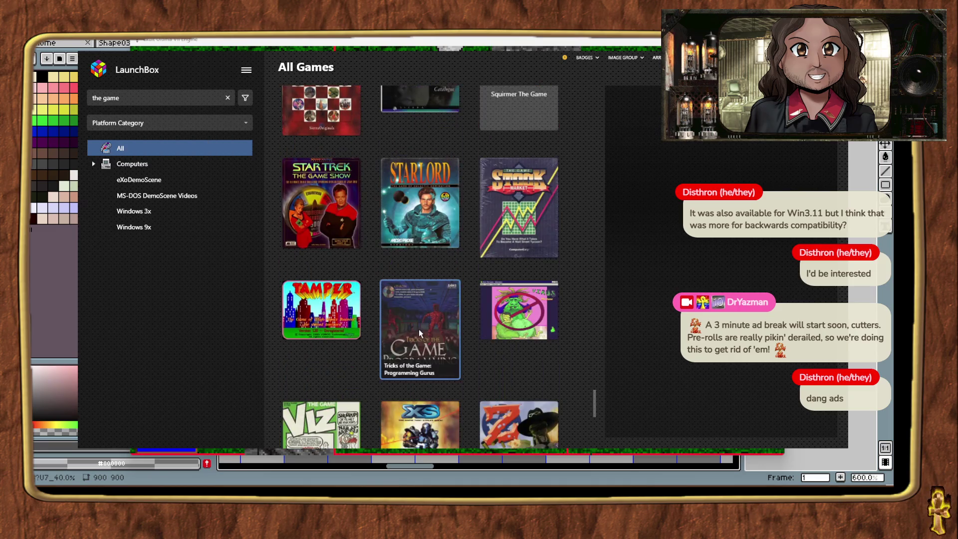
{"action": "mouse_move", "coordinate": [418, 327]}
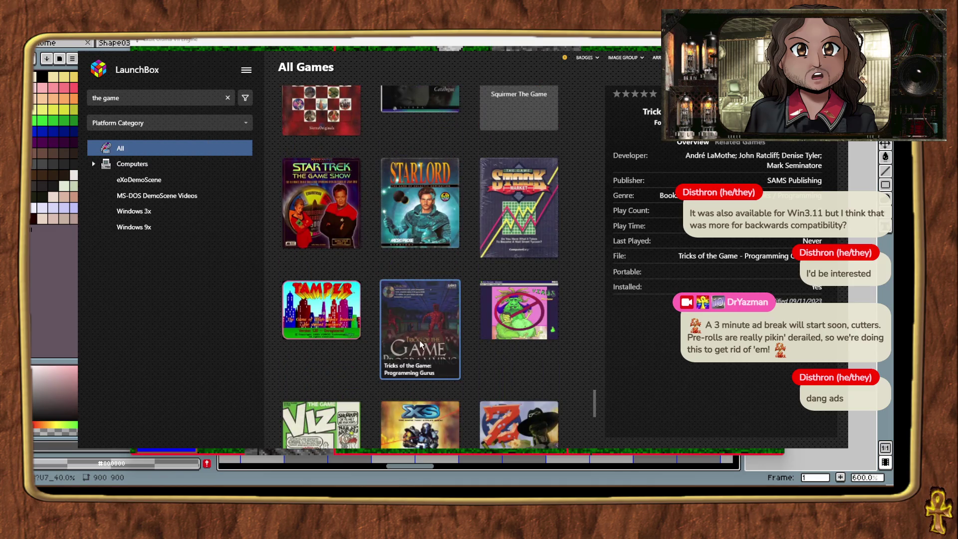
{"action": "scroll", "coordinate": [413, 308], "scroll_direction": "down", "scroll_amount": 1}
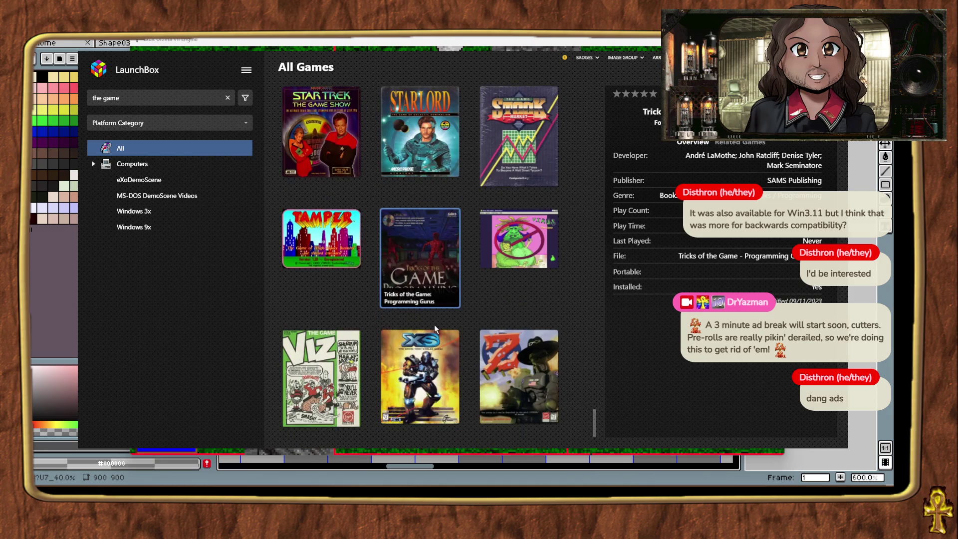
{"action": "scroll", "coordinate": [434, 324], "scroll_direction": "up", "scroll_amount": 5}
{"action": "scroll", "coordinate": [433, 346], "scroll_direction": "up", "scroll_amount": 10}
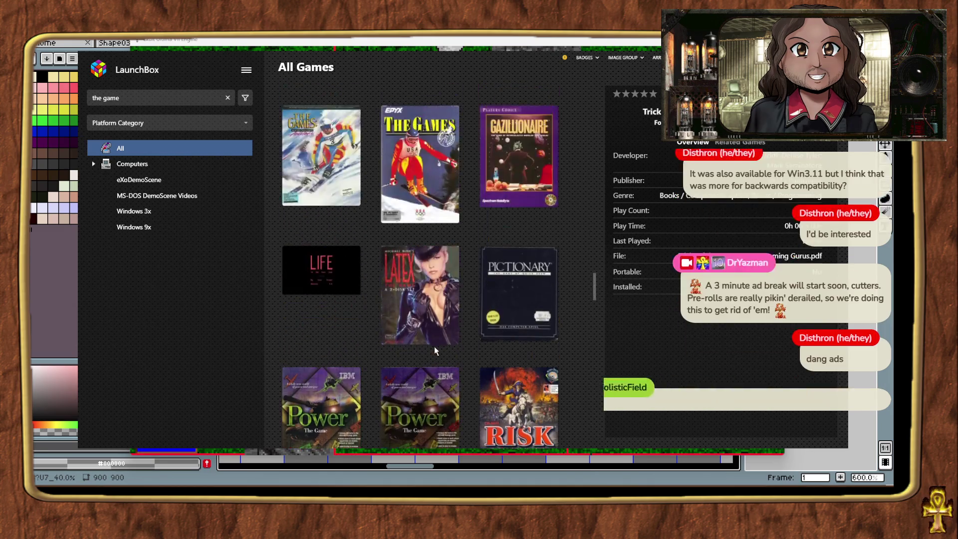
Change the search to 'factory john', read its details and description, then return to Exult.
{"action": "left_click", "coordinate": [160, 98]}
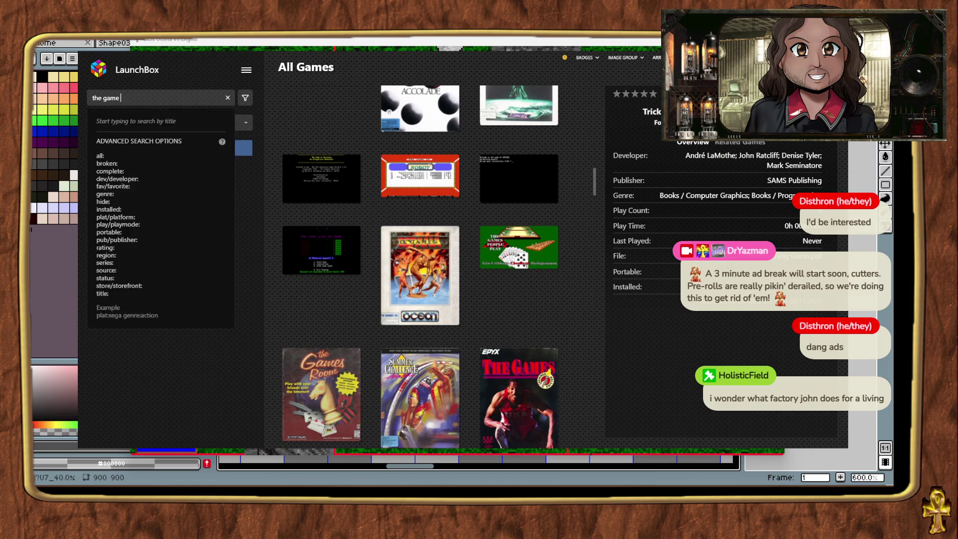
{"action": "type", "text": "factory john"}
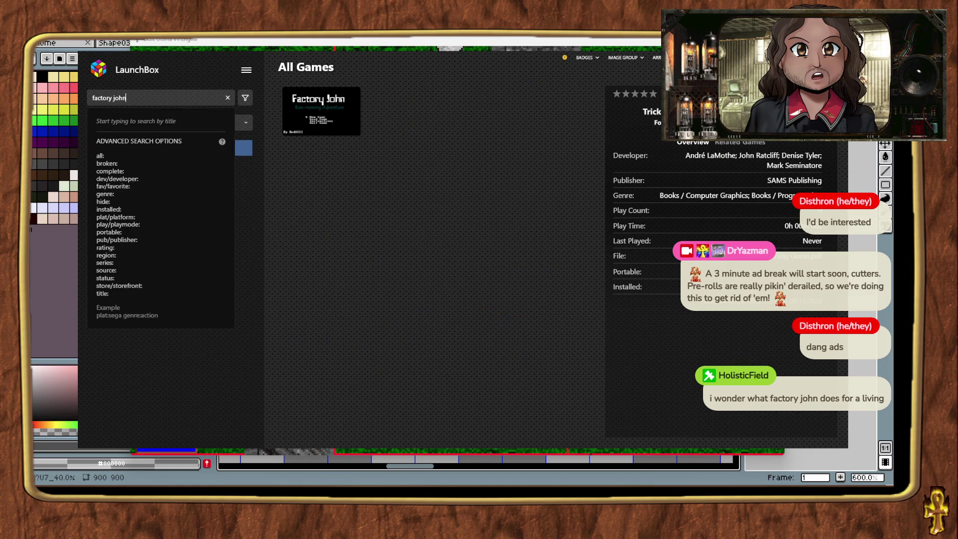
{"action": "left_click", "coordinate": [360, 124]}
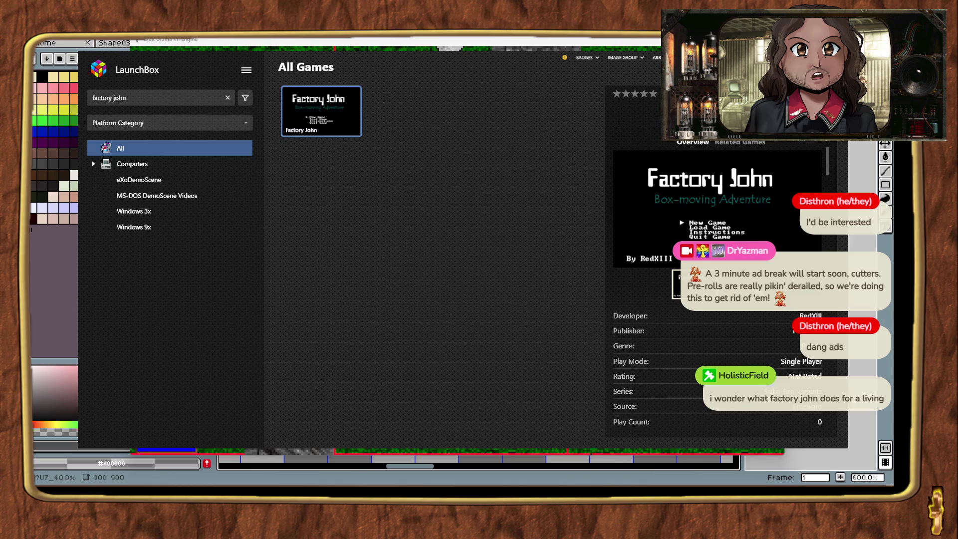
{"action": "scroll", "coordinate": [735, 313], "scroll_direction": "down", "scroll_amount": 3}
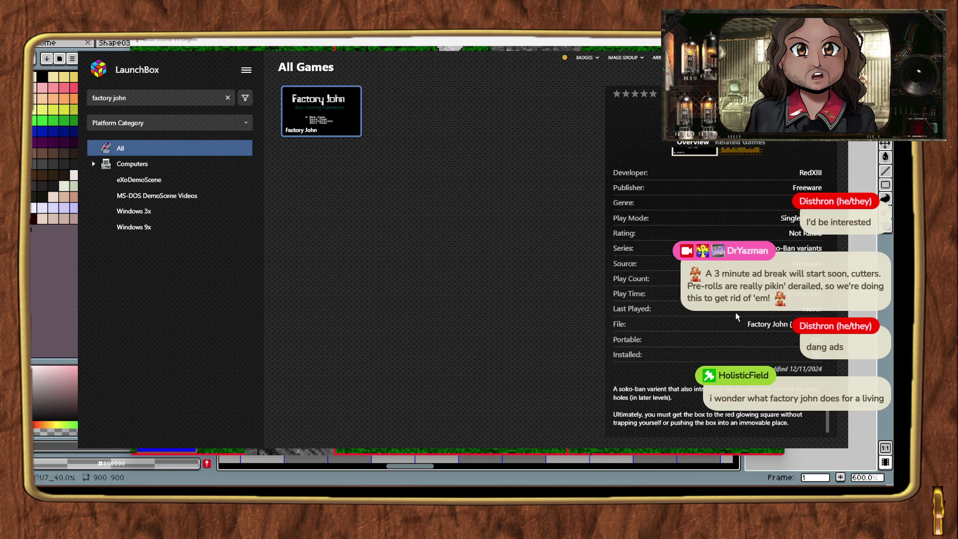
{"action": "scroll", "coordinate": [732, 316], "scroll_direction": "up", "scroll_amount": 3}
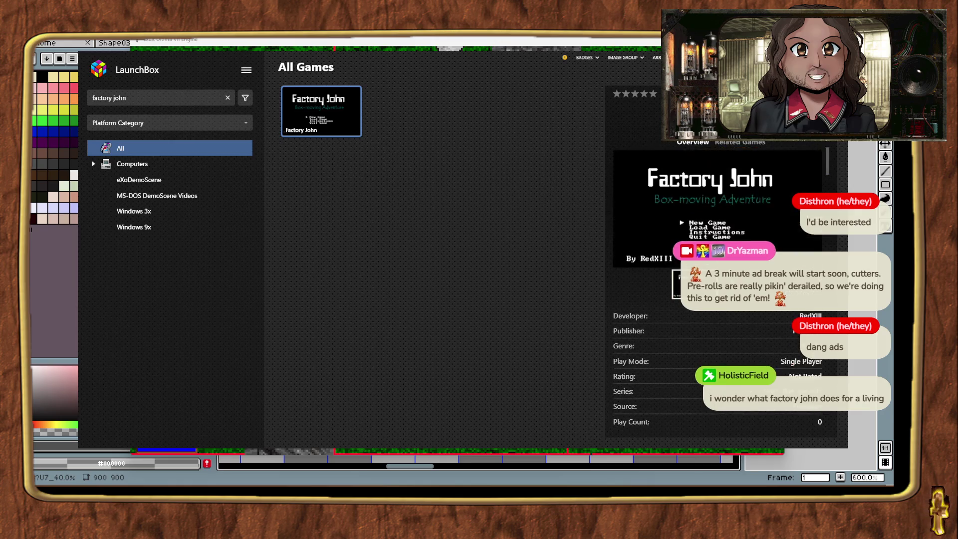
{"action": "scroll", "coordinate": [744, 316], "scroll_direction": "down", "scroll_amount": 3}
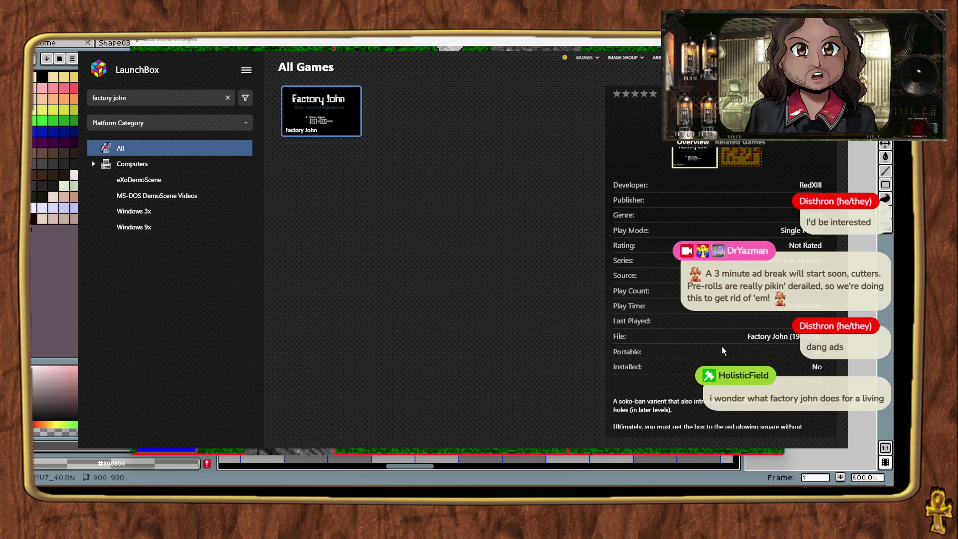
{"action": "scroll", "coordinate": [704, 364], "scroll_direction": "down", "scroll_amount": 1}
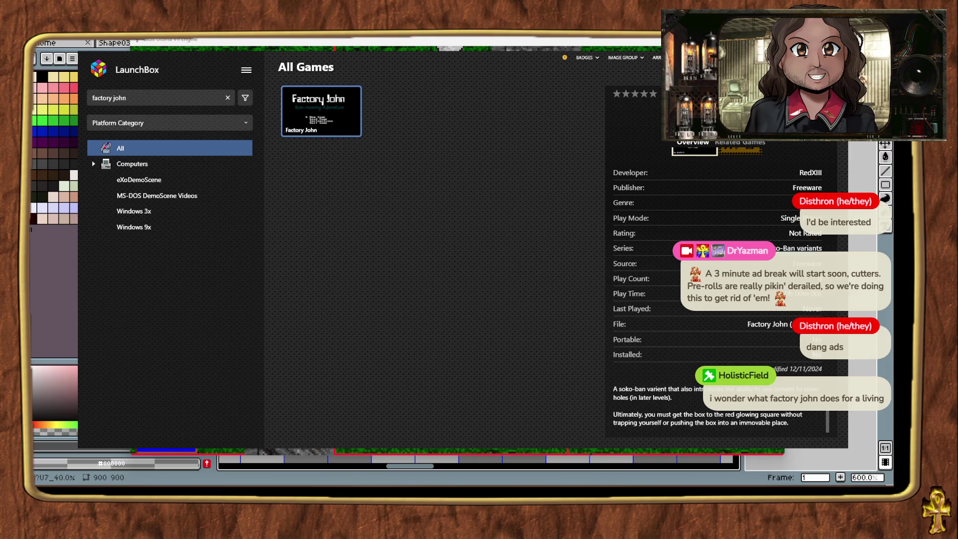
{"action": "key", "text": "alt+Tab"}
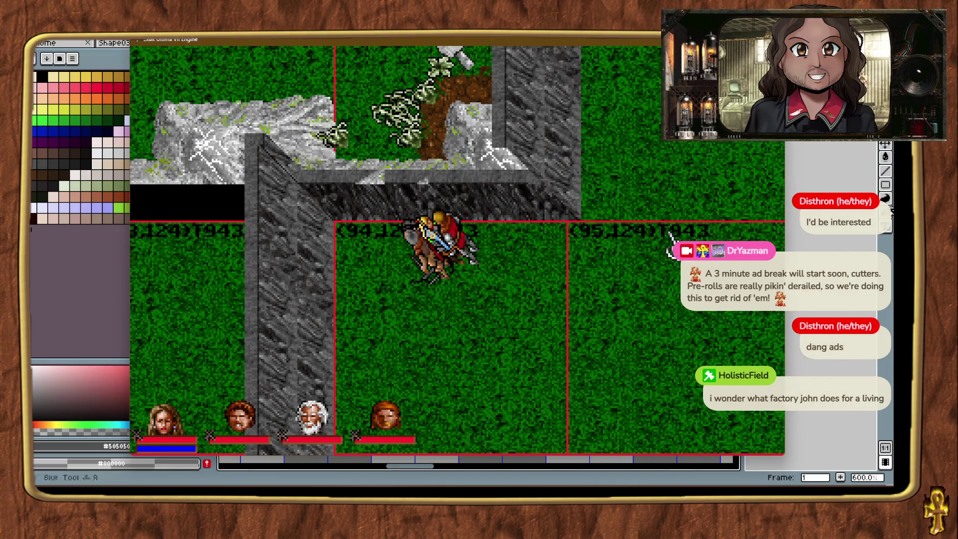
Place a dark cliffside piece along the wall's top edge and identify it and the adjacent grass.
{"action": "mouse_move", "coordinate": [561, 252]}
{"action": "left_mouse_down"}
{"action": "mouse_move", "coordinate": [605, 274]}
{"action": "mouse_move", "coordinate": [527, 305]}
{"action": "mouse_move", "coordinate": [569, 294]}
{"action": "left_mouse_up"}
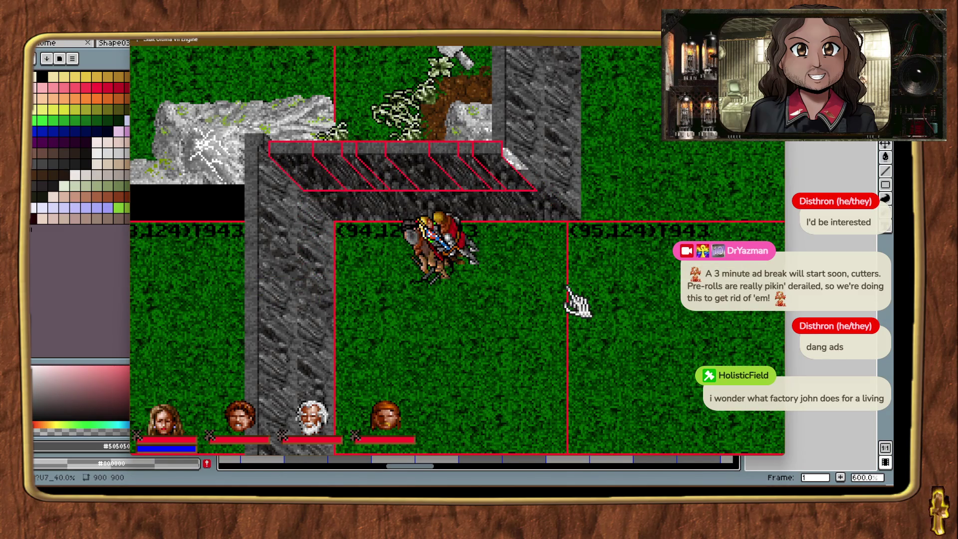
{"action": "left_click", "coordinate": [505, 169]}
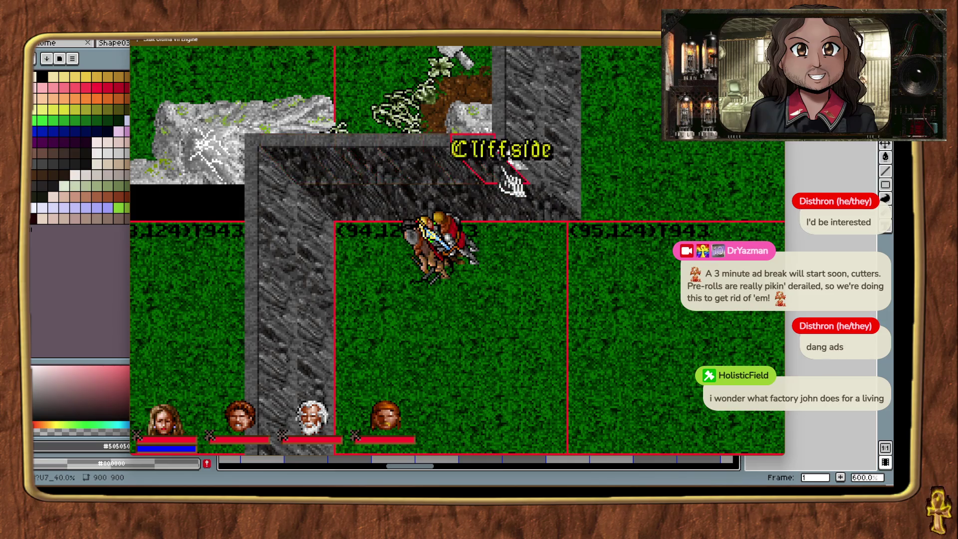
{"action": "left_click", "coordinate": [501, 319]}
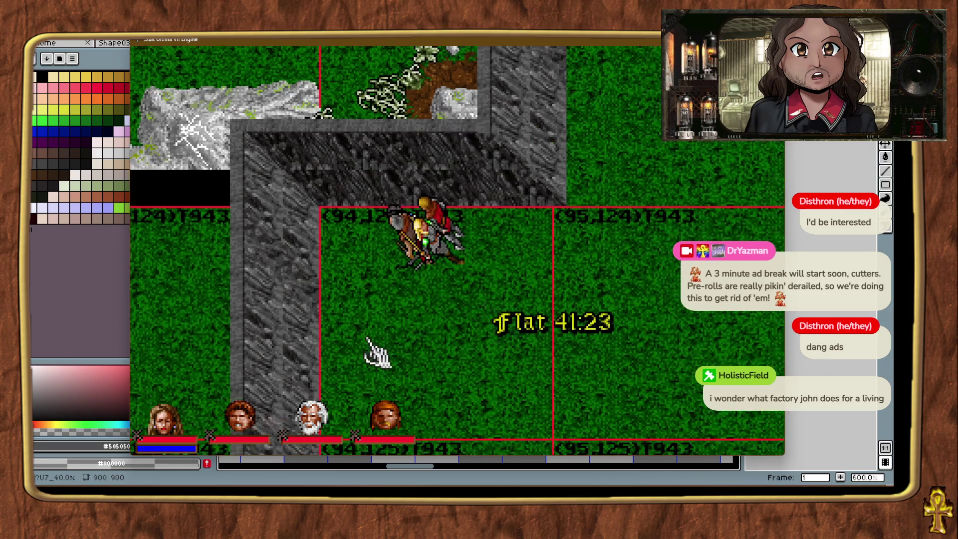
Teleport around, save the game, zoom the map out, and teleport along the wall.
{"action": "key", "text": "ctrl+t"}
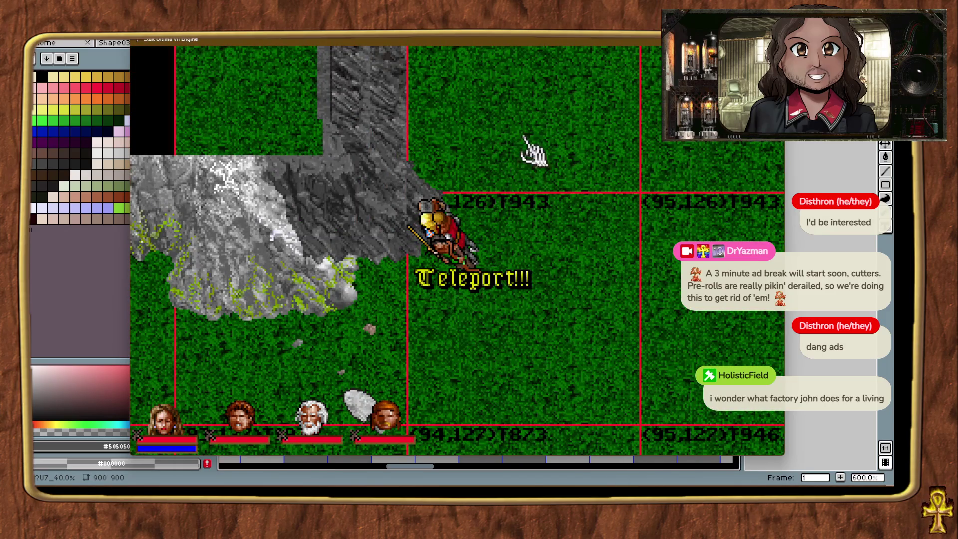
{"action": "key", "text": "ctrl+t"}
{"action": "key", "text": "ctrl+s"}
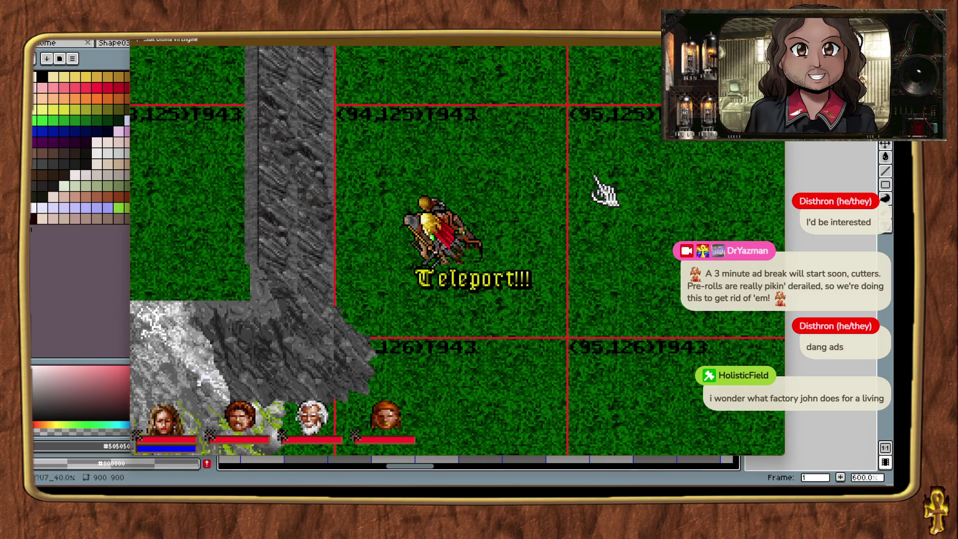
{"action": "key", "text": "alt+minus"}
{"action": "key", "text": "ctrl+t"}
{"action": "key", "text": "ctrl+t"}
{"action": "key", "text": "ctrl+t"}
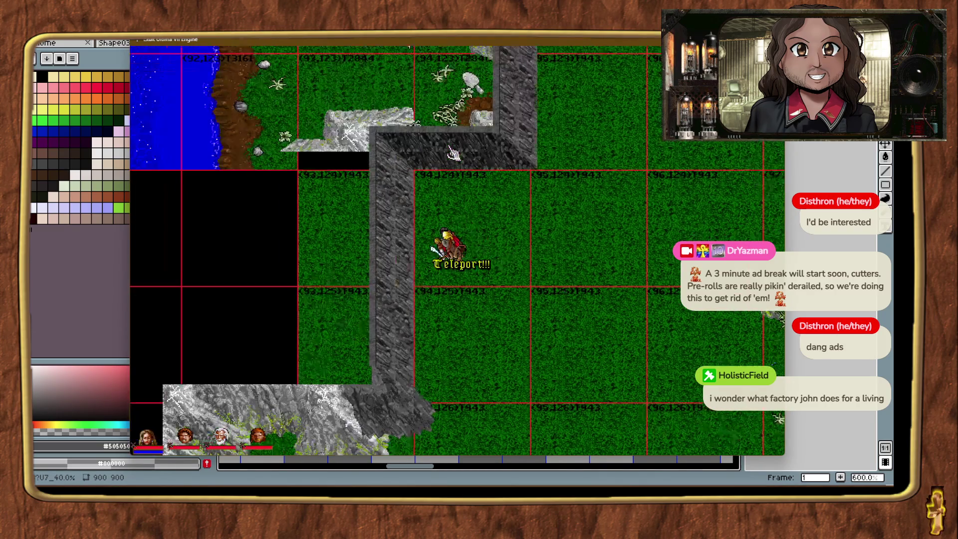
{"action": "key", "text": "ctrl+t"}
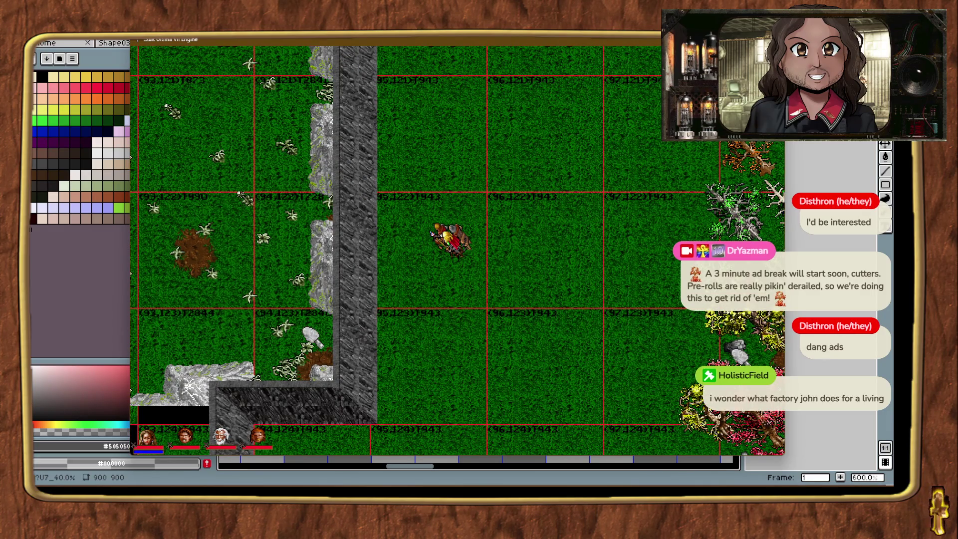
{"action": "key", "text": "alt+Tab"}
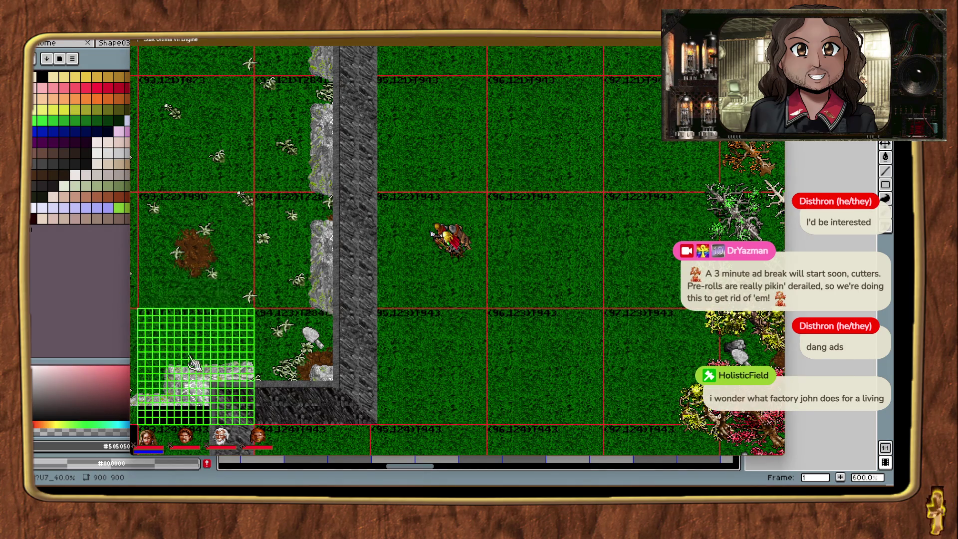
Teleport the party westward along the coast and out across the water.
{"action": "key", "text": "ctrl+alt+t"}
{"action": "key", "text": "ctrl+alt+t"}
{"action": "key", "text": "ctrl+alt+t"}
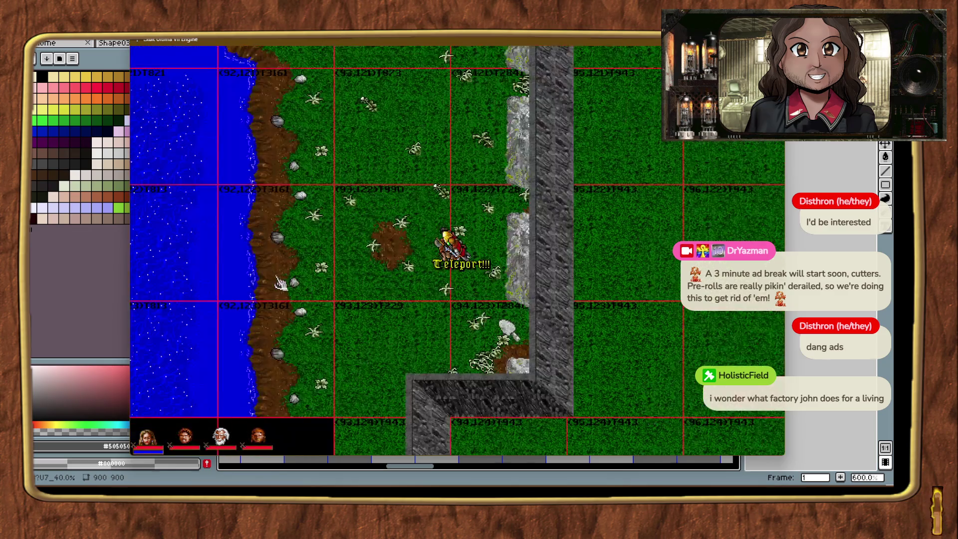
{"action": "key", "text": "ctrl+alt+t"}
{"action": "key", "text": "ctrl+alt+t"}
{"action": "key", "text": "ctrl+alt+t"}
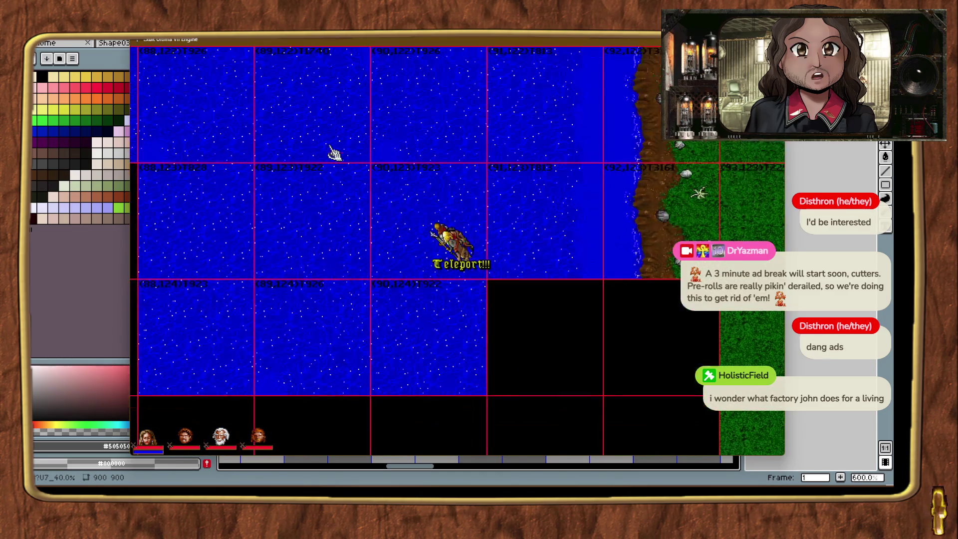
{"action": "key", "text": "ctrl+alt+t"}
{"action": "key", "text": "ctrl+alt+t"}
{"action": "key", "text": "ctrl+alt+t"}
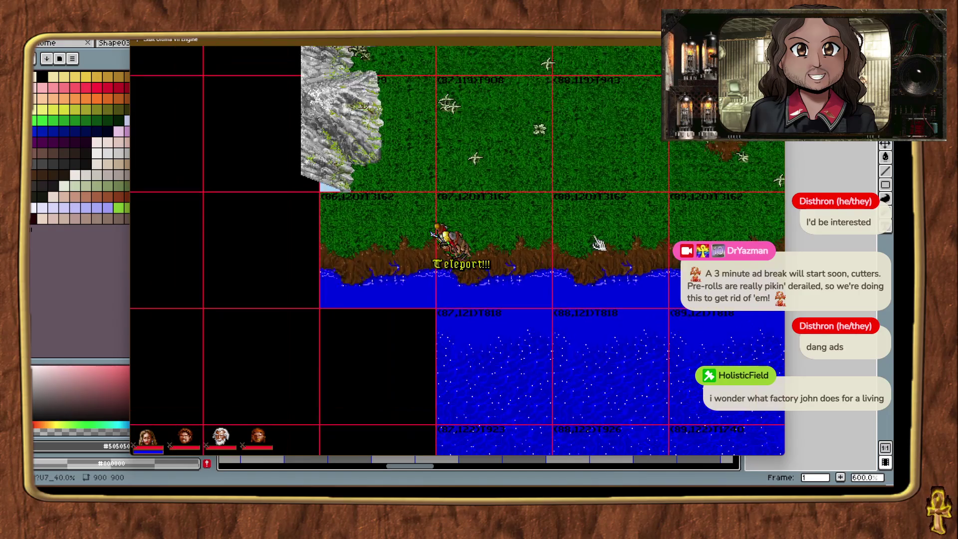
{"action": "key", "text": "ctrl+alt+t"}
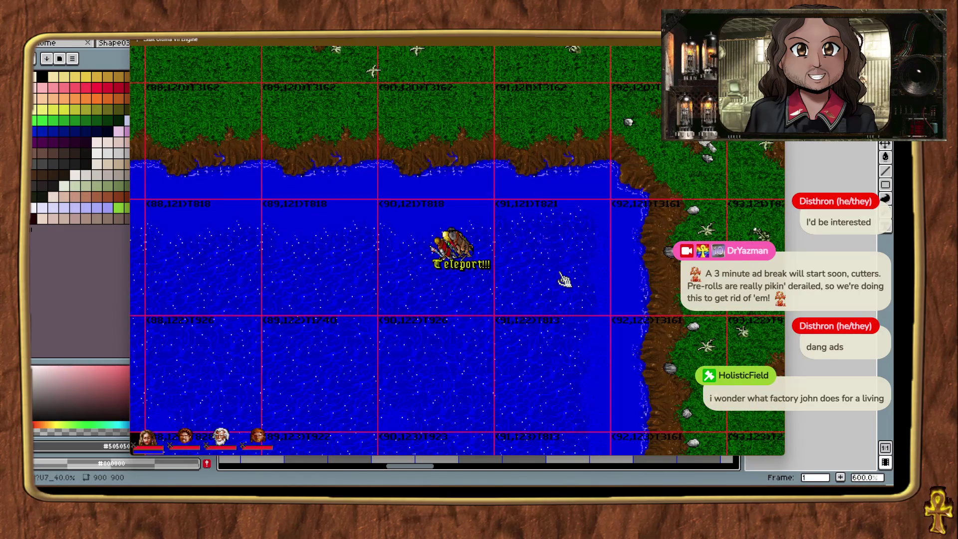
{"action": "key", "text": "ctrl+alt+t"}
{"action": "key", "text": "ctrl+alt+t"}
{"action": "key", "text": "ctrl+alt+t"}
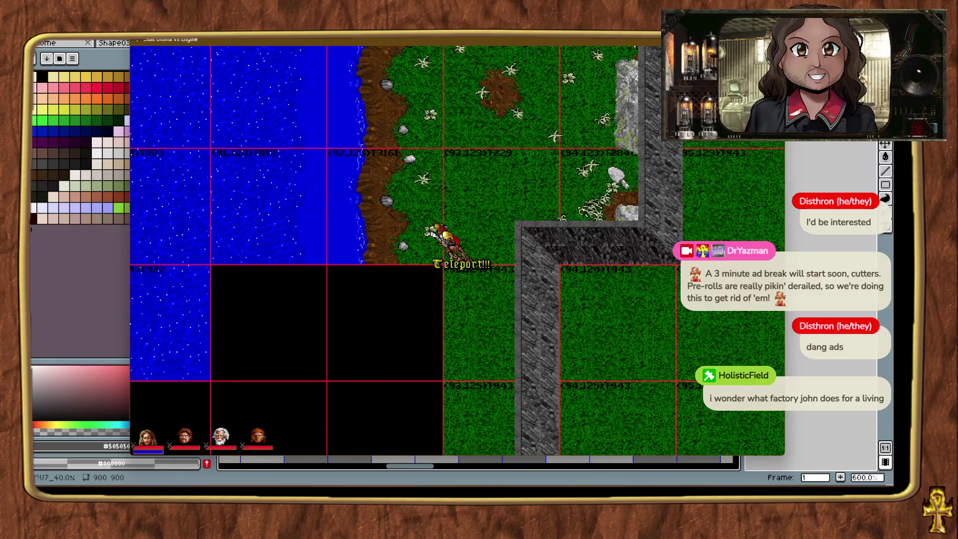
{"action": "key", "text": "ctrl+alt+t"}
{"action": "key", "text": "ctrl+alt+t"}
{"action": "key", "text": "ctrl+alt+t"}
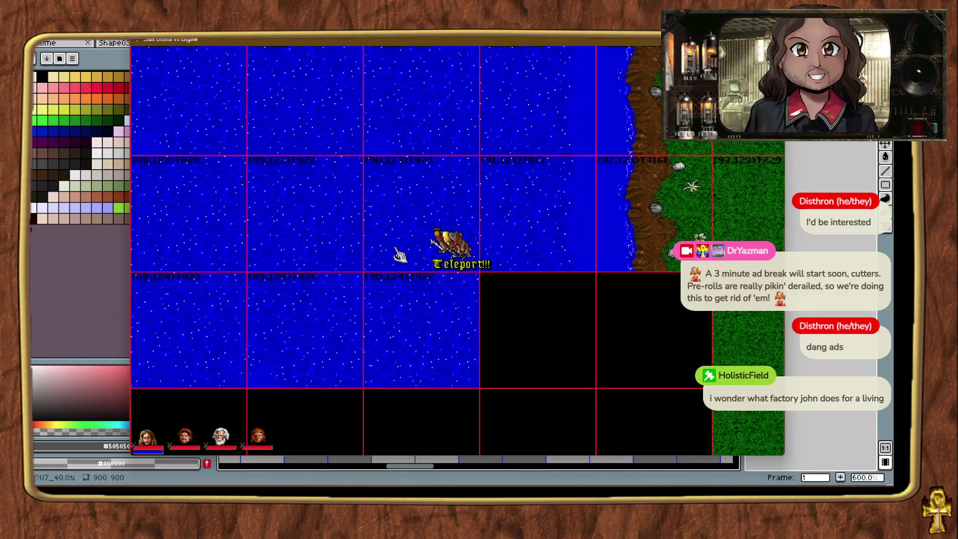
{"action": "key", "text": "ctrl+alt+t"}
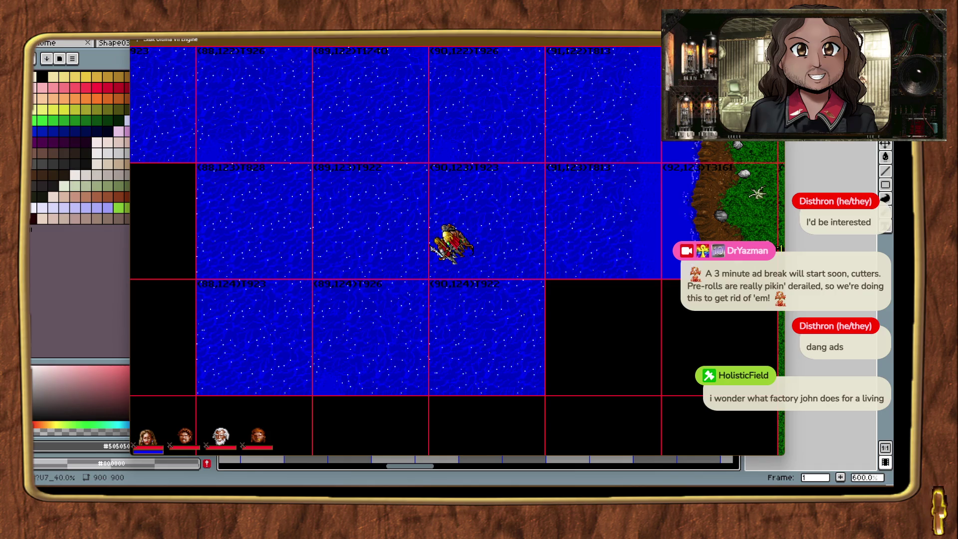
Teleport onto land beside the tall grey rock wall by the dirt path.
{"action": "key", "text": "ctrl+alt+t"}
{"action": "key", "text": "ctrl+alt+t"}
{"action": "key", "text": "ctrl+alt+t"}
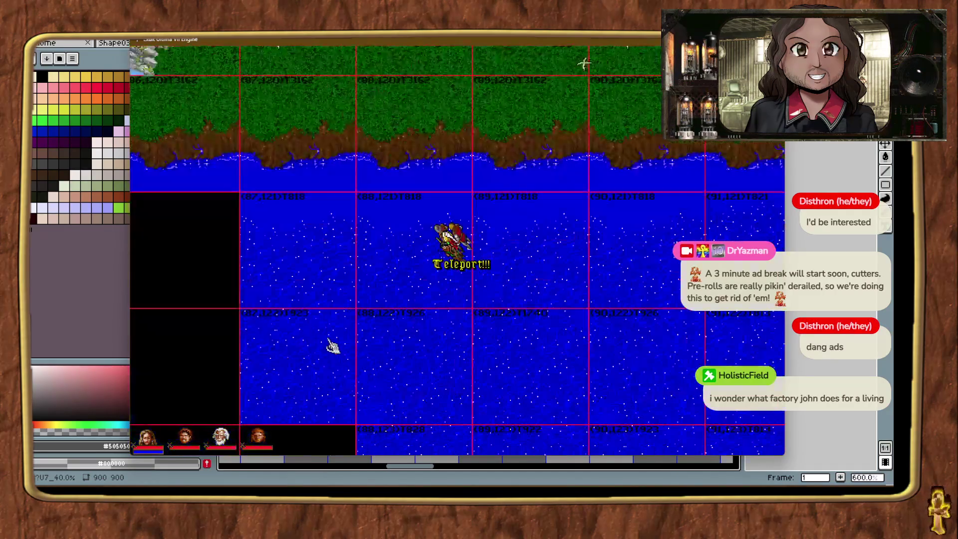
{"action": "key", "text": "ctrl+alt+t"}
{"action": "key", "text": "ctrl+alt+t"}
{"action": "key", "text": "ctrl+alt+t"}
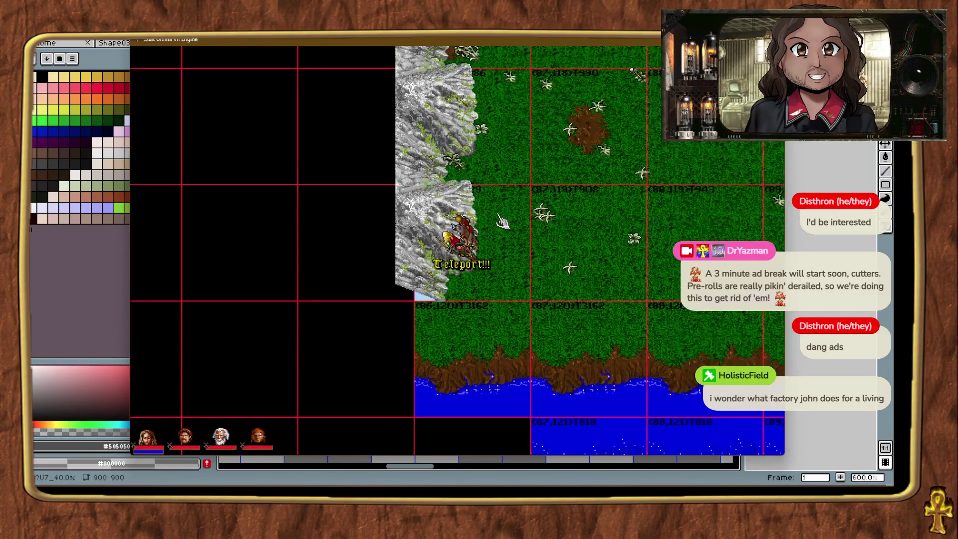
{"action": "key", "text": "ctrl+alt+t"}
{"action": "key", "text": "ctrl+alt+t"}
{"action": "key", "text": "ctrl+alt+t"}
{"action": "key", "text": "ctrl+alt+t"}
{"action": "key", "text": "ctrl+alt+t"}
{"action": "key", "text": "ctrl+alt+t"}
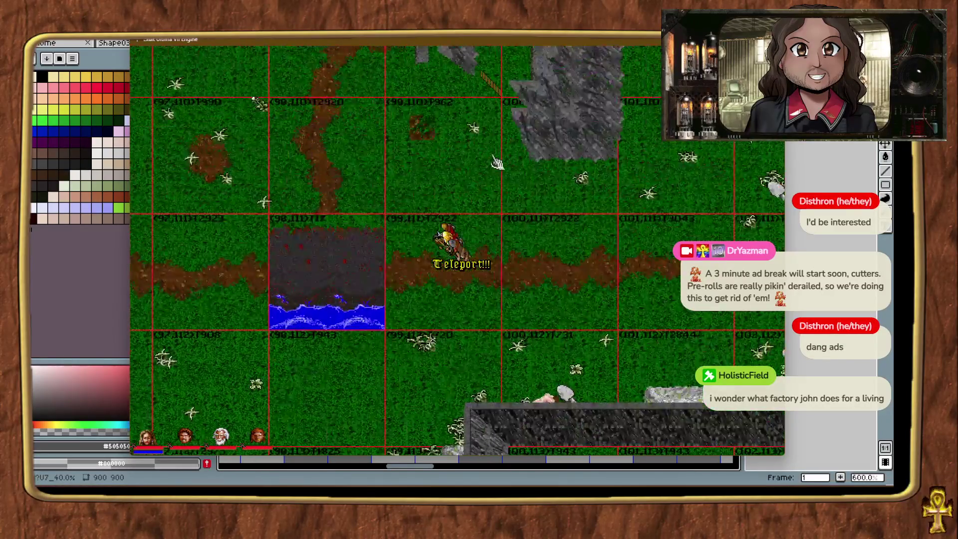
{"action": "key", "text": "ctrl+alt+t"}
{"action": "key", "text": "ctrl+alt+t"}
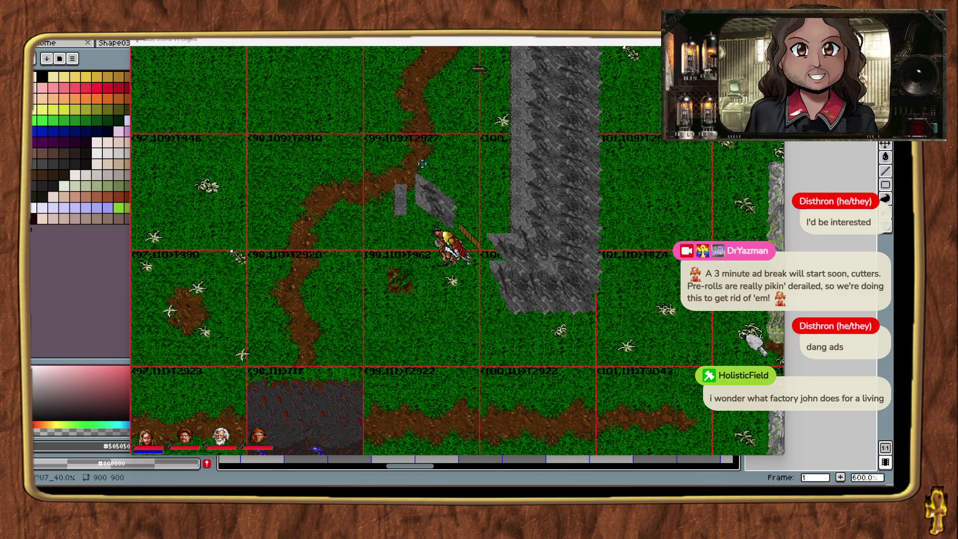
{"action": "left_click", "coordinate": [464, 172]}
Select and delete the tall rock wall pieces and the thin wall piece beside the path.
{"action": "key", "text": "ctrl+alt+t"}
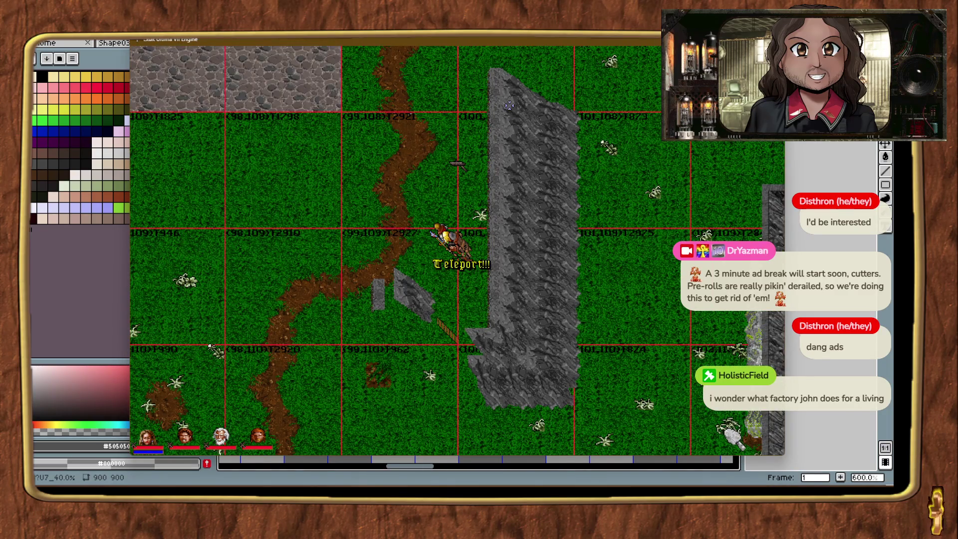
{"action": "left_click_drag", "start_coordinate": [505, 91], "coordinate": [502, 194]}
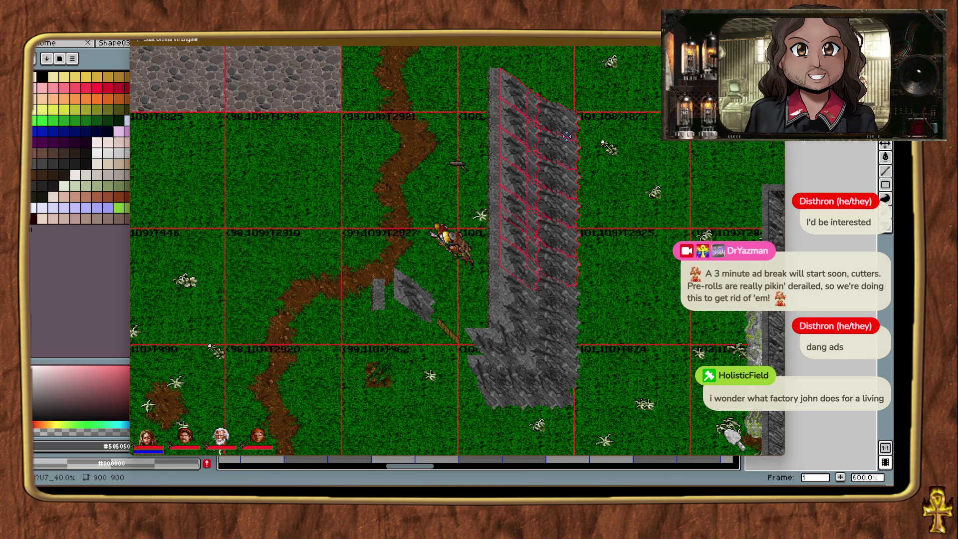
{"action": "key", "text": "Delete"}
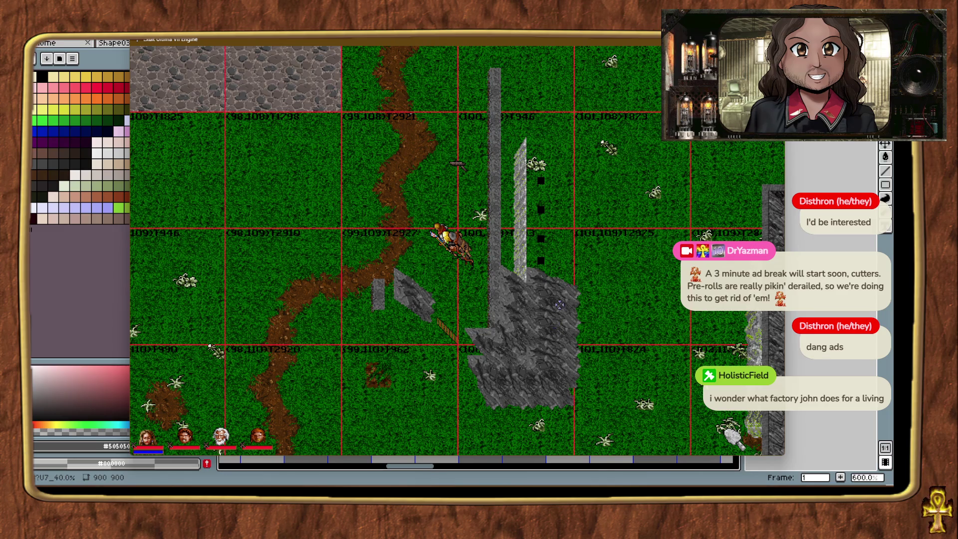
{"action": "left_click_drag", "start_coordinate": [531, 348], "coordinate": [528, 140]}
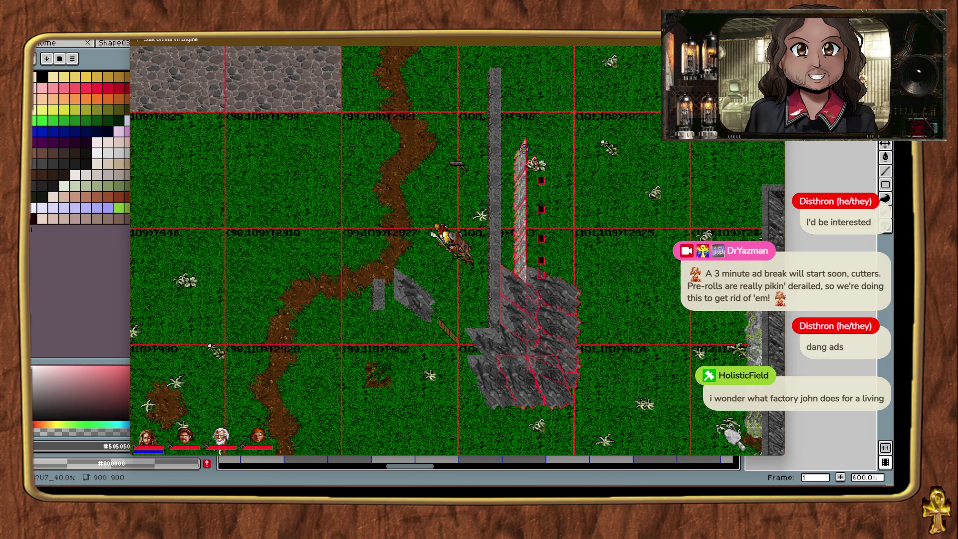
{"action": "key", "text": "Delete"}
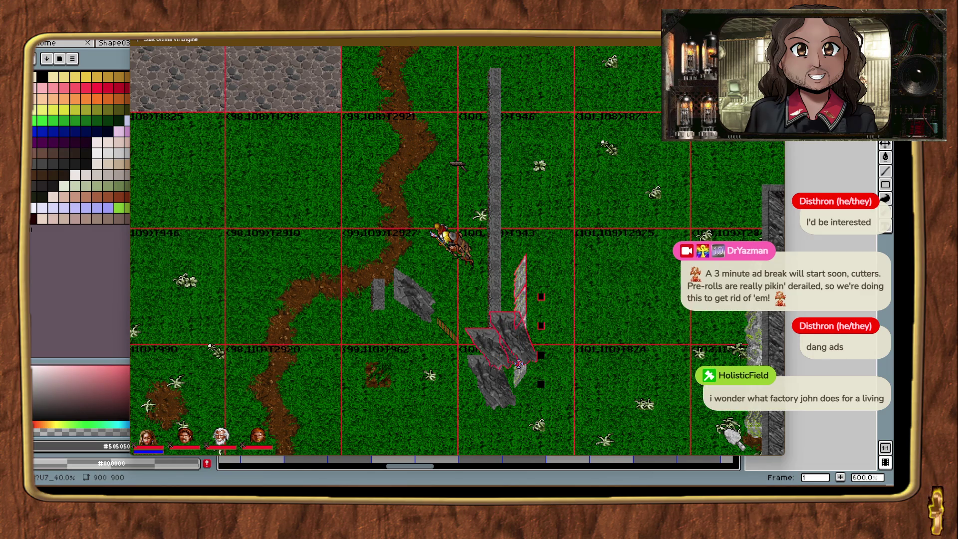
{"action": "key", "text": "Delete"}
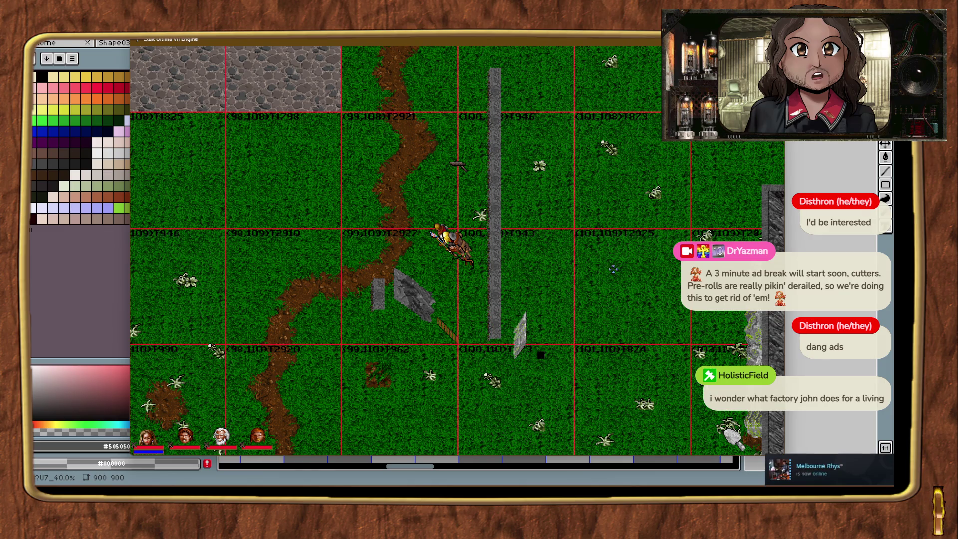
Toggle terrain editing, then select and delete the grey mountain rock and ladder.
{"action": "key", "text": "ctrl+t"}
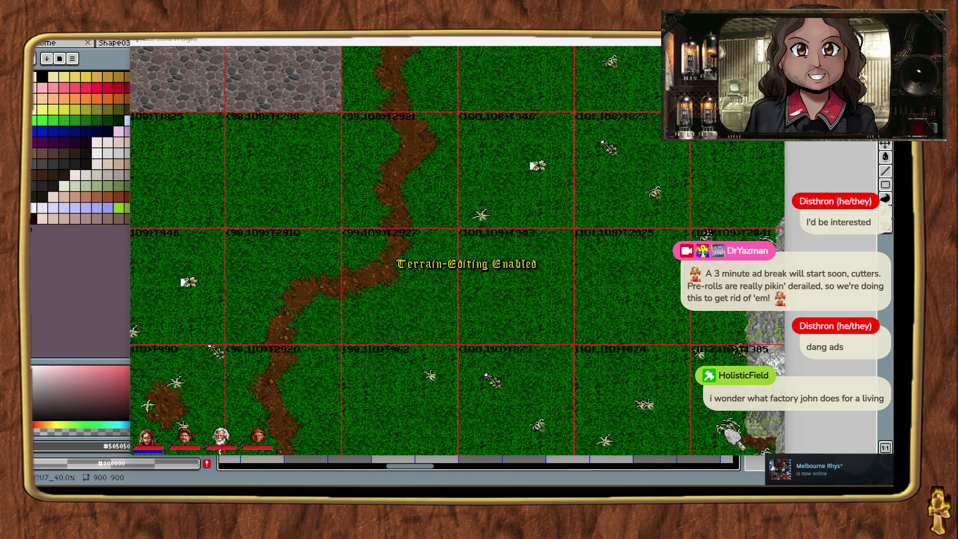
{"action": "key", "text": "ctrl+t"}
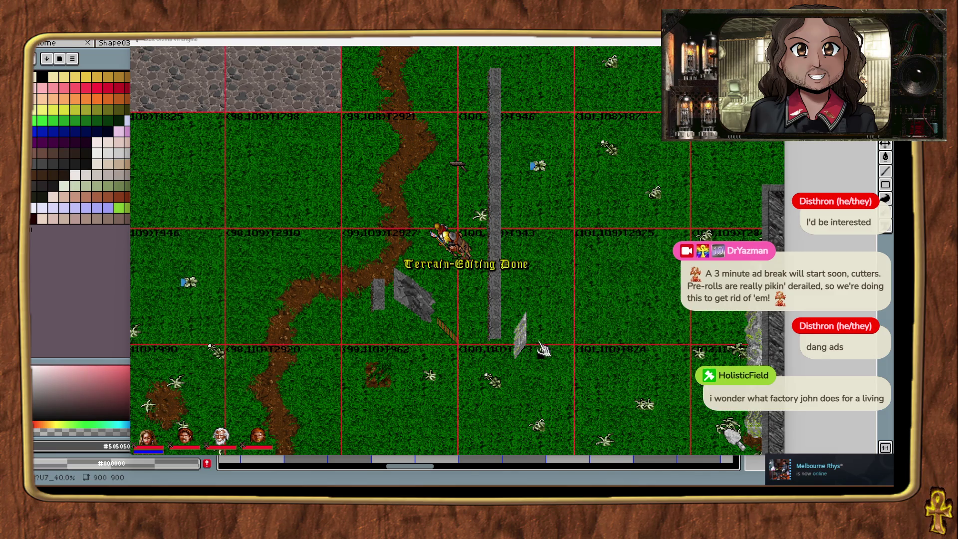
{"action": "left_click", "coordinate": [526, 349]}
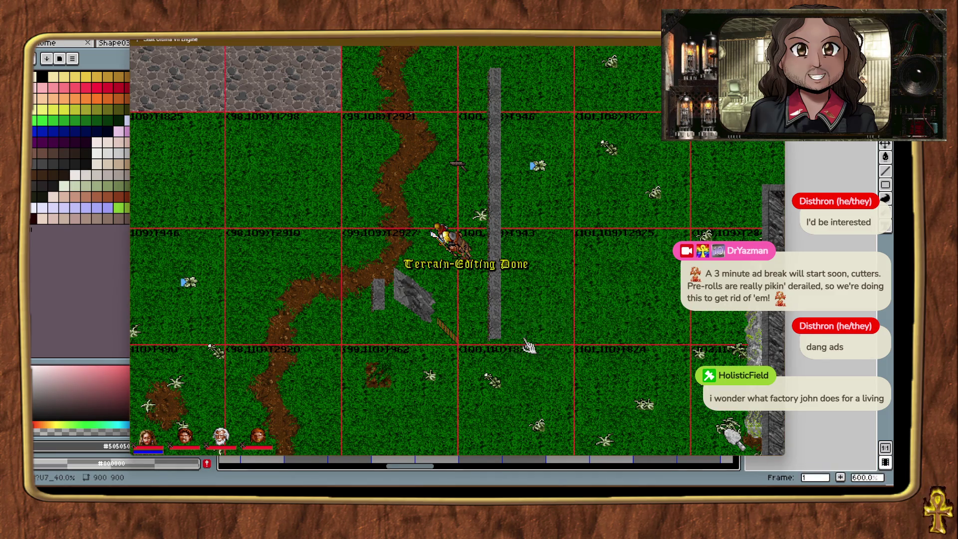
{"action": "left_click", "coordinate": [414, 301]}
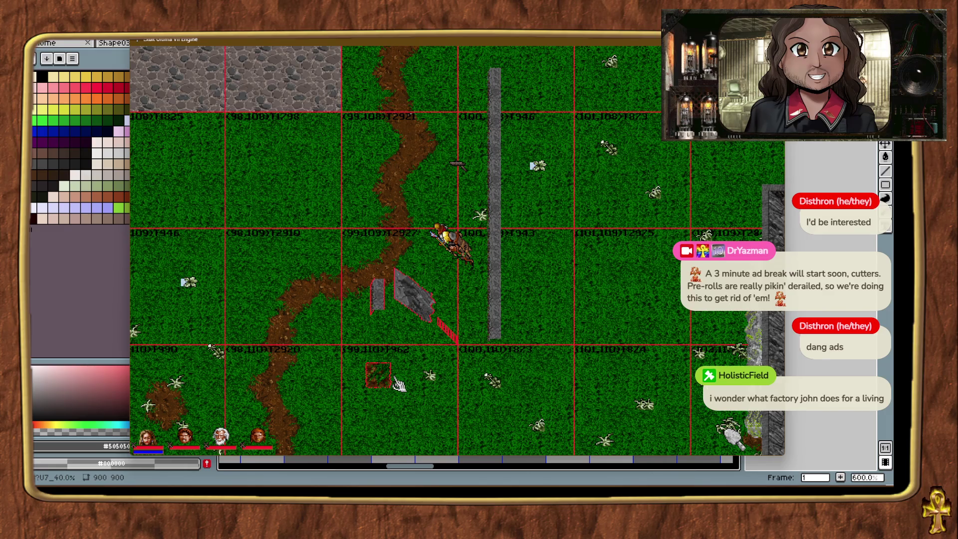
{"action": "key", "text": "Delete"}
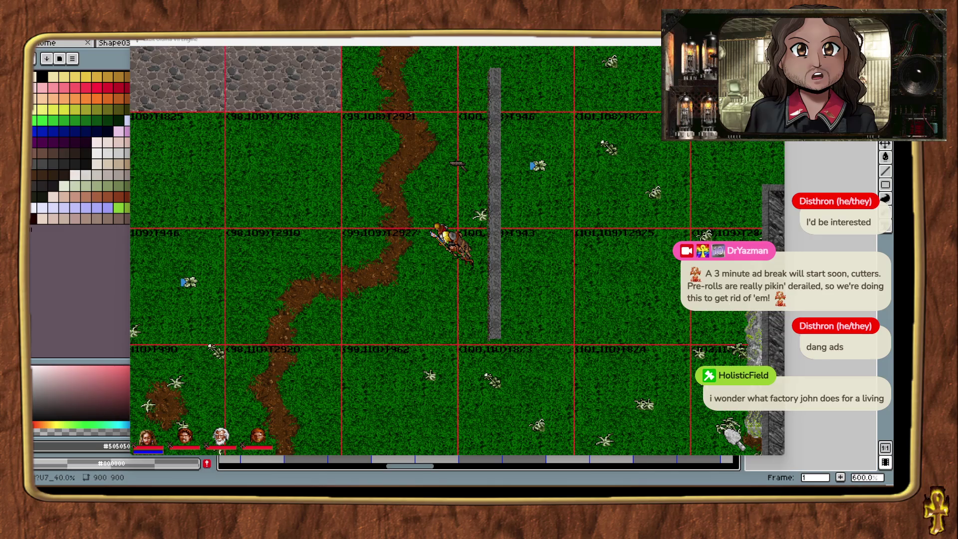